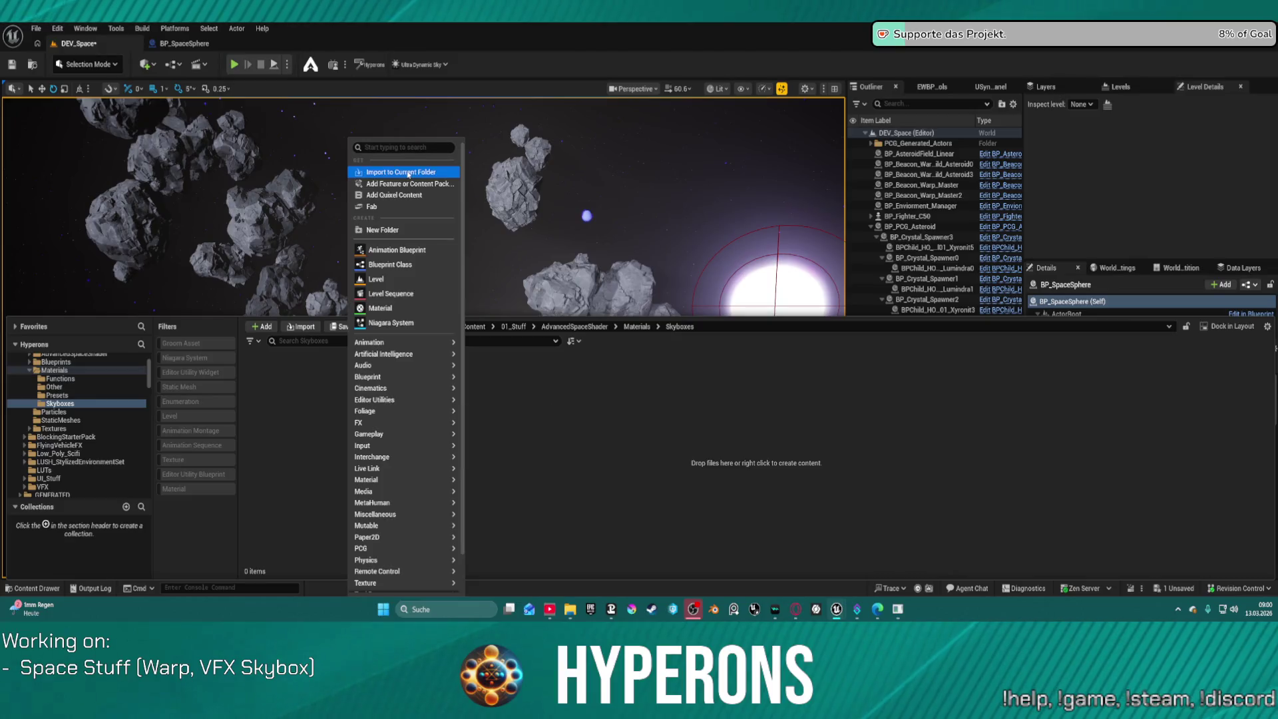
Import the T_Skybox_02 back, bottom, front, left, right and top face textures into Skyboxes
click(408, 174)
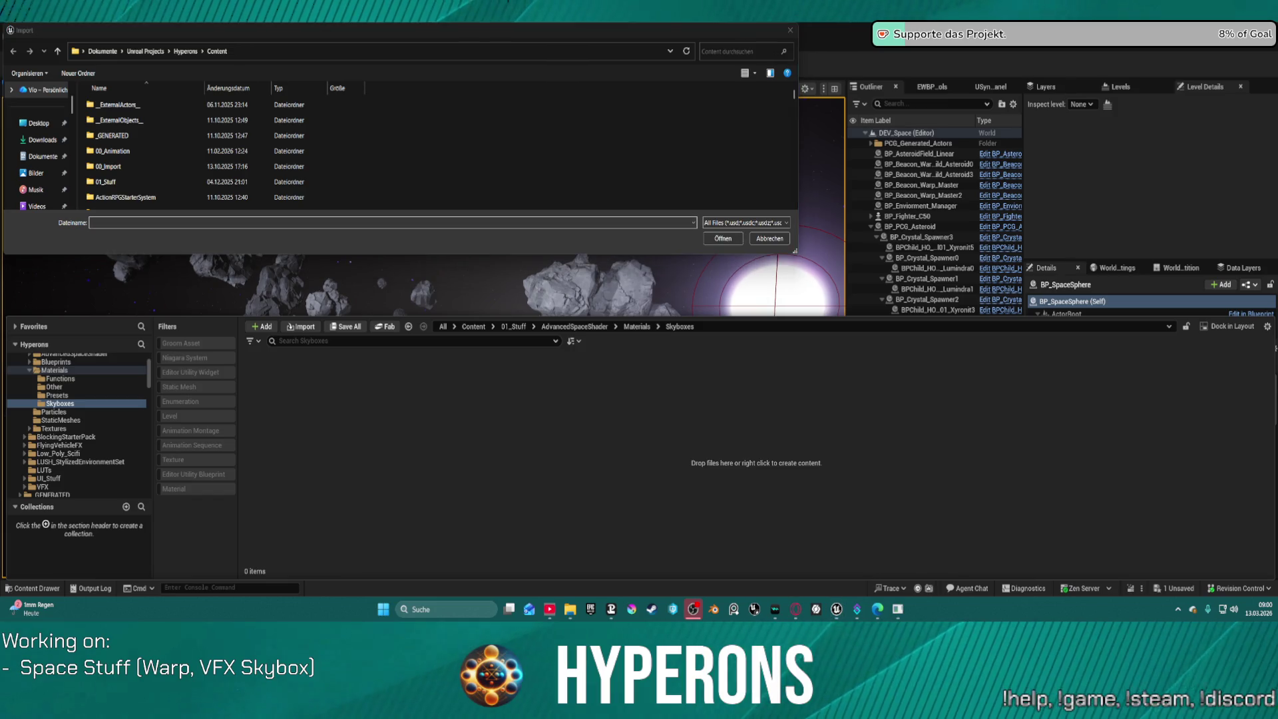
drag(426, 43, 426, 0)
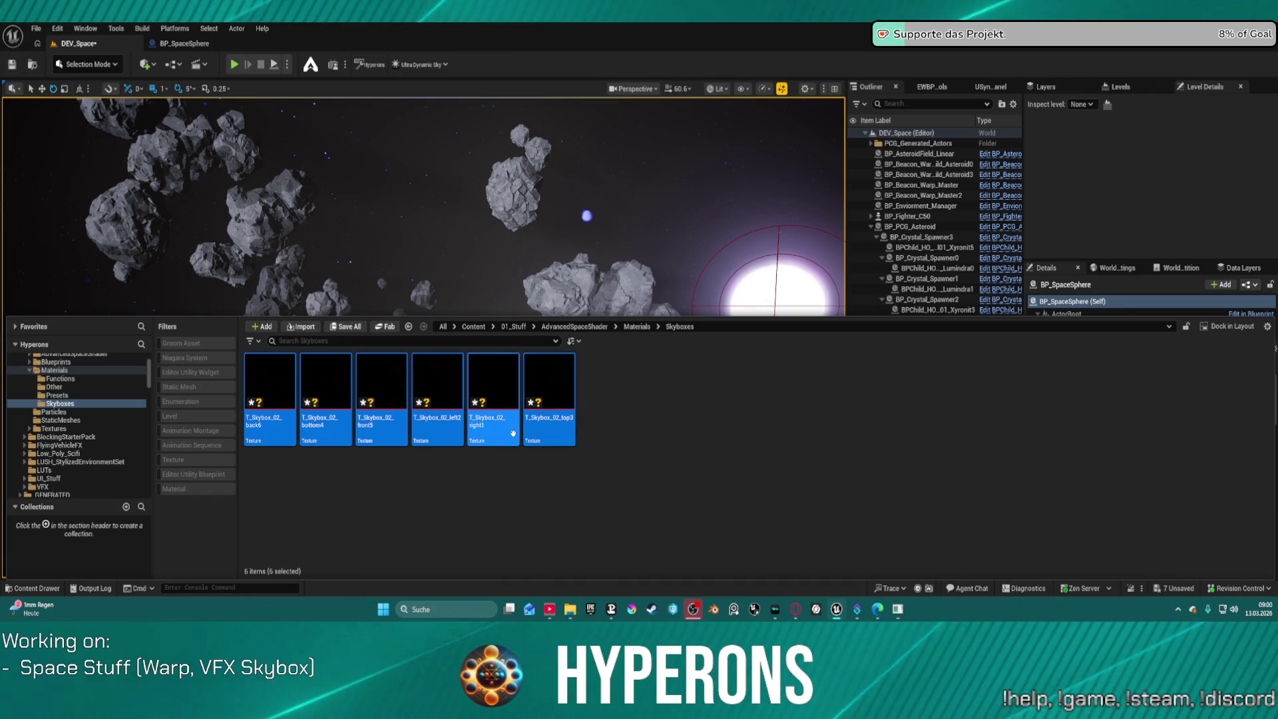
Create a texture array from the six selected skybox faces, keeping the default name
right_click(514, 420)
mouse_move(600, 233)
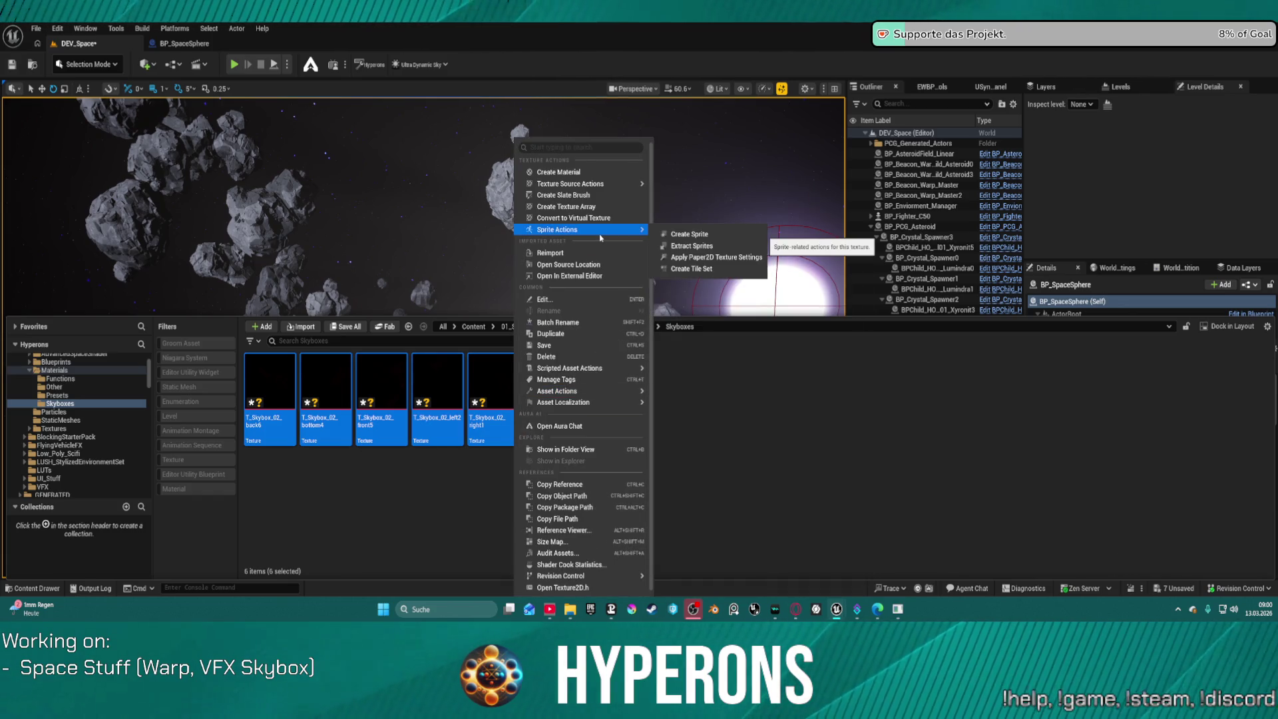
click(573, 206)
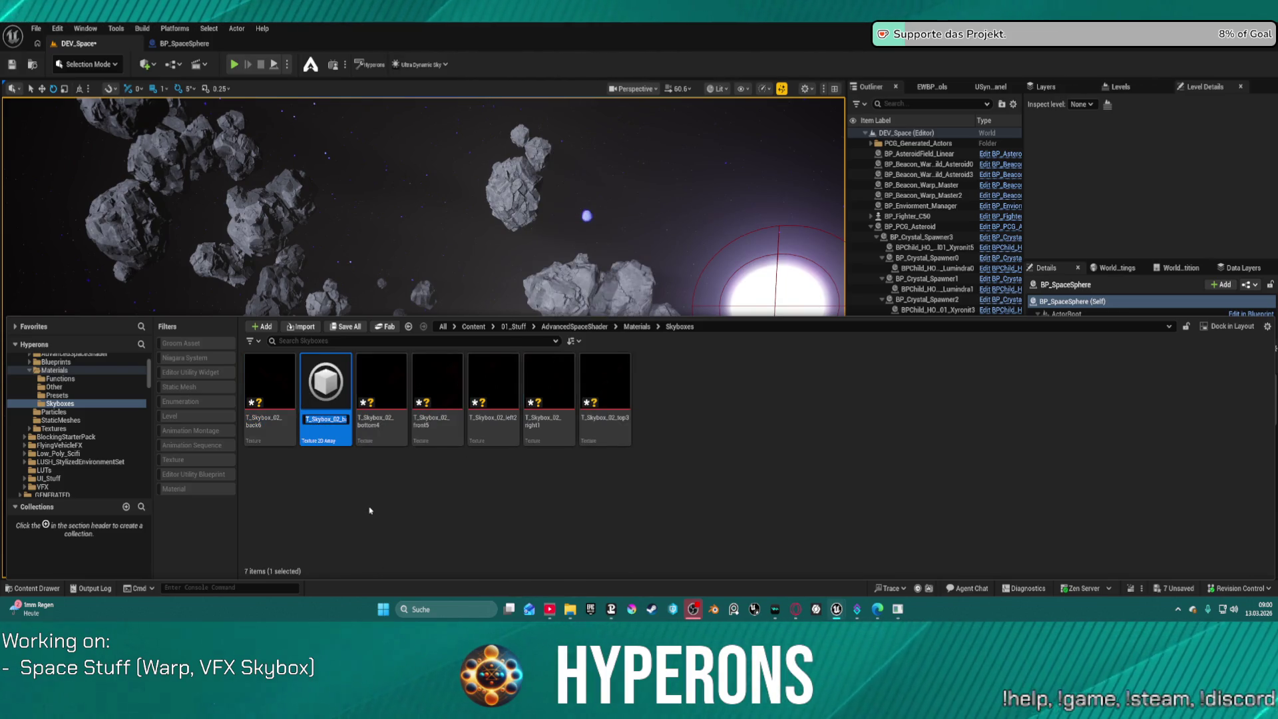
key(Return)
Open the new skybox texture array and zoom around its preview
double_click(325, 386)
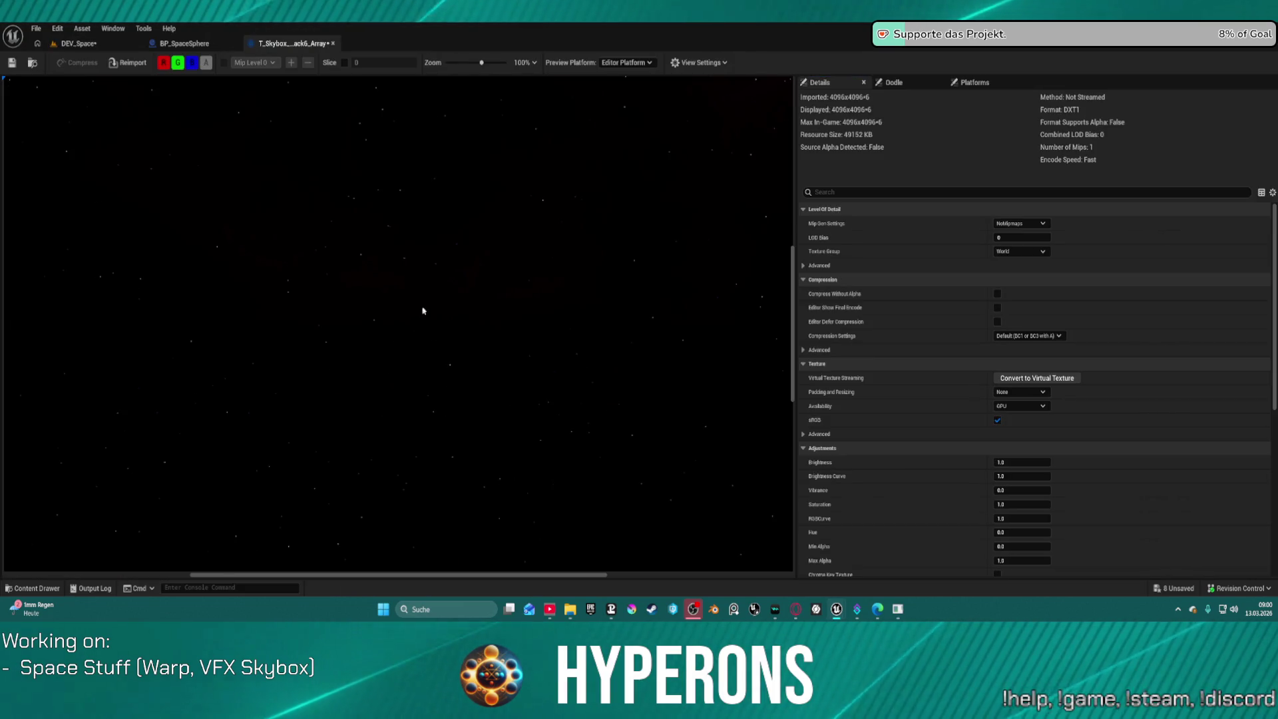
mouse_move(388, 283)
mouse_down()
mouse_move(445, 370)
mouse_move(564, 261)
mouse_move(526, 266)
mouse_move(482, 234)
mouse_move(612, 201)
mouse_move(151, 257)
mouse_move(311, 220)
mouse_move(417, 516)
mouse_up()
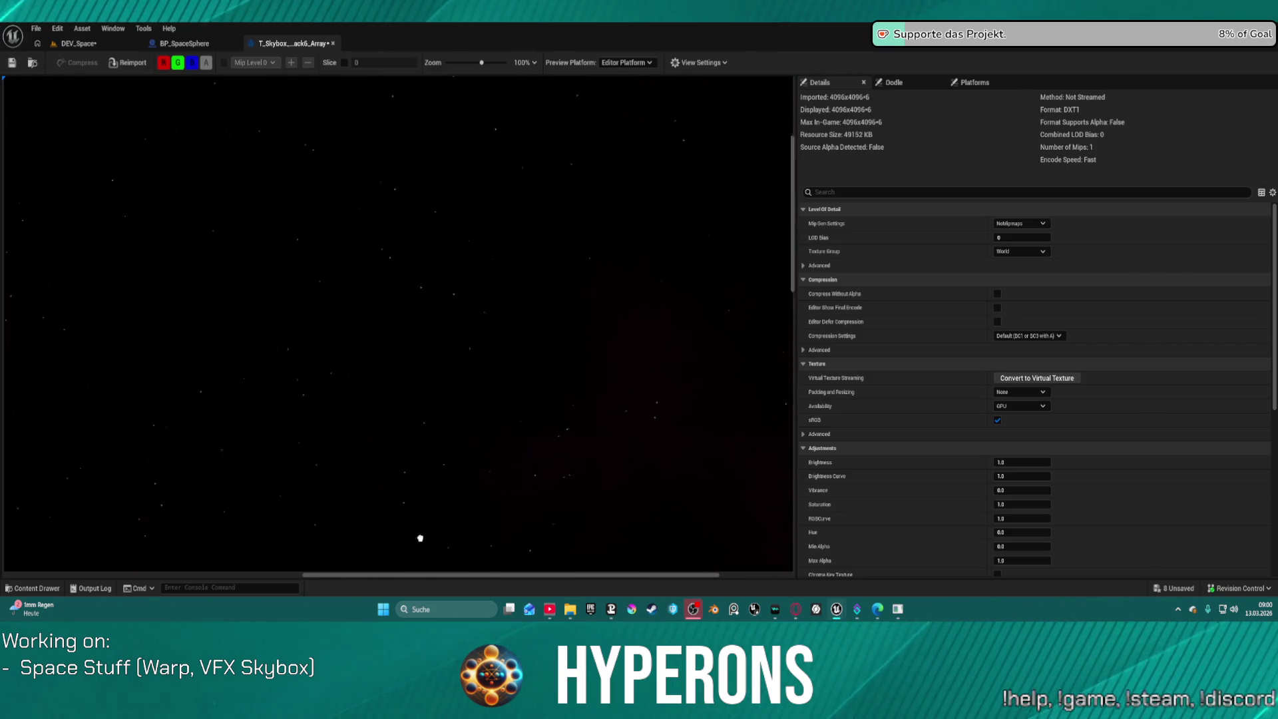
scroll(420, 386, down, 6)
scroll(418, 370, up, 2)
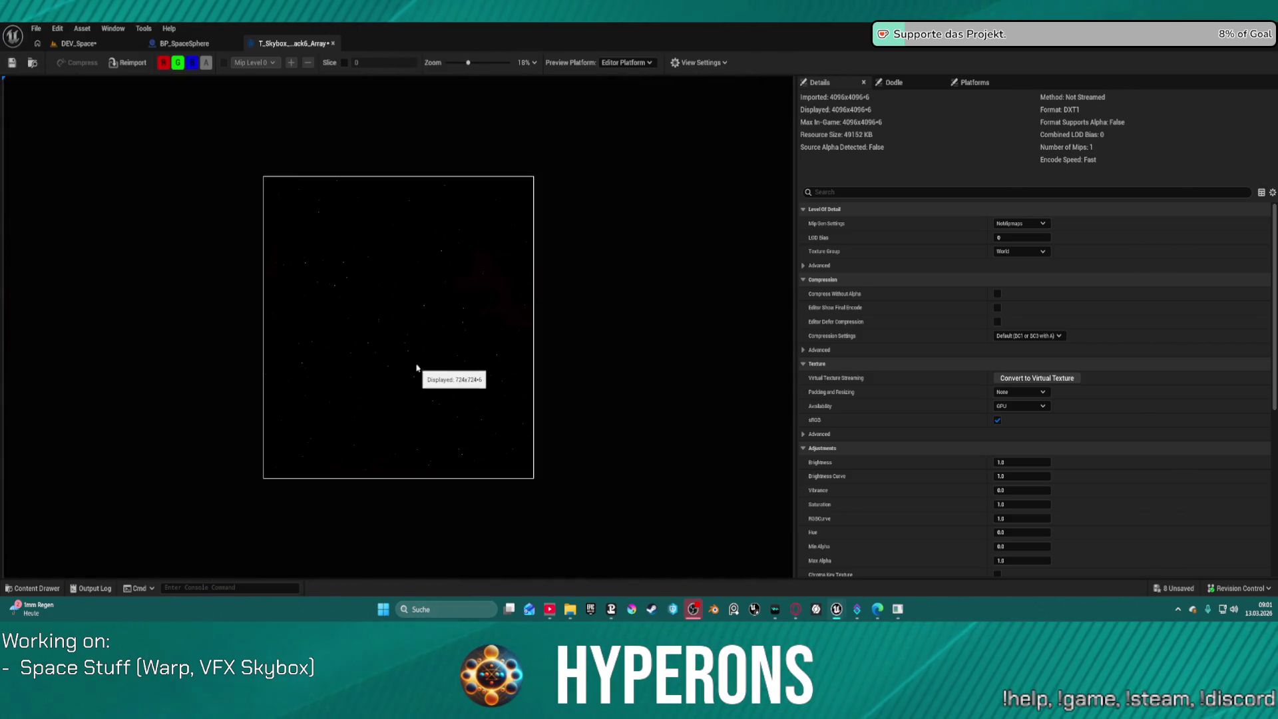
scroll(414, 361, up, 1)
scroll(414, 361, down, 1)
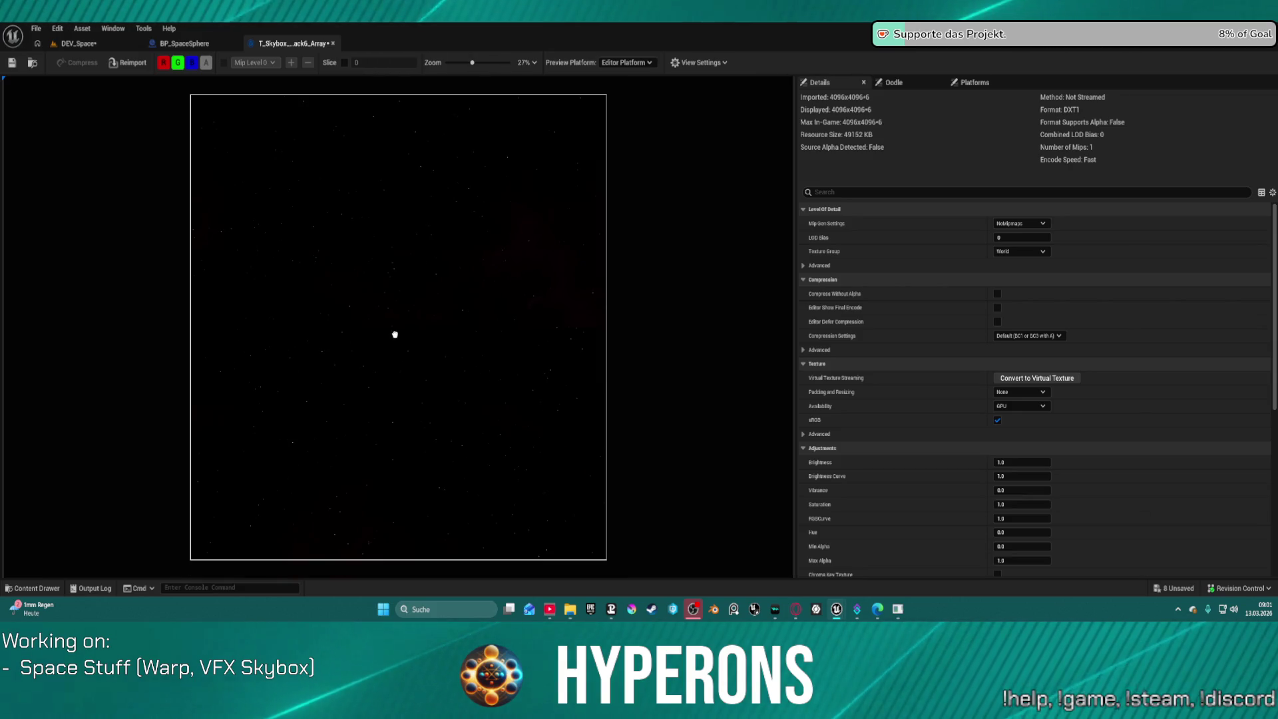
scroll(388, 299, up, 2)
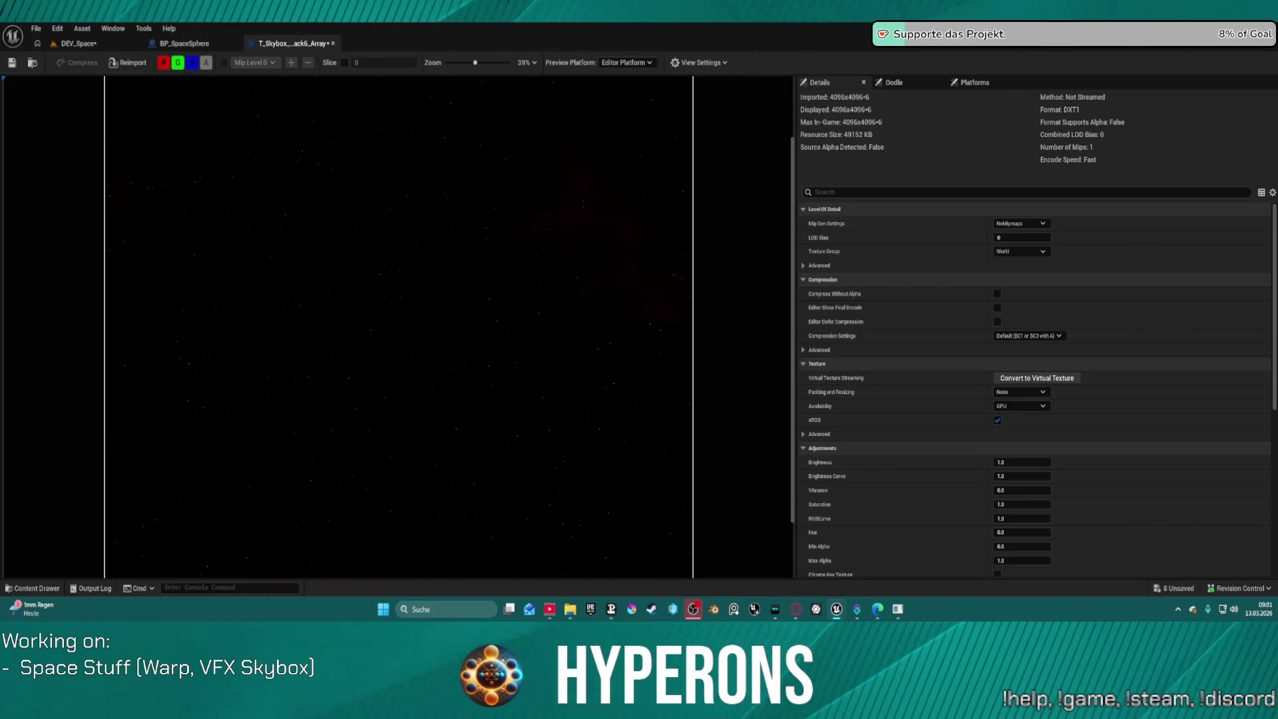
Return to the DEV_Space level and bring up the content drawer
click(80, 43)
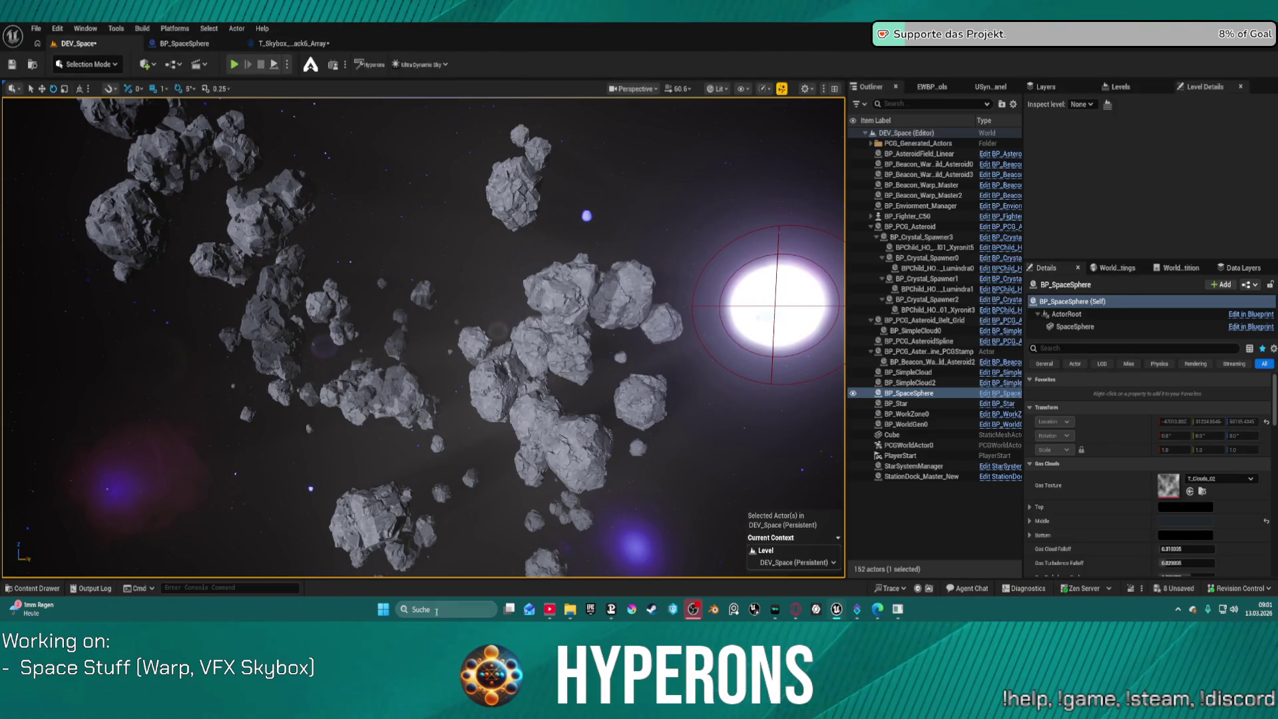
click(441, 494)
key(ctrl+space)
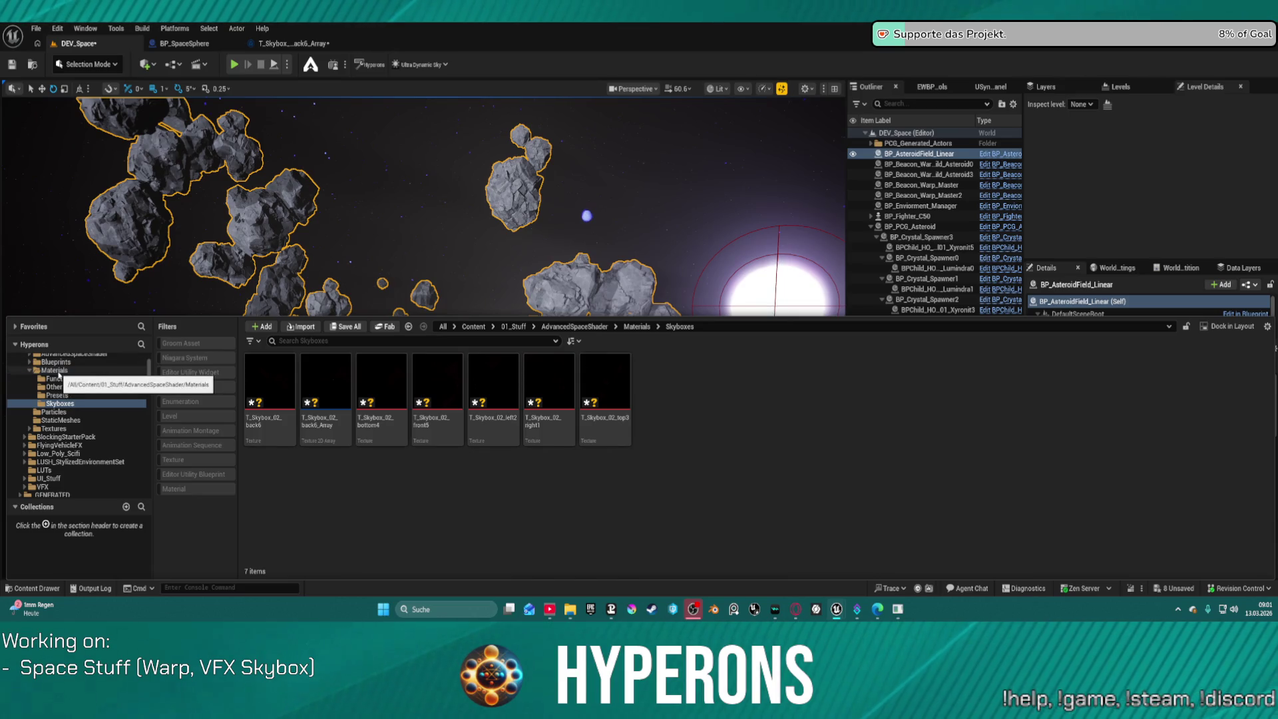
Open the MAT_ProceduralSpaceShader material from the Materials folder
click(57, 372)
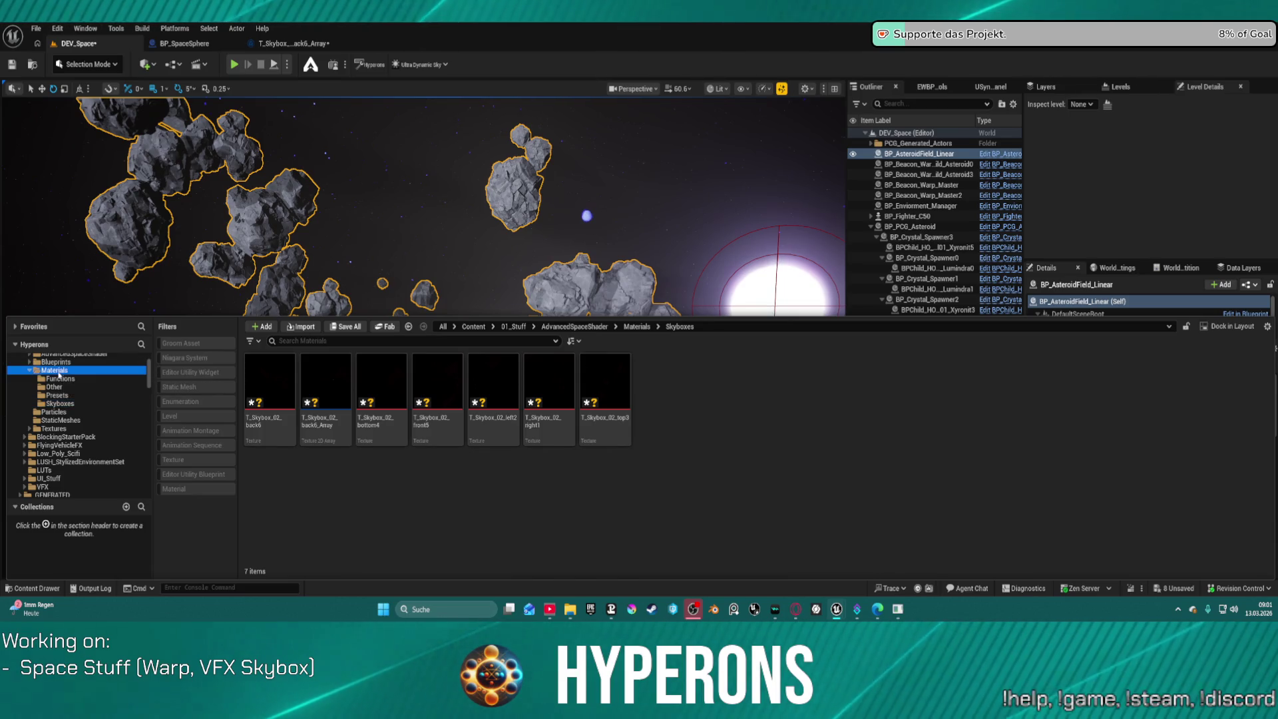
click(1051, 382)
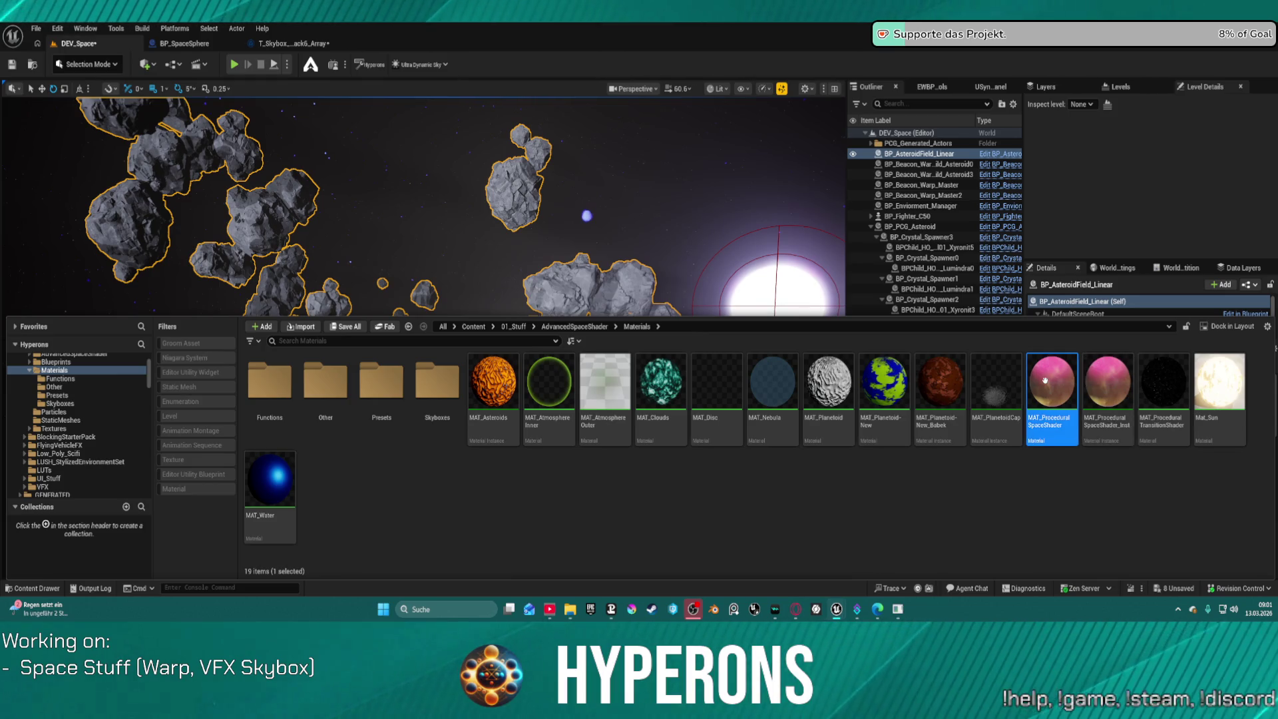
double_click(1045, 381)
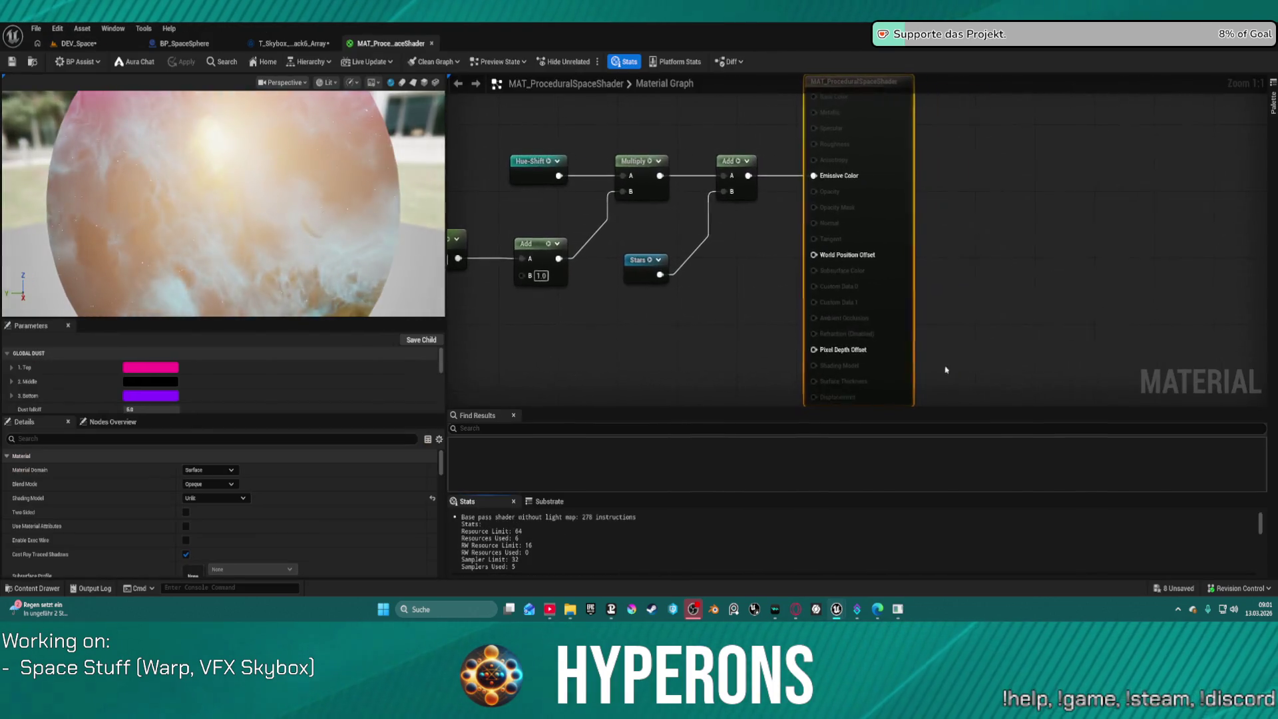
scroll(594, 339, down, 10)
scroll(856, 294, up, 11)
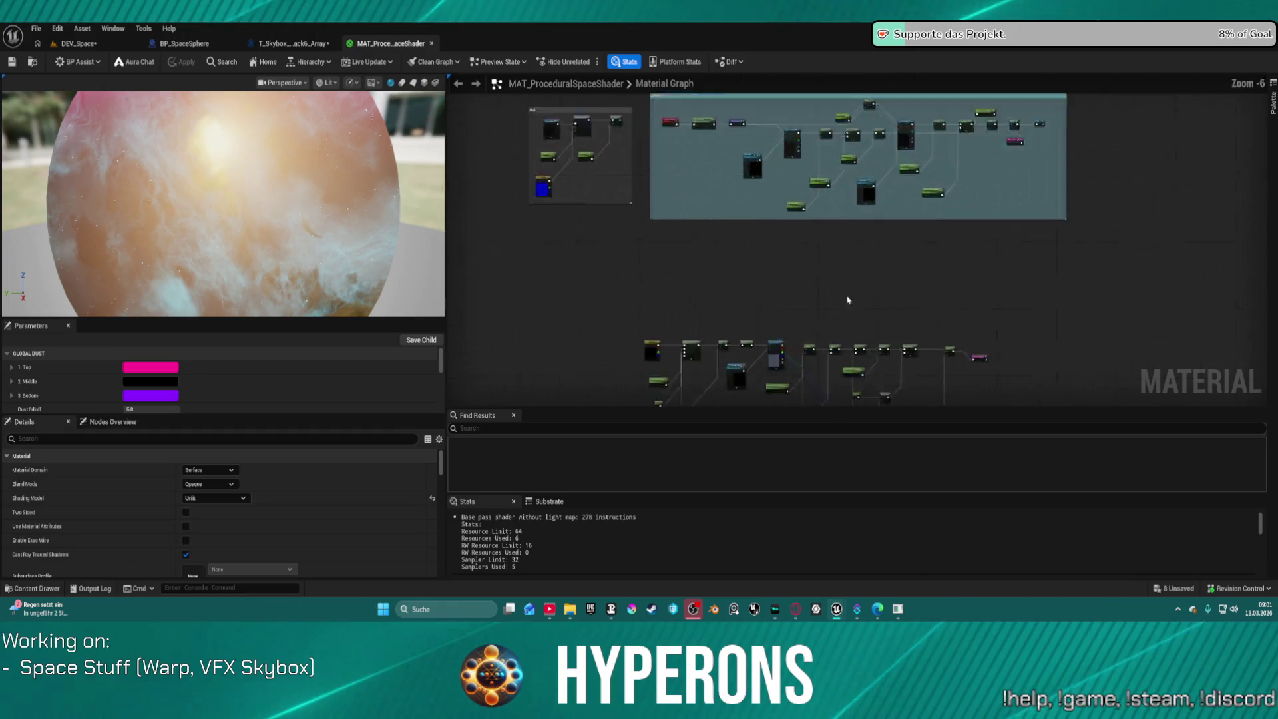
Locate the Texture Sample node's texture, T_Stars_Near_Cold, then switch to BP_SpaceSphere
click(607, 304)
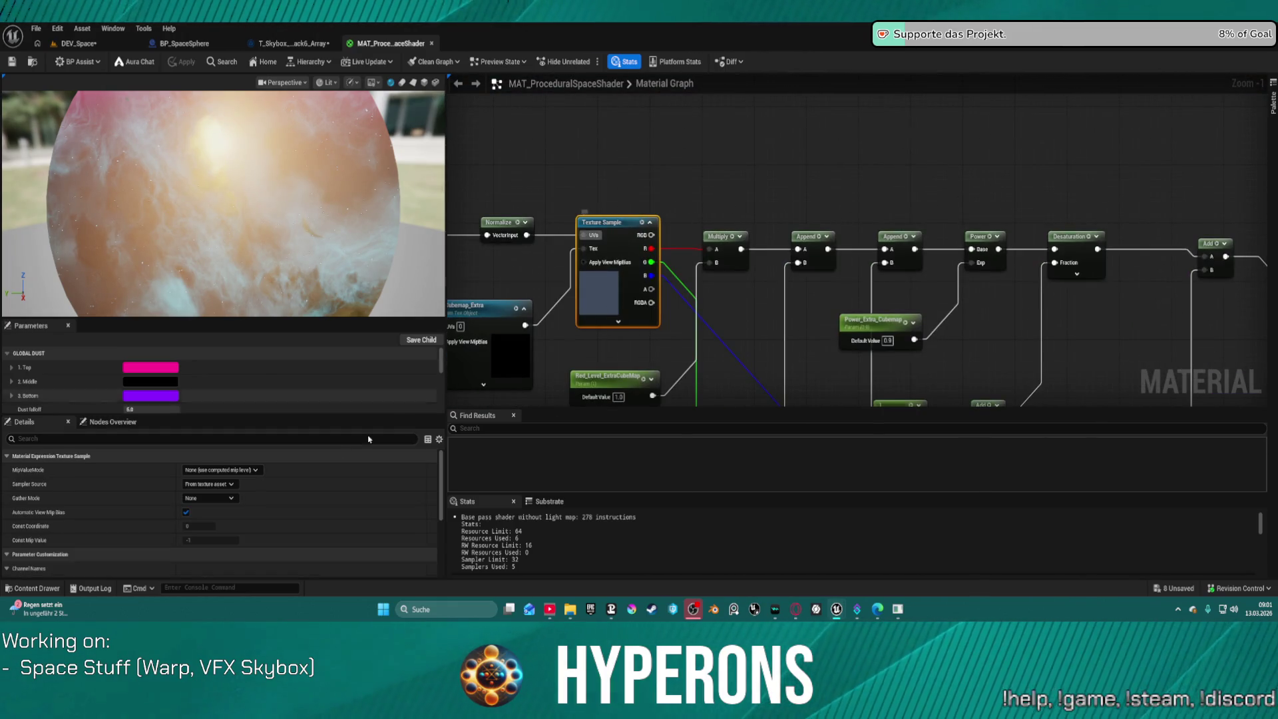
scroll(170, 541, down, 5)
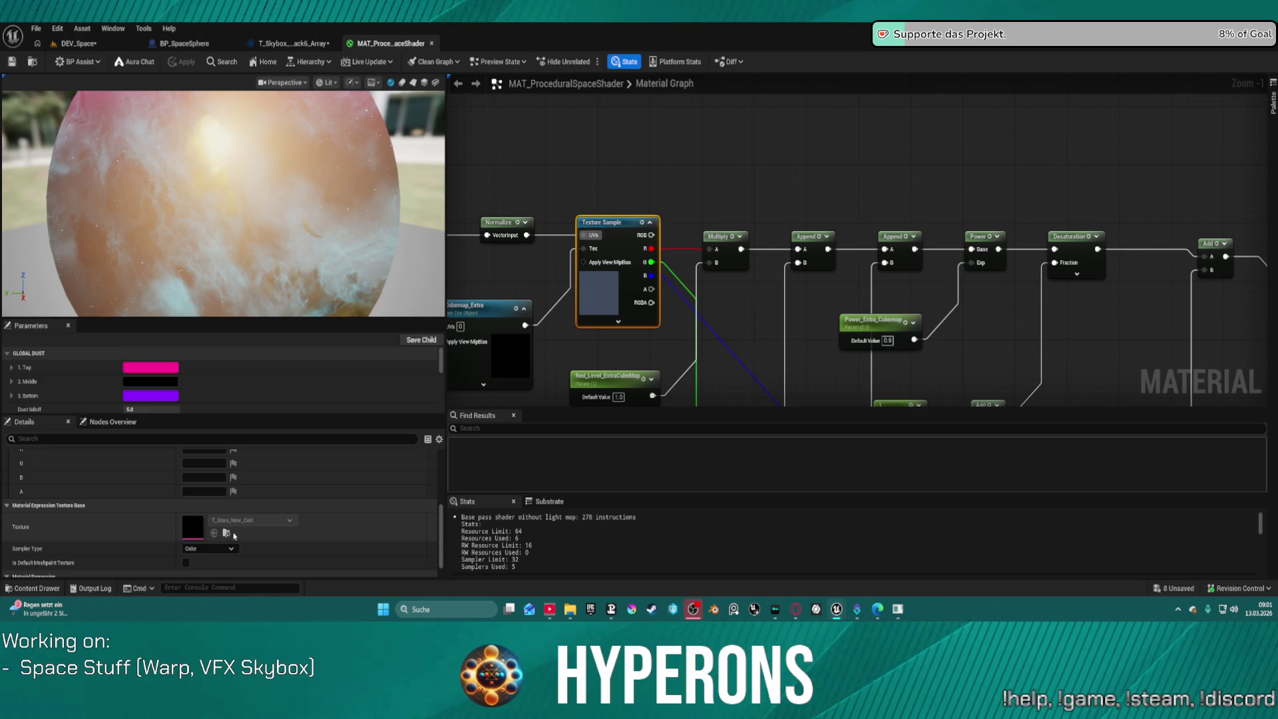
click(233, 534)
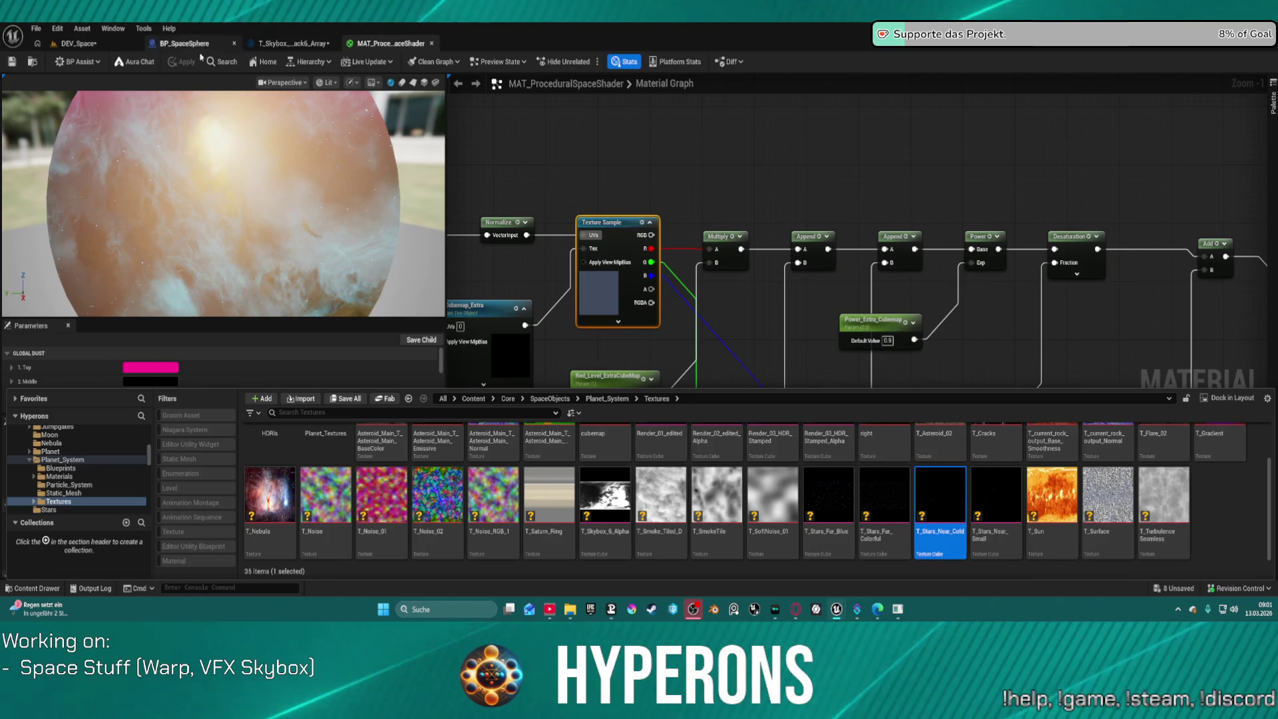
click(79, 43)
click(185, 43)
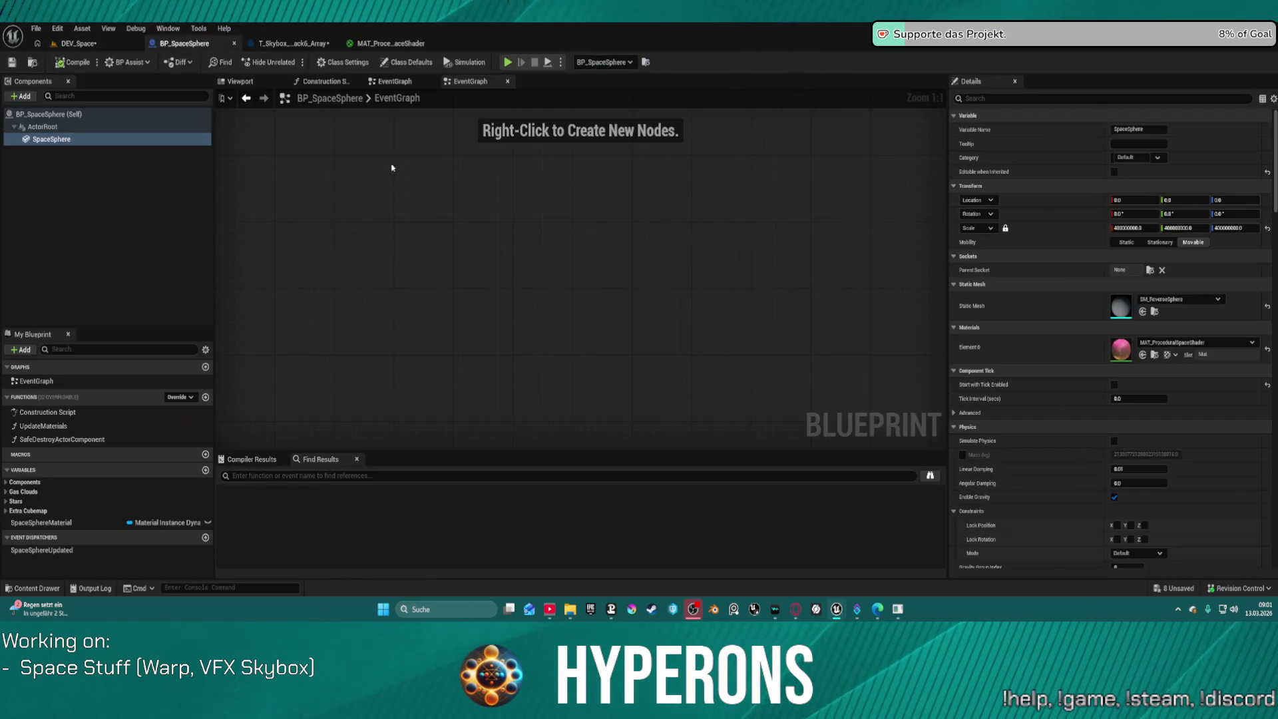
Open T_Stars_Near_Cold and review its details: 8192x4096 LongLat, FloatRGBA
key(ctrl+space)
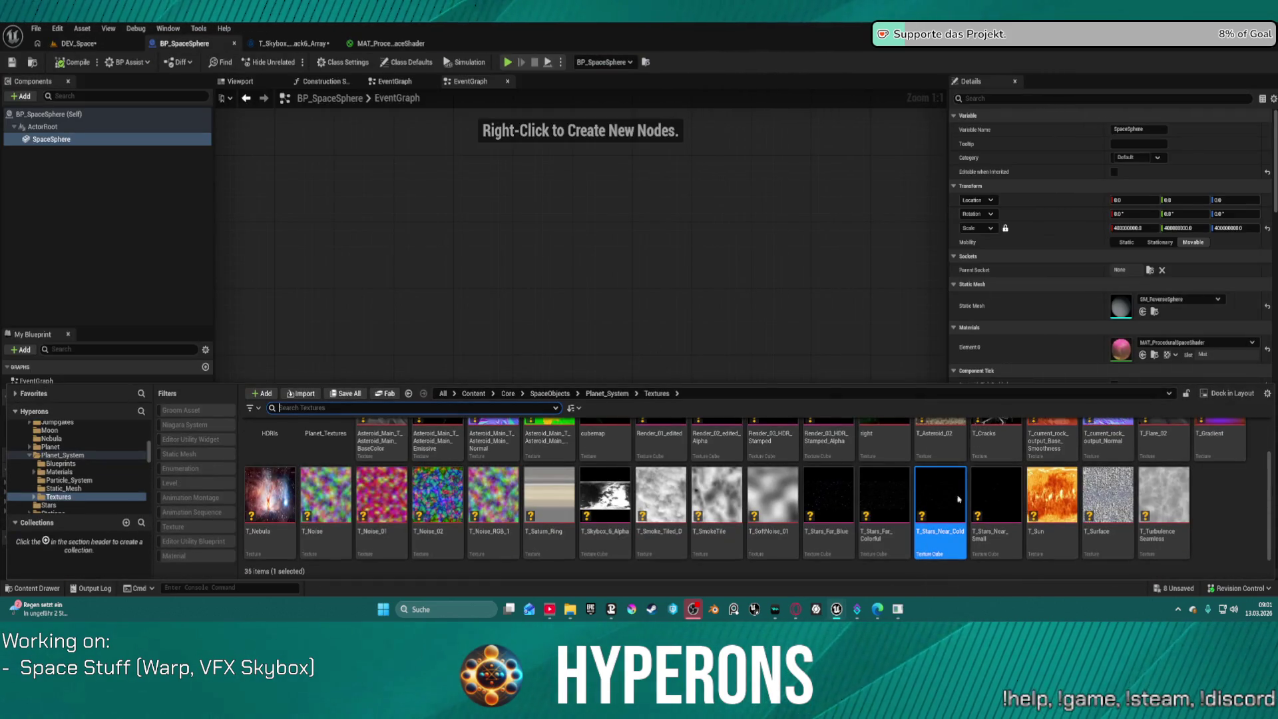
double_click(956, 495)
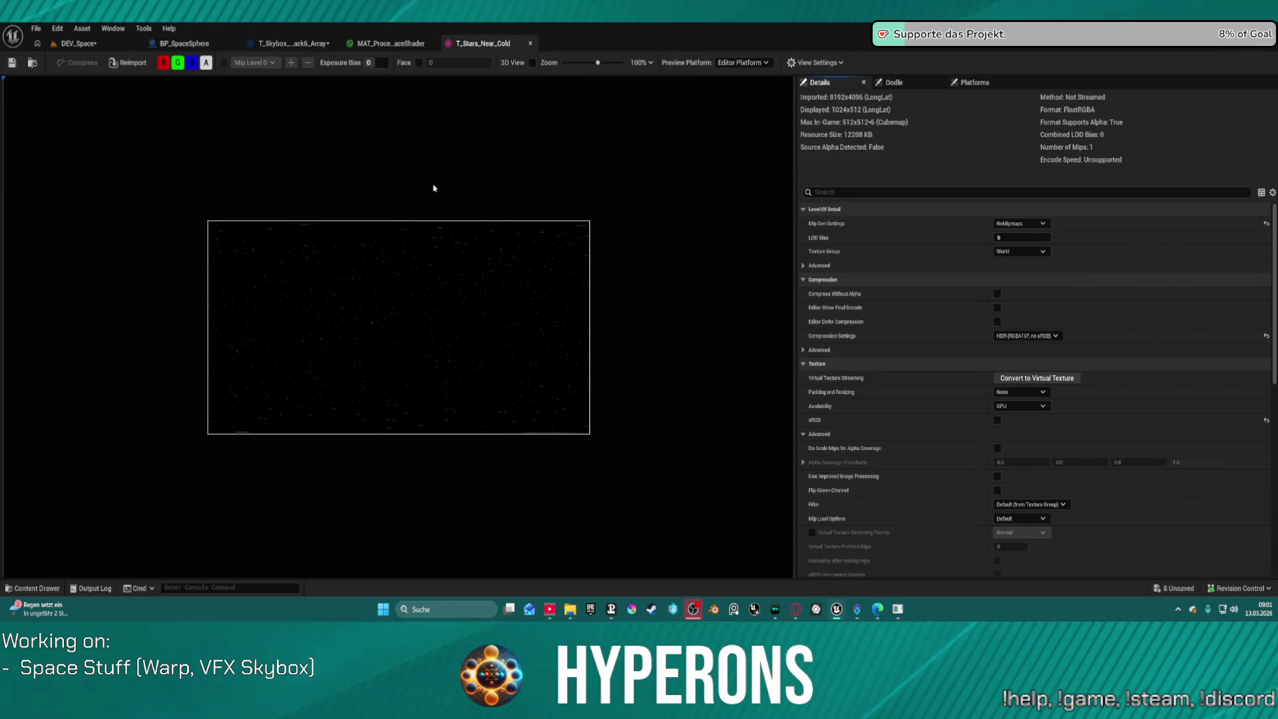
scroll(931, 493, down, 15)
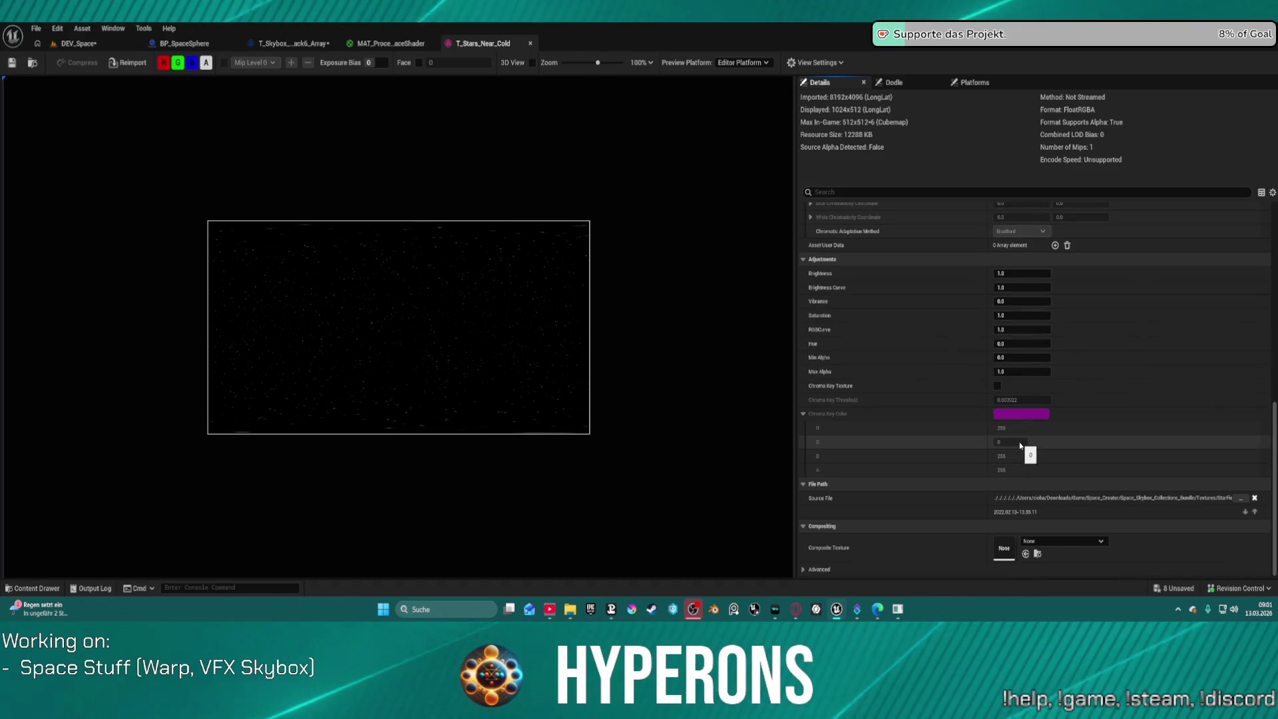
scroll(939, 360, up, 8)
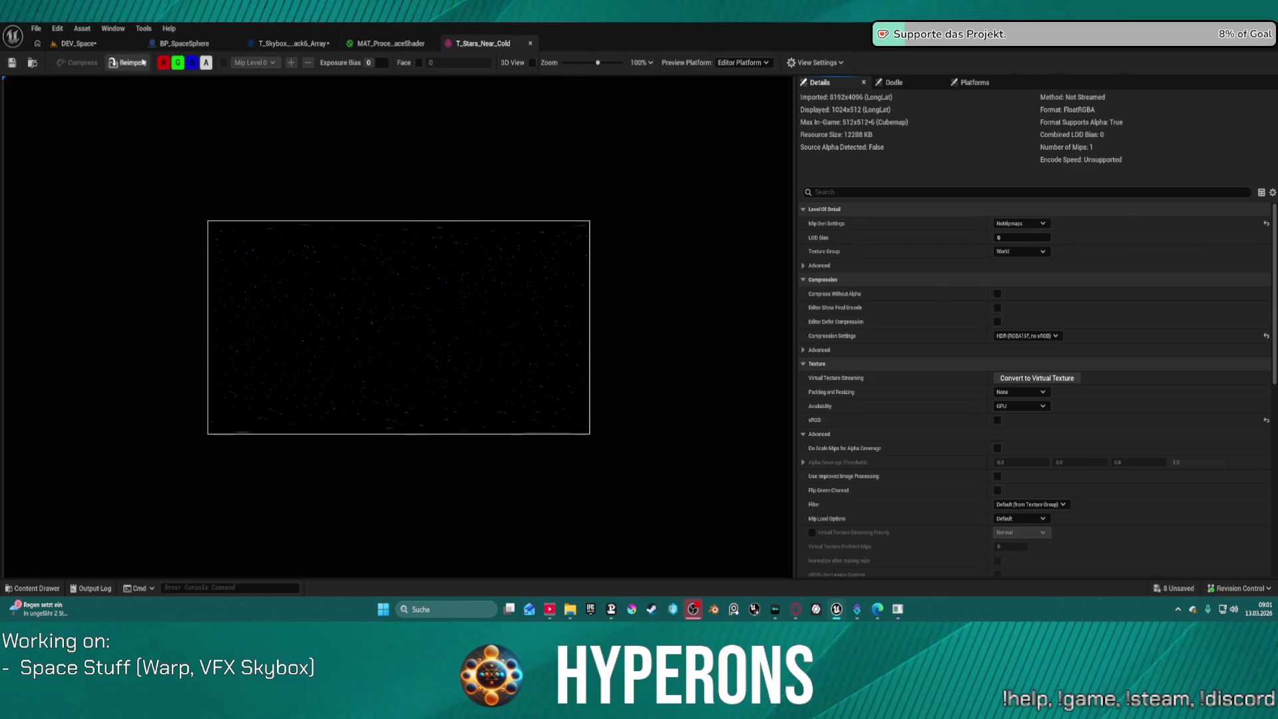
Back in DEV_Space, select BP_SpaceSphere, then switch to the T_Skybox_02_back6_Array texture
click(113, 45)
click(666, 262)
key(ctrl+space)
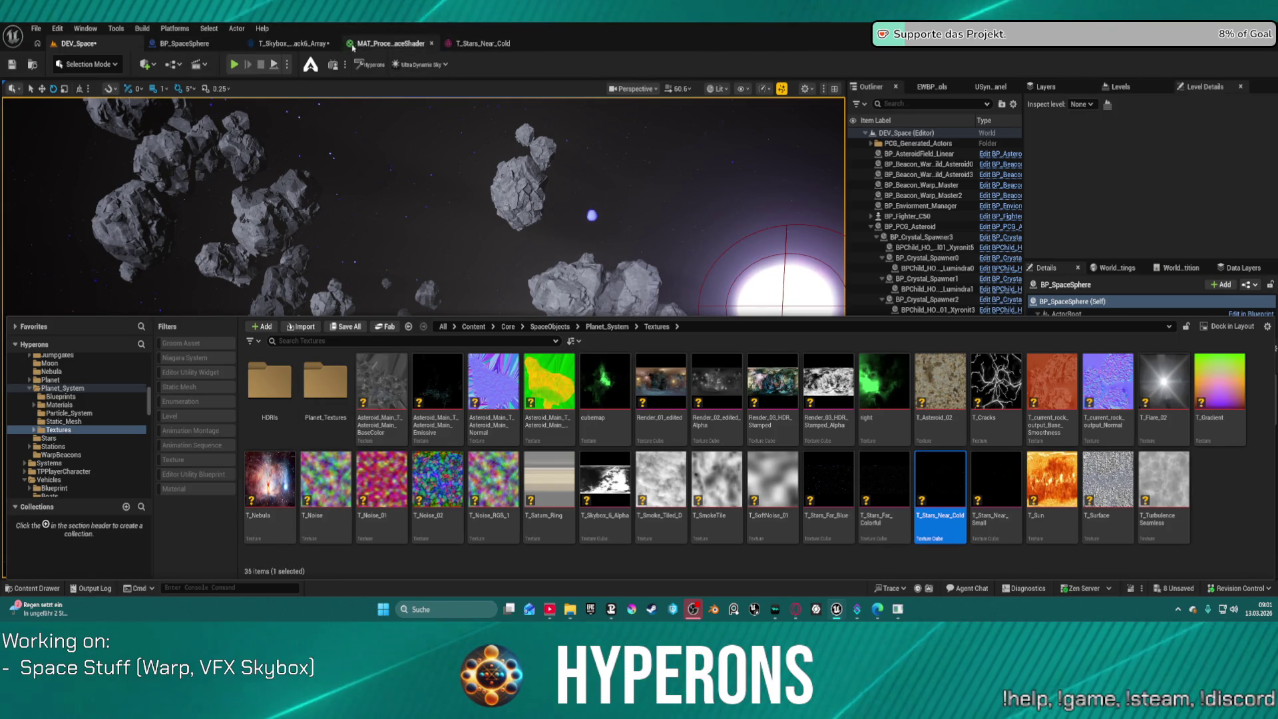
click(277, 44)
Create a Texture Cube Array named NewTextureCubeArray in the Skyboxes folder
click(32, 65)
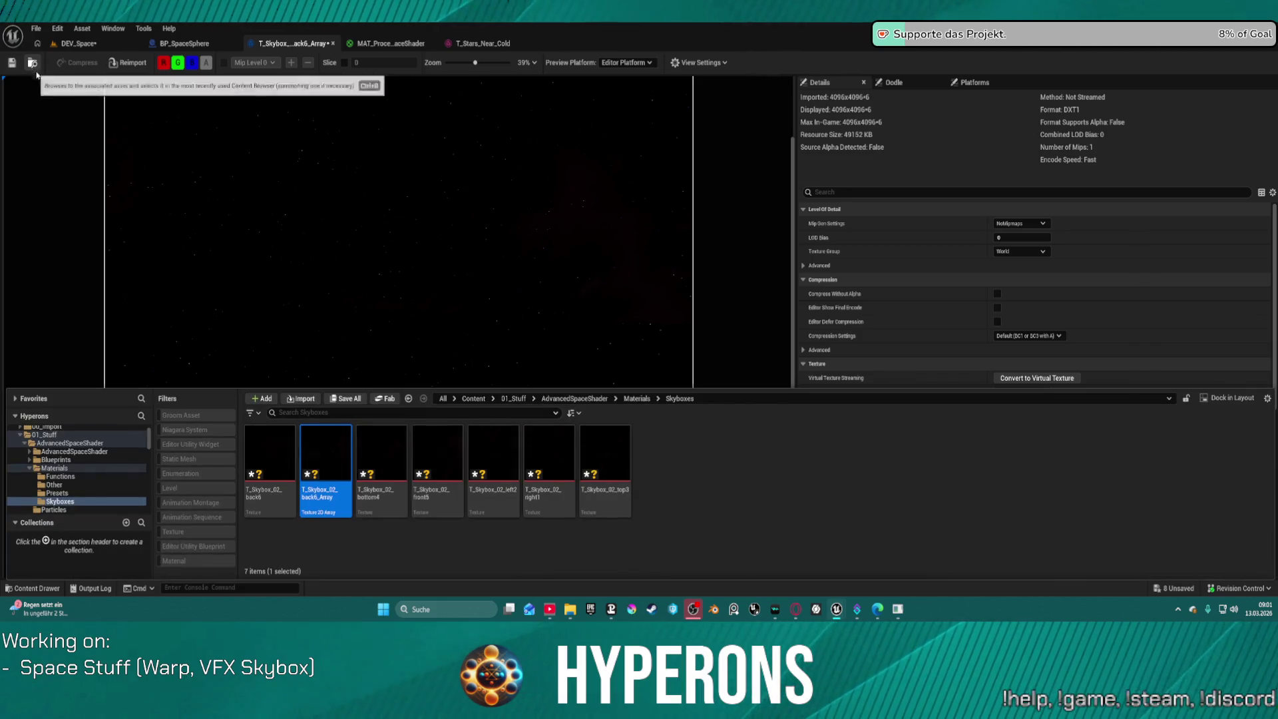
right_click(673, 474)
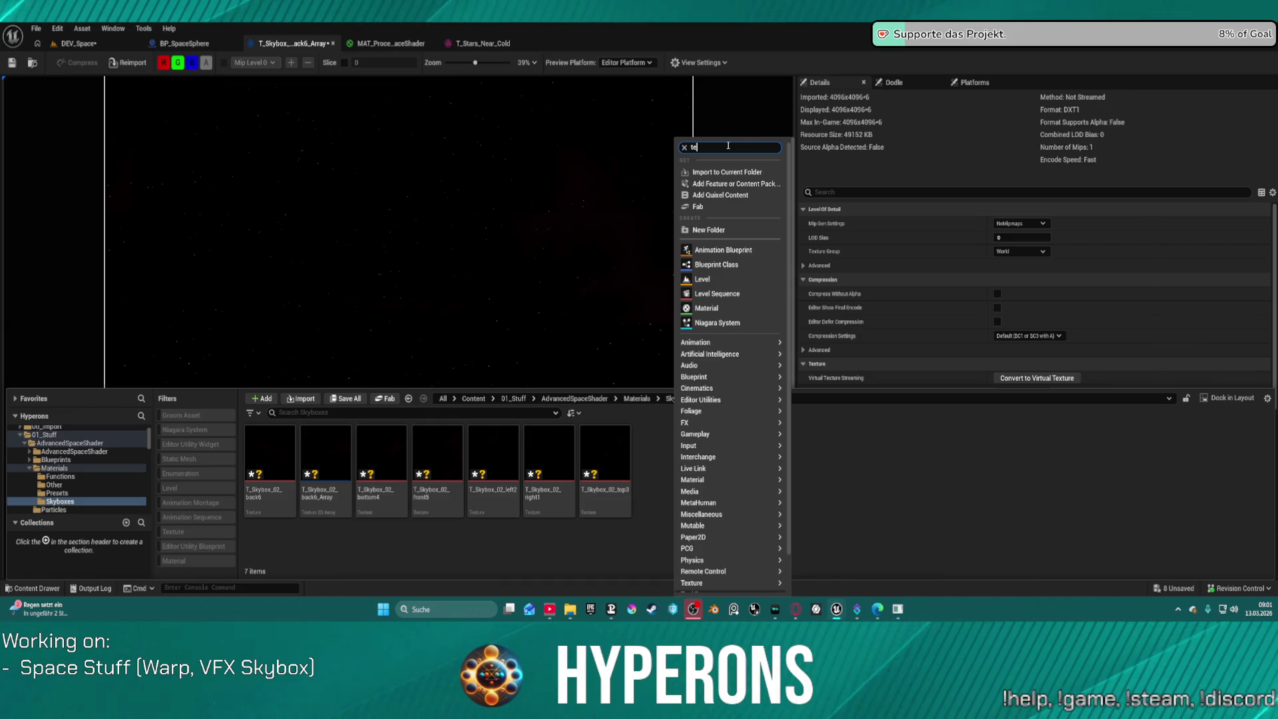
text(xture)
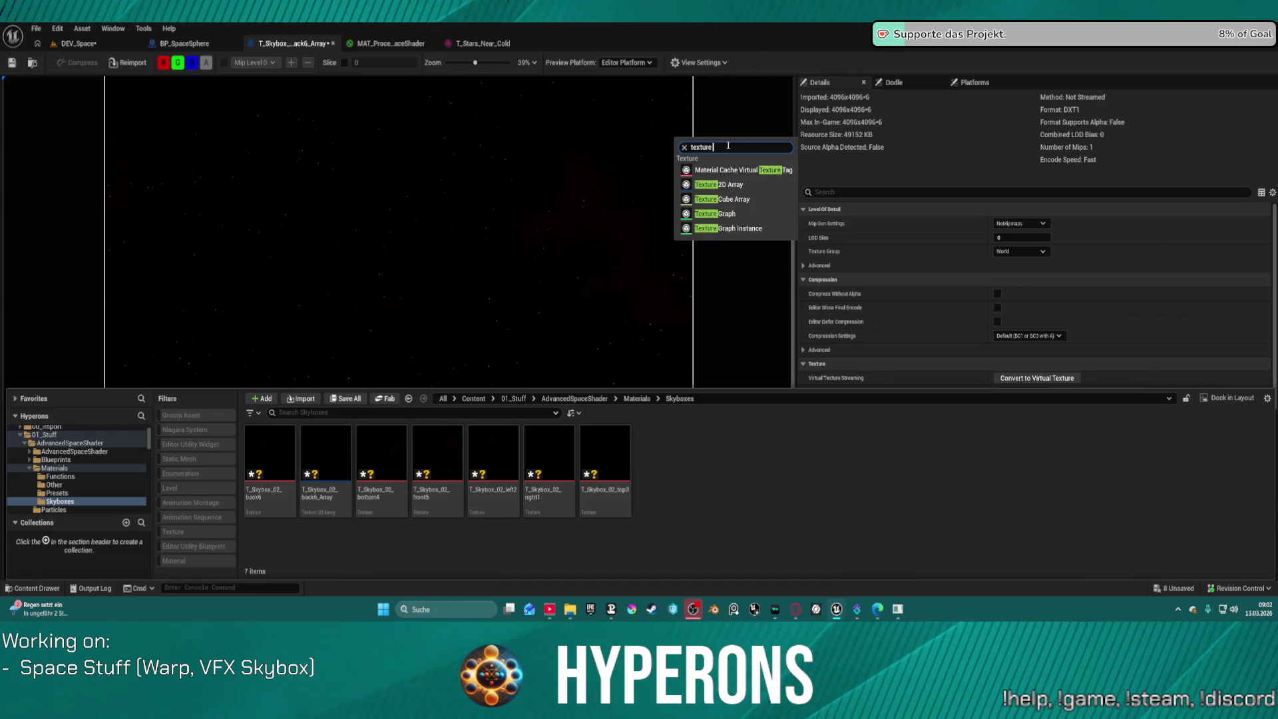
click(722, 199)
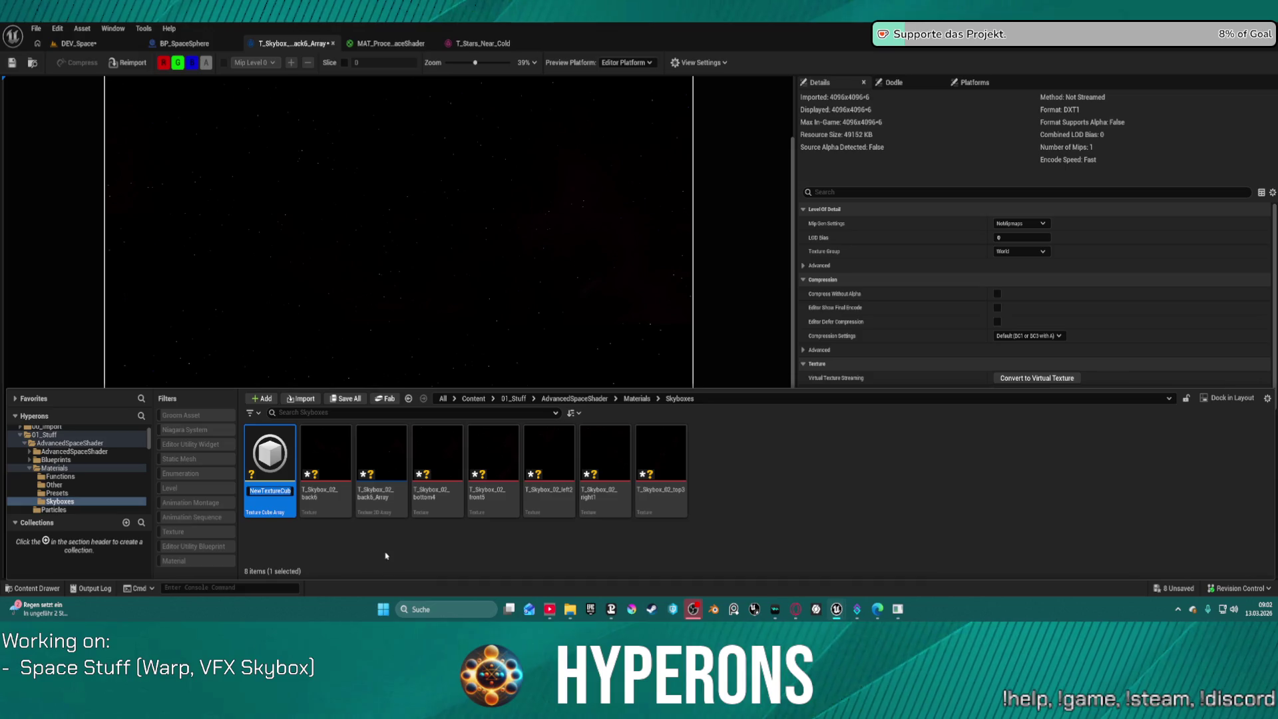
key(Return)
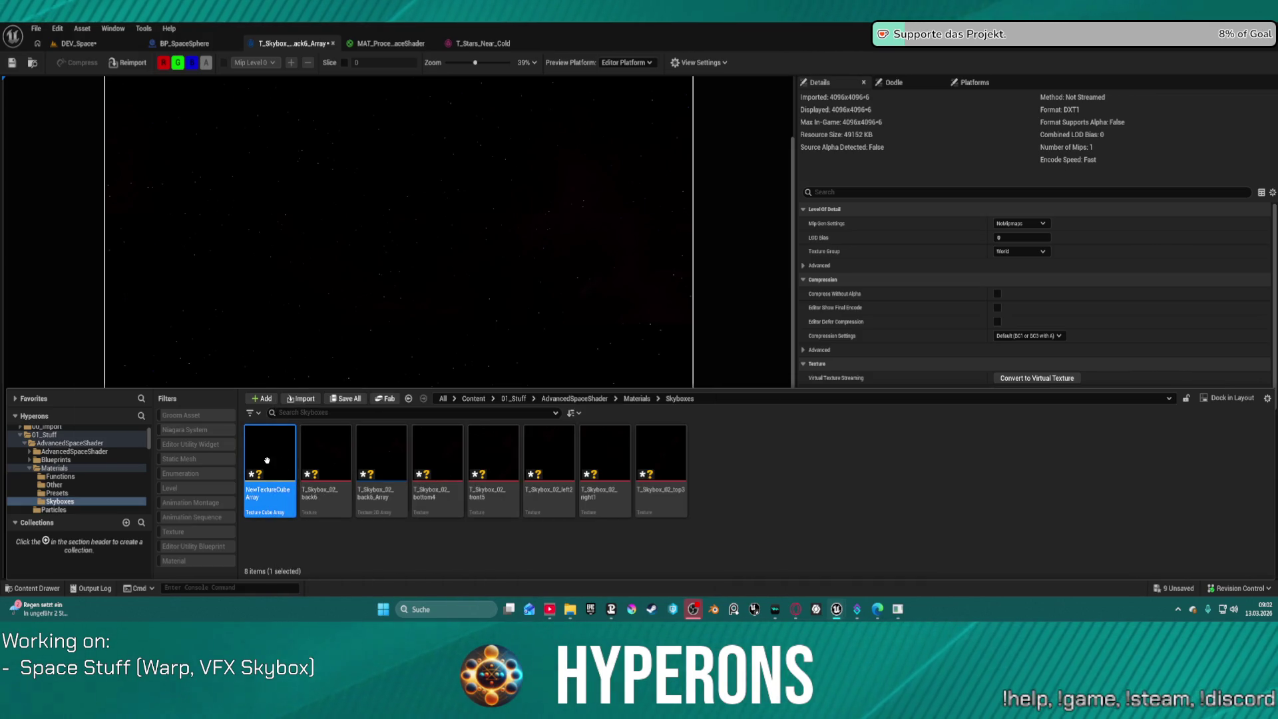
right_click(266, 460)
mouse_move(344, 209)
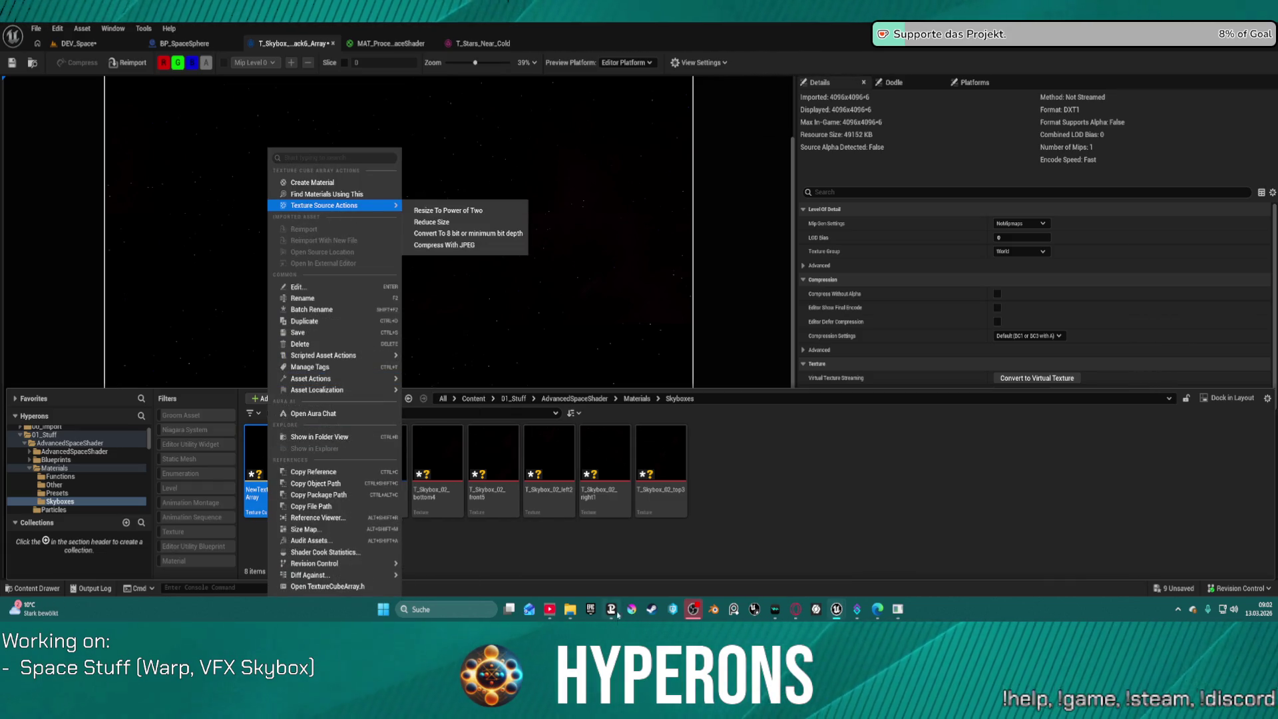
key(Escape)
Delete the T_Skybox_02_back6_Array texture array
click(372, 459)
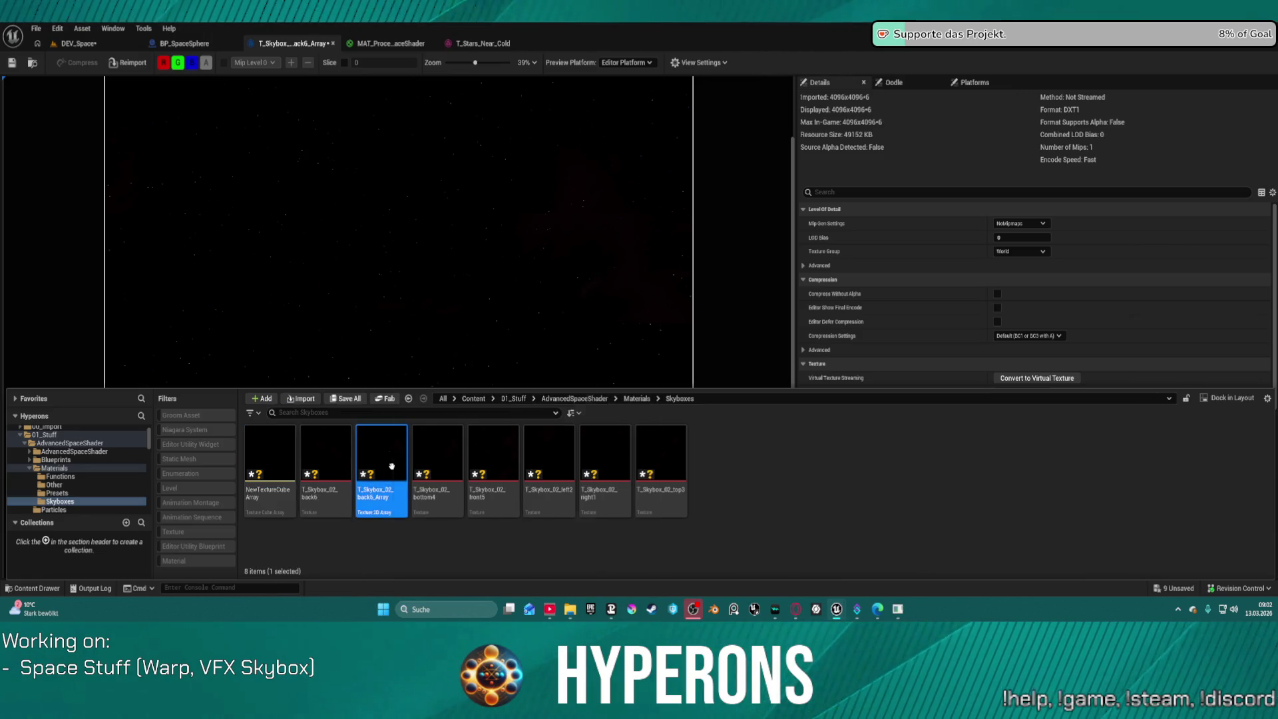
right_click(390, 460)
key(Escape)
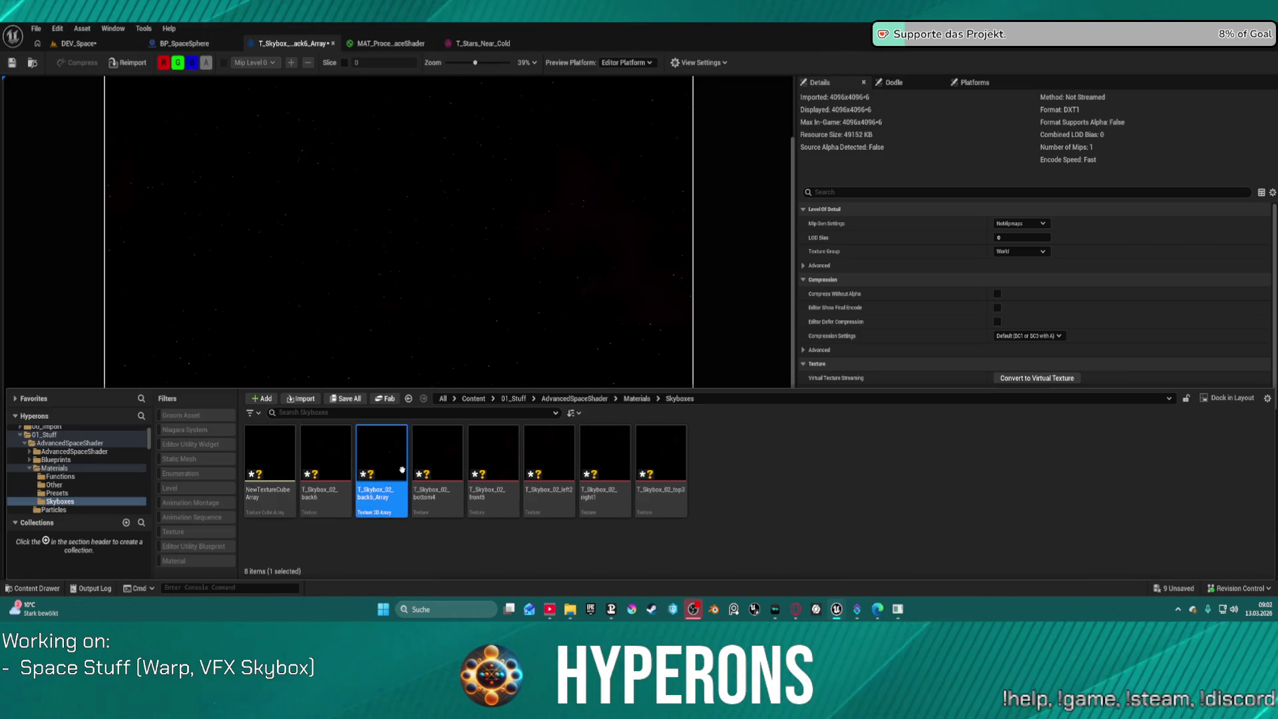
key(Delete)
click(566, 486)
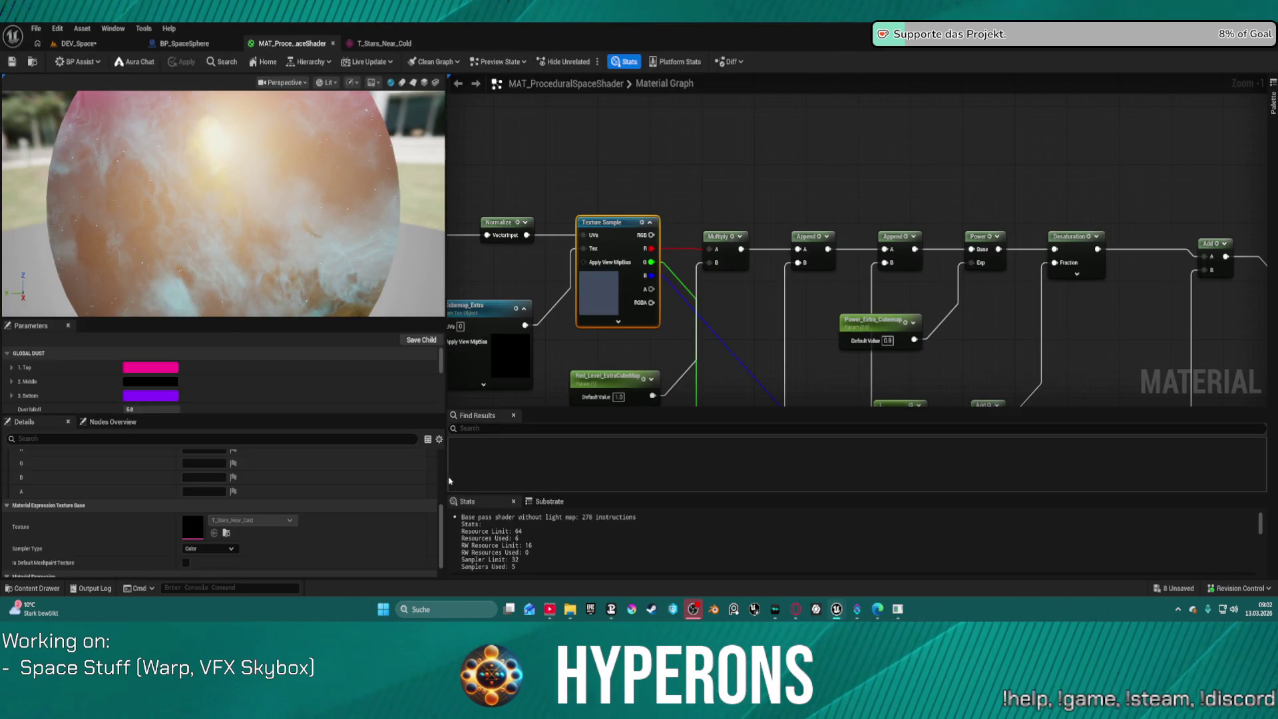
In DEV_Space, select the six skybox face textures and browse their actions without choosing
click(78, 43)
key(ctrl+space)
click(325, 399)
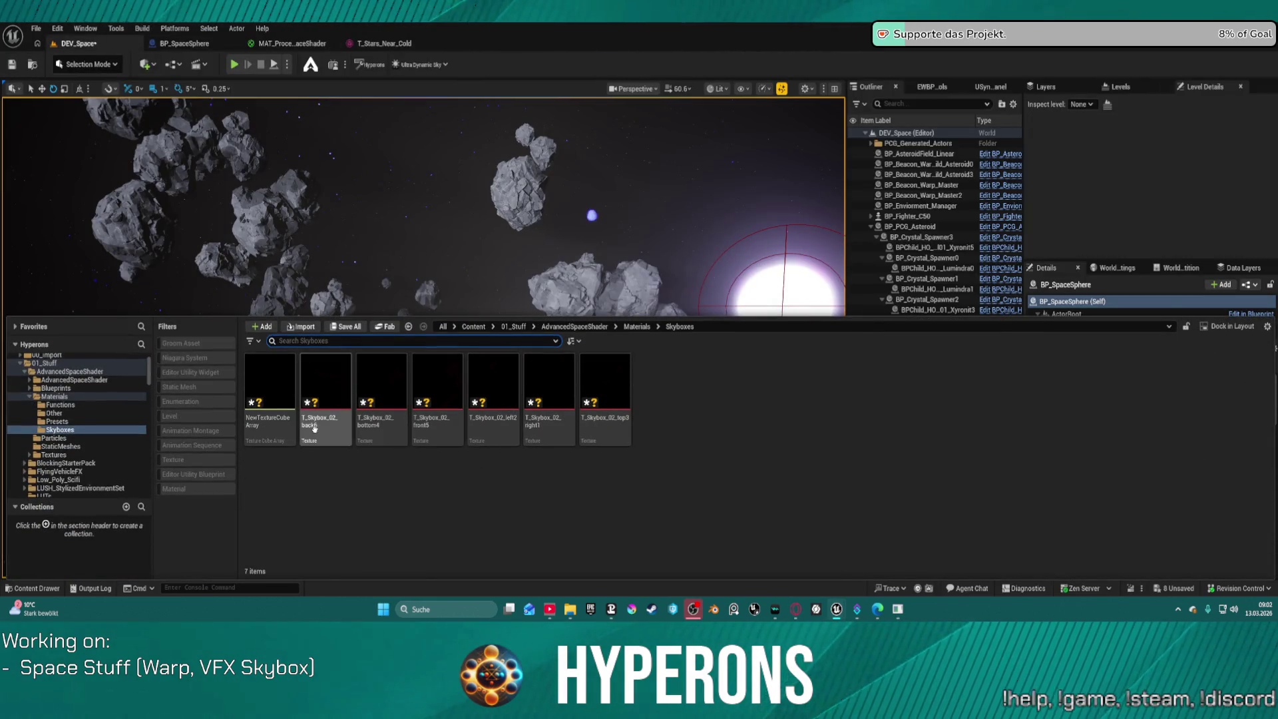
shift+click(609, 416)
right_click(609, 416)
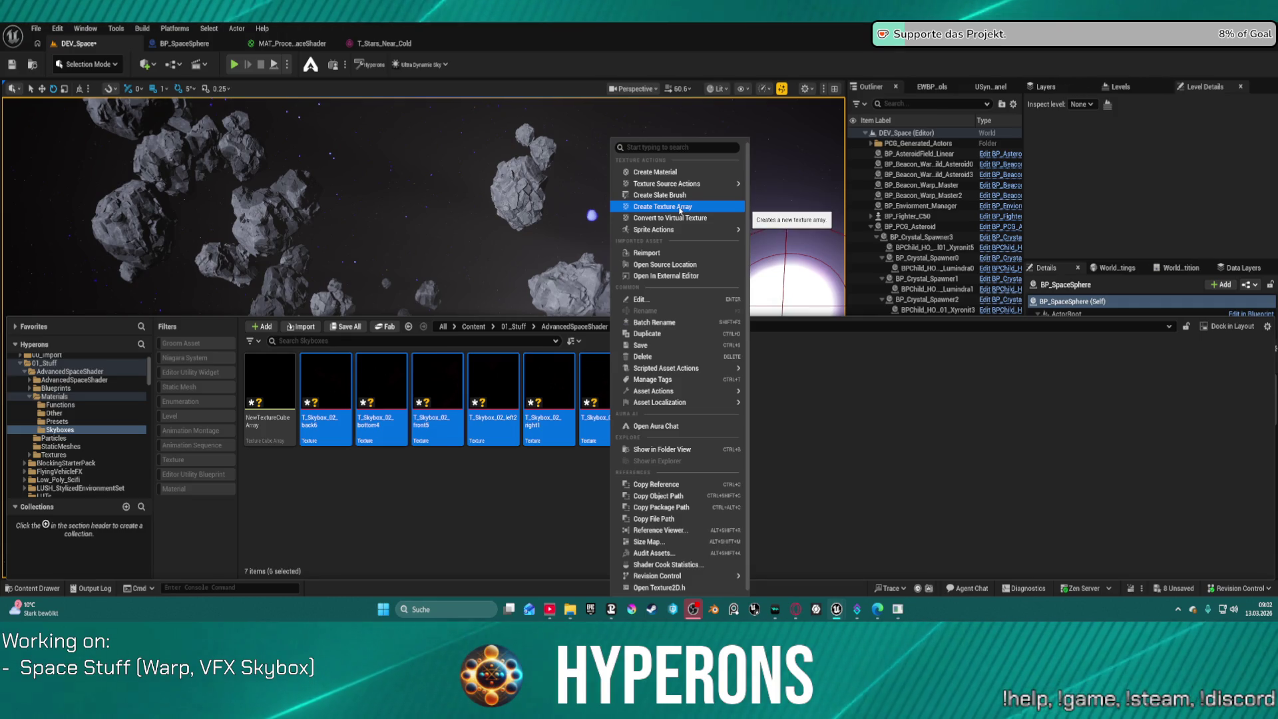
mouse_move(676, 231)
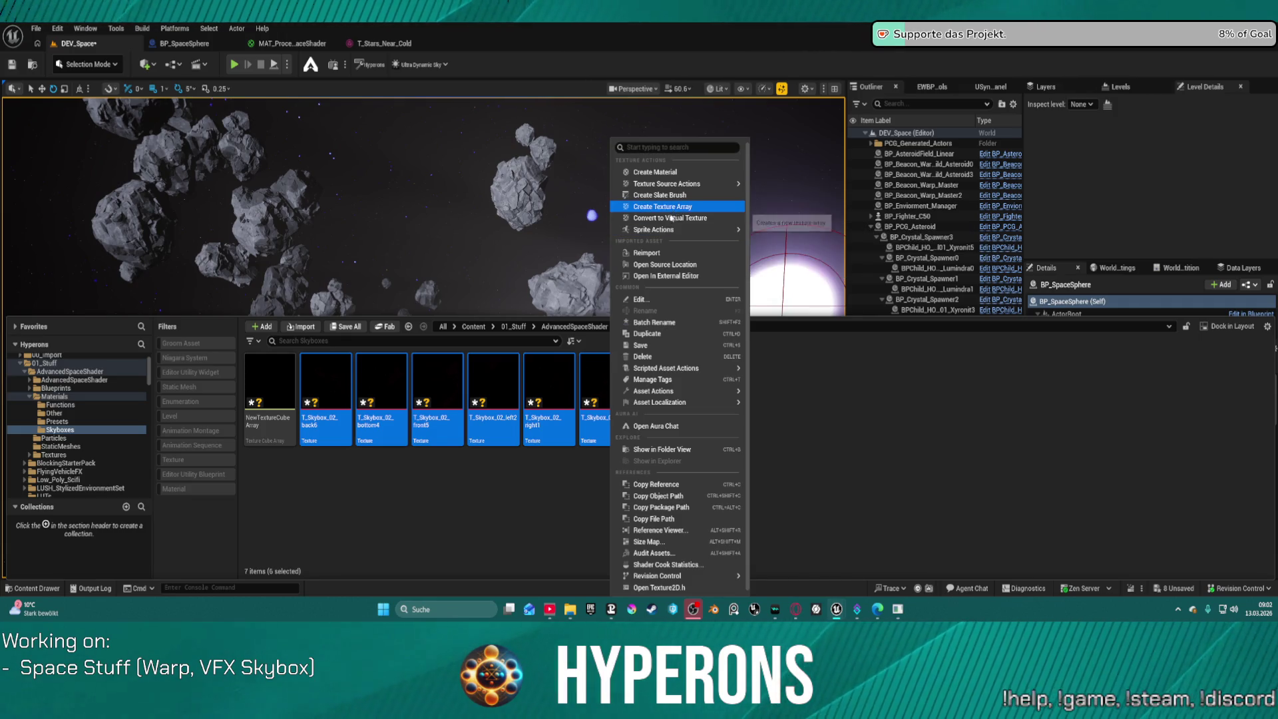
mouse_move(675, 185)
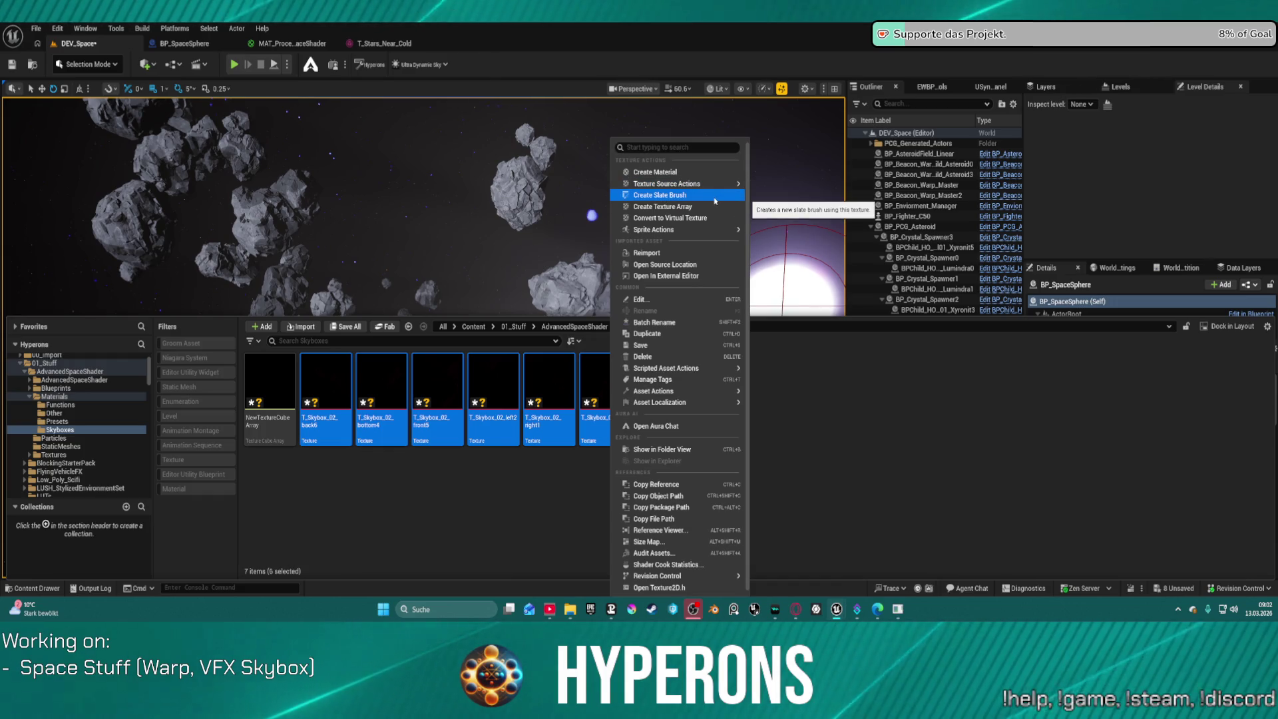
mouse_move(730, 402)
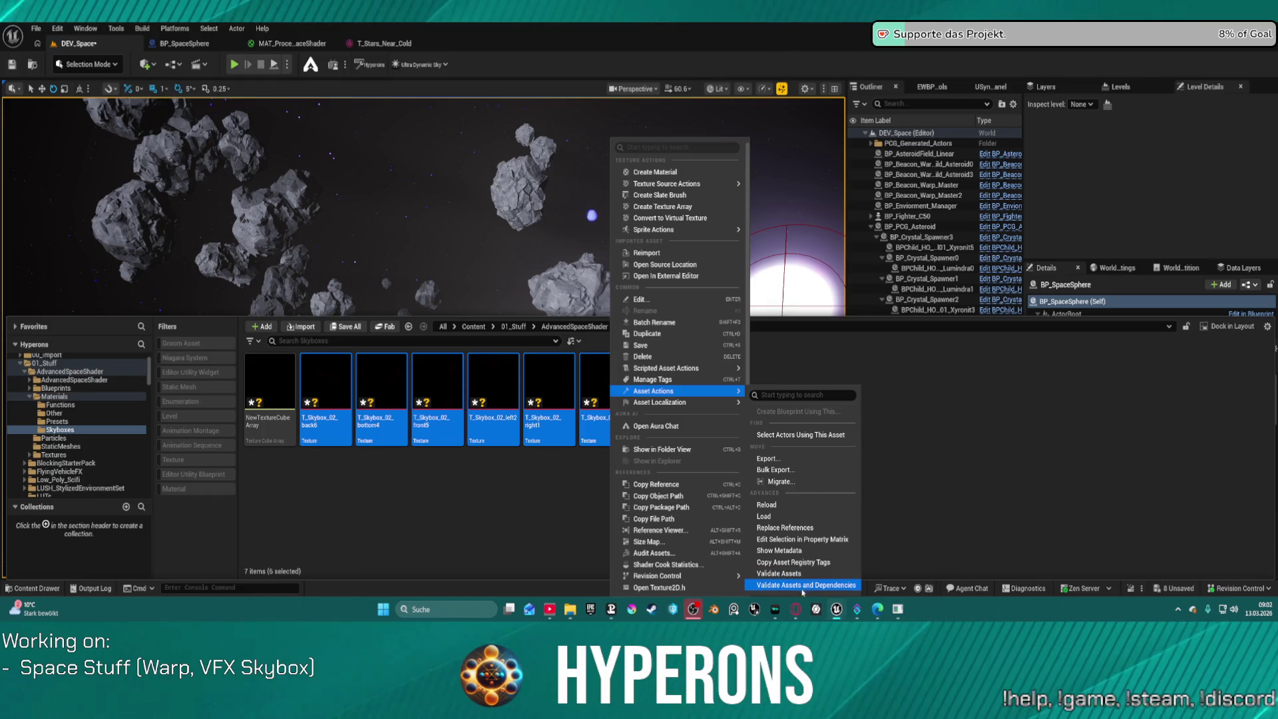
click(506, 486)
Select NewTextureCubeArray and review its actions, closing the menu without choosing
right_click(276, 400)
click(276, 399)
right_click(276, 399)
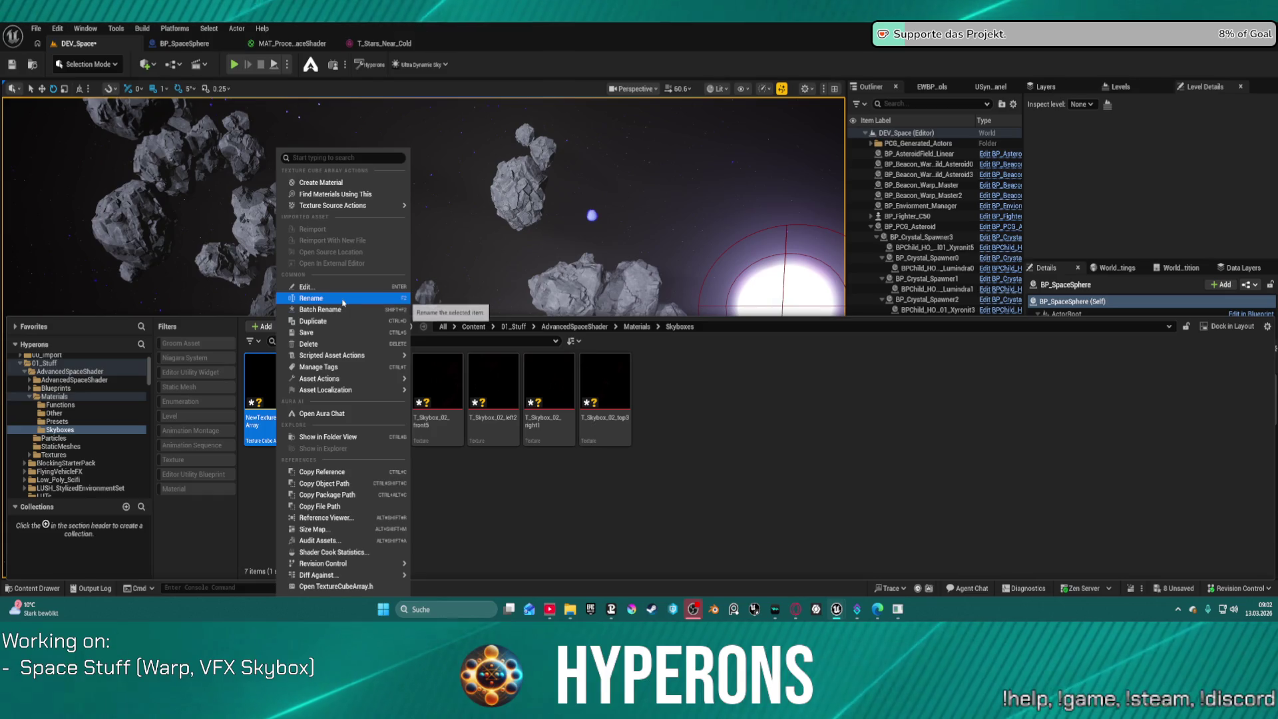
click(599, 482)
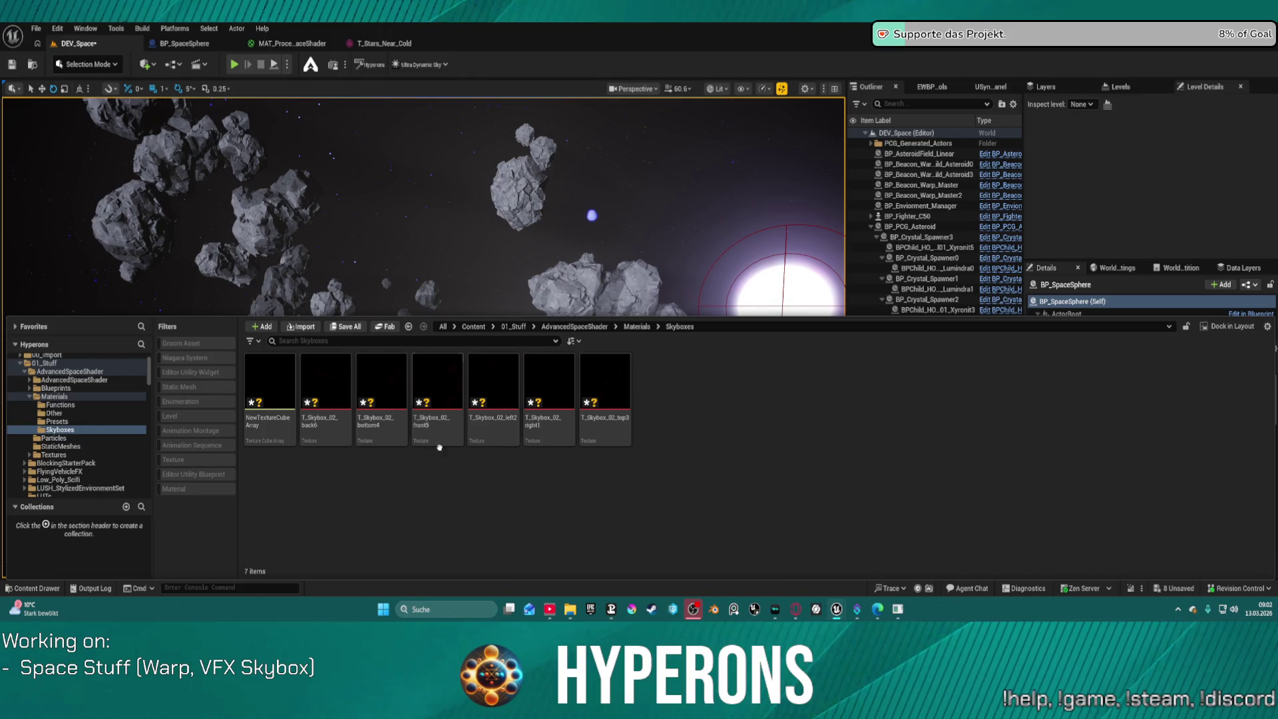
Open NewTextureCubeArray and check its empty 0x0x6 Cubemap details
double_click(253, 371)
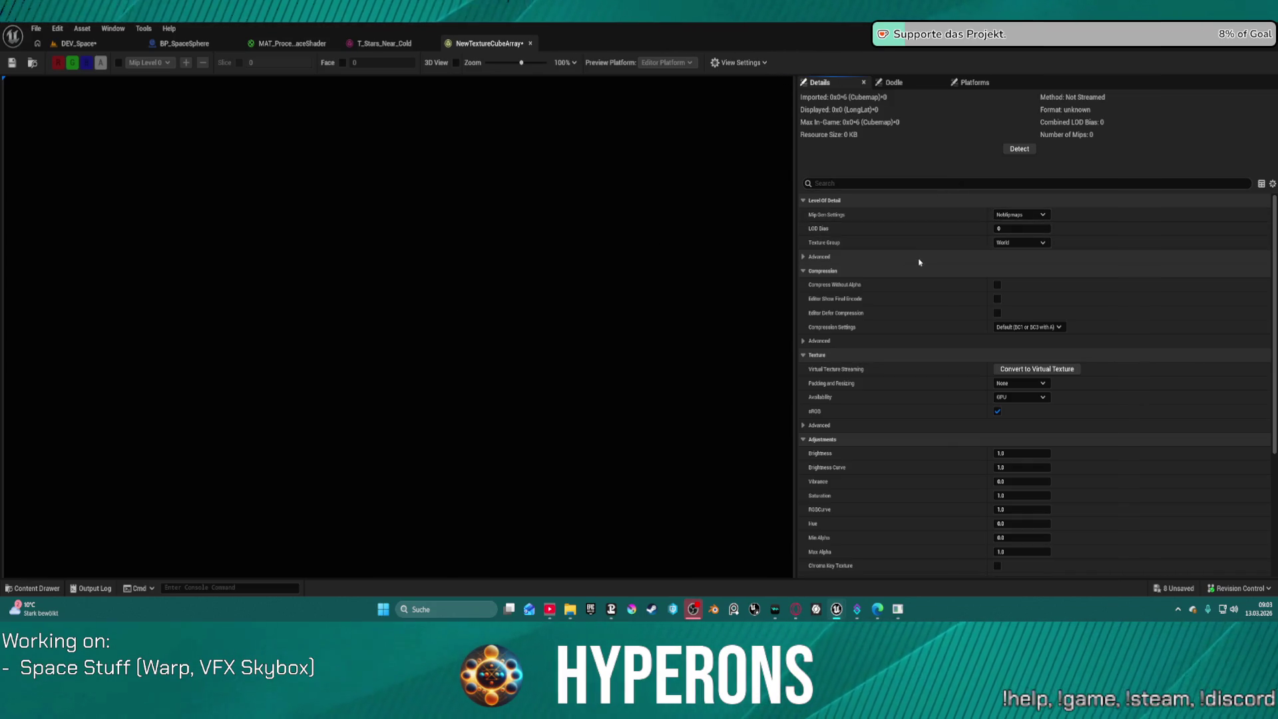
scroll(919, 262, down, 5)
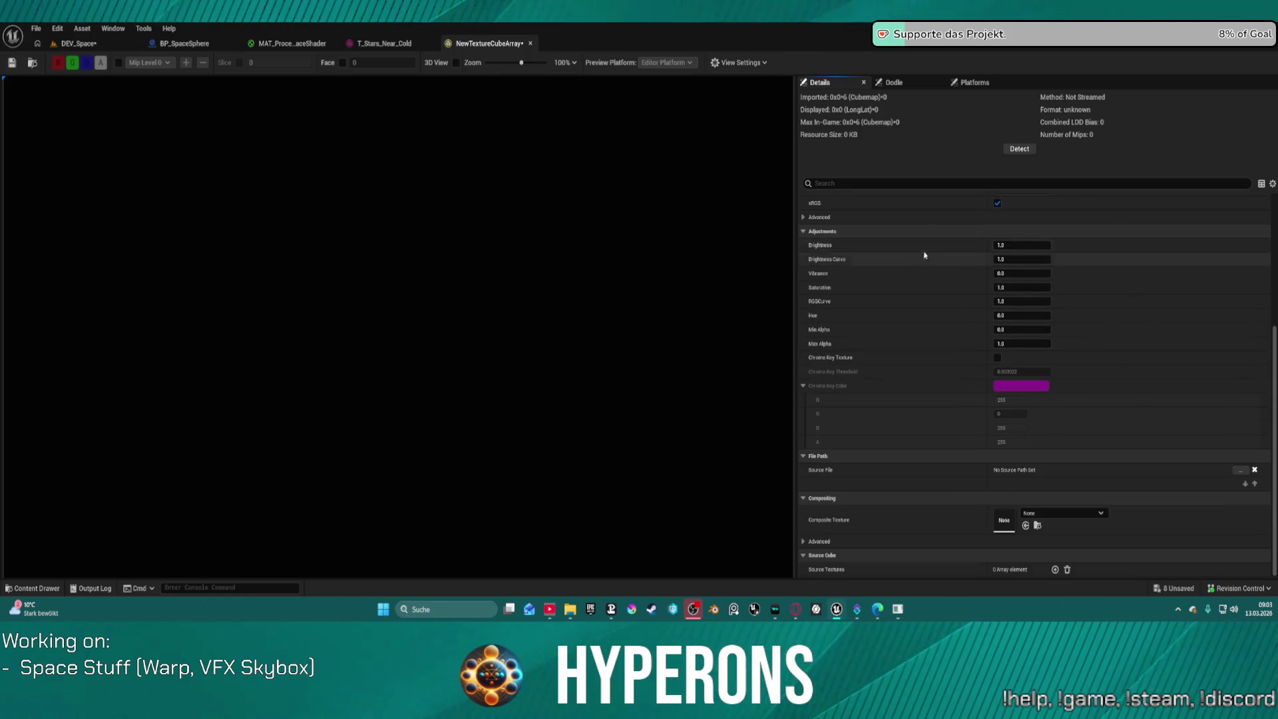
scroll(922, 259, up, 5)
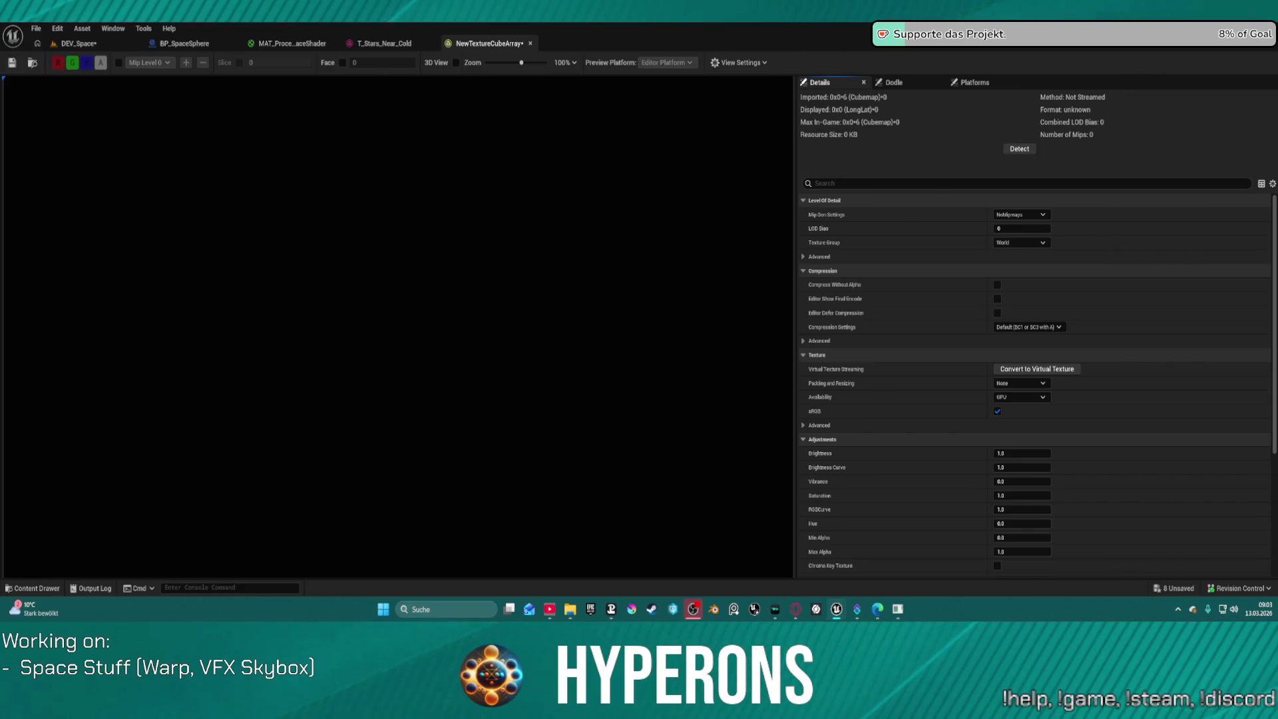
Select all six skybox face textures in the content drawer, then hide it
key(ctrl+space)
click(326, 459)
shift+click(615, 492)
key(ctrl+space)
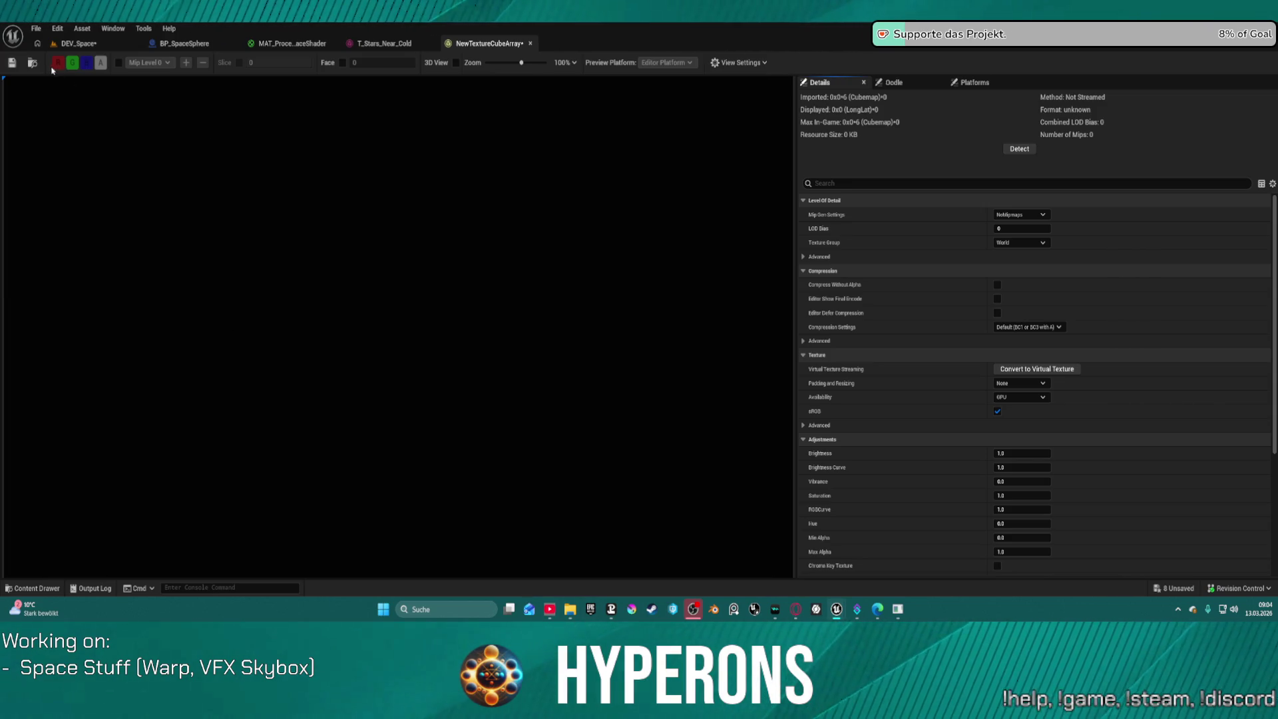
Force-delete NewTextureCubeArray and all six T_Skybox_02 textures from DEV_Space's Skyboxes folder
click(76, 44)
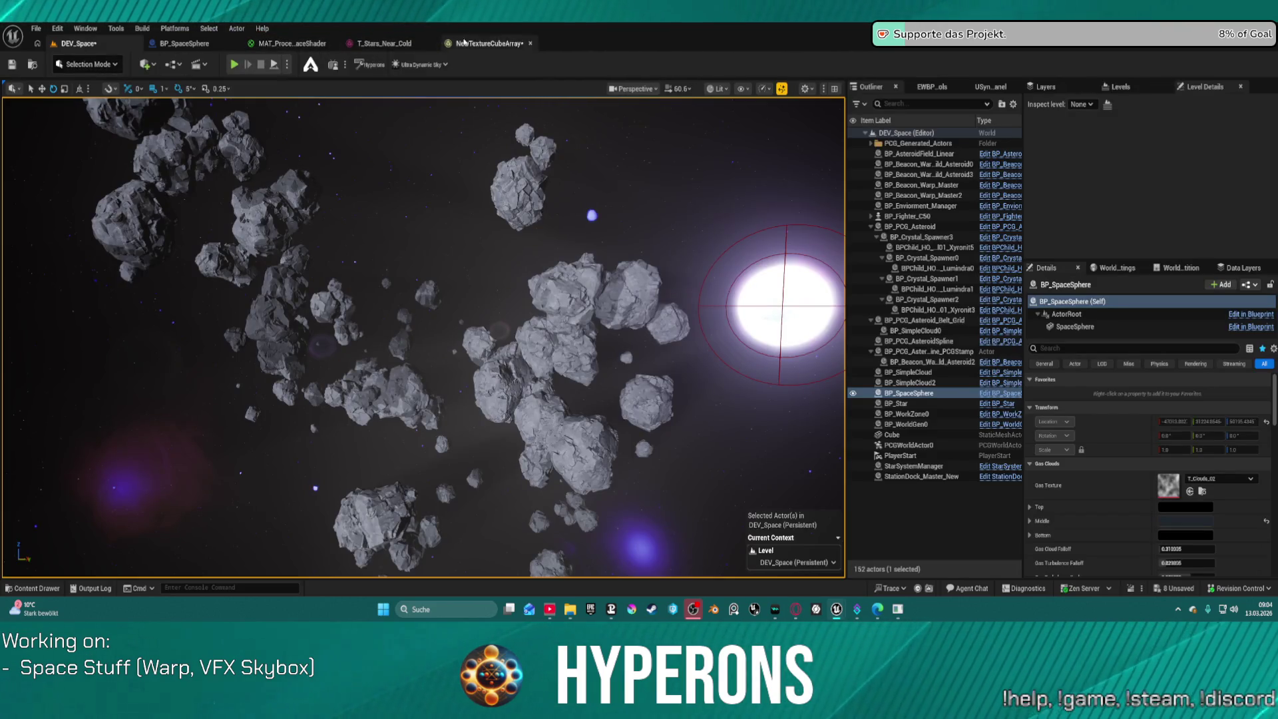
key(ctrl+space)
click(325, 393)
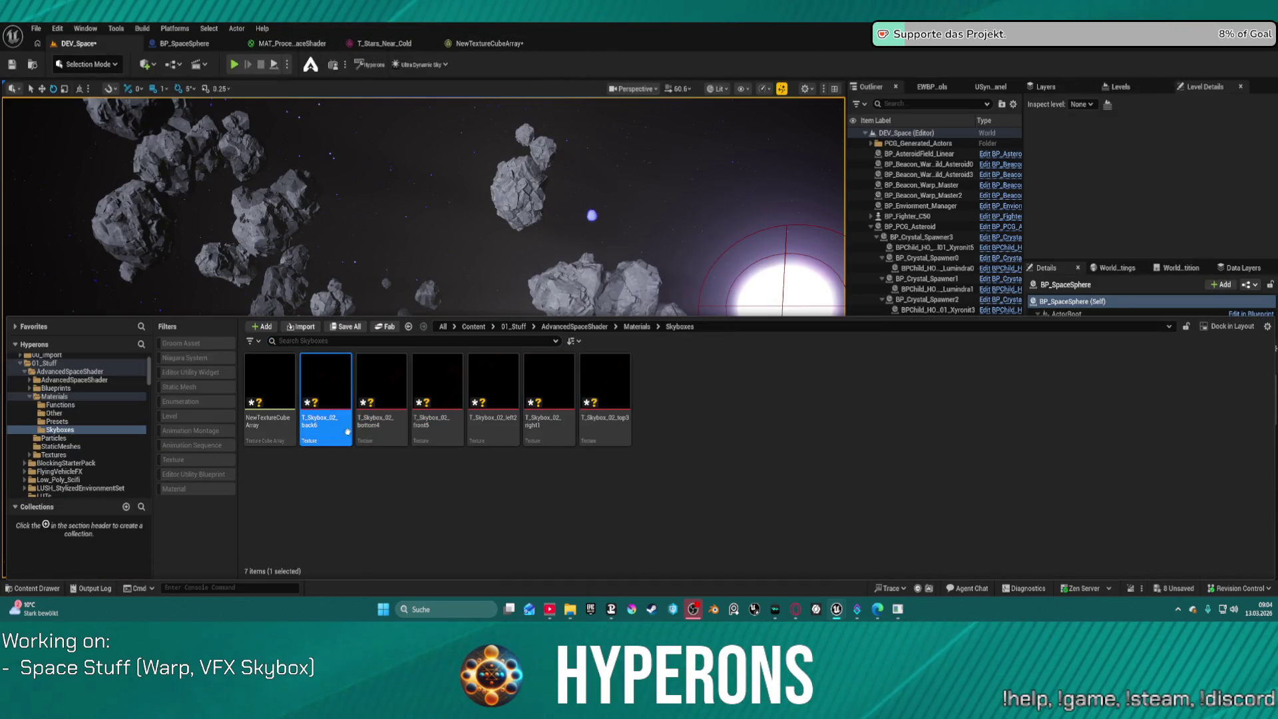
click(266, 428)
shift+click(602, 426)
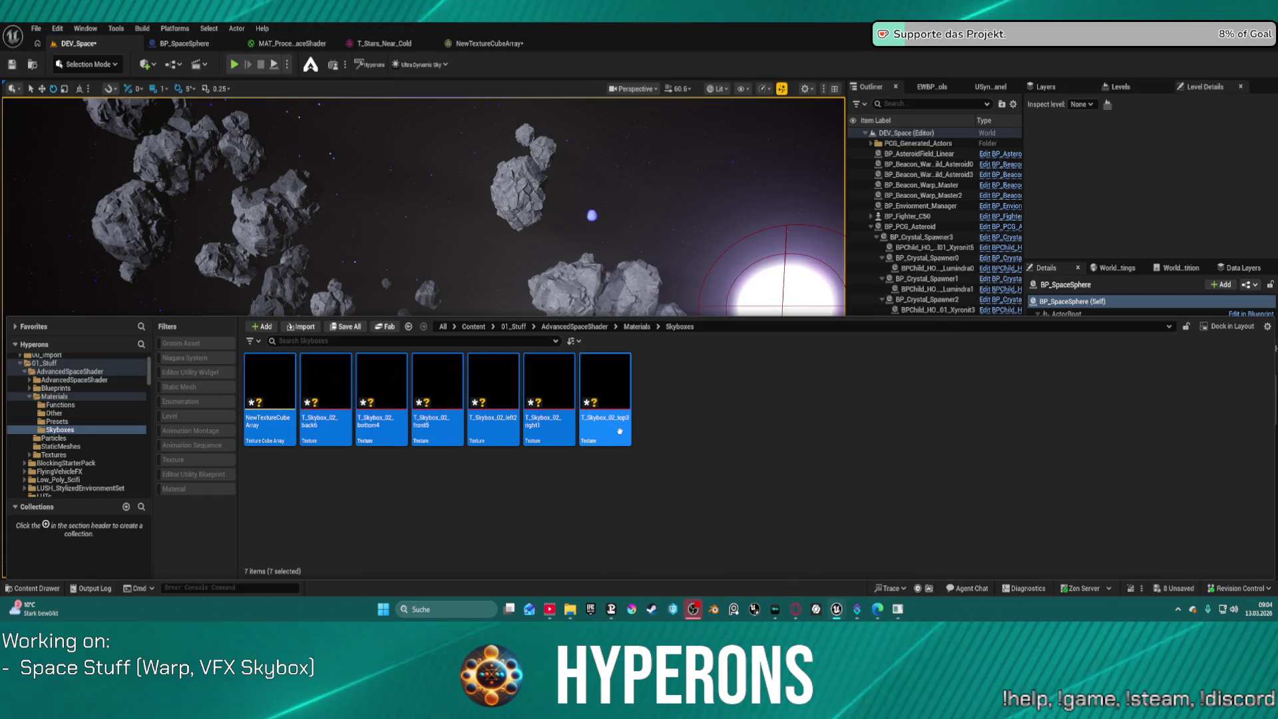
key(Delete)
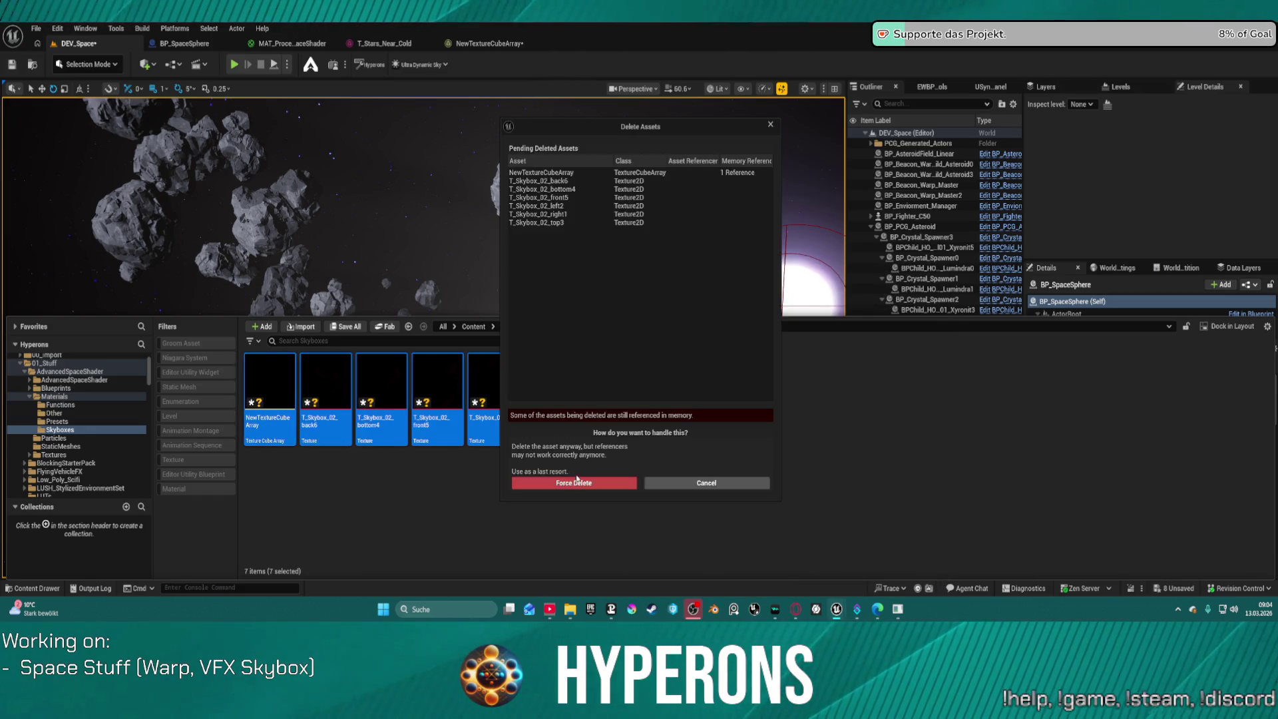
click(574, 482)
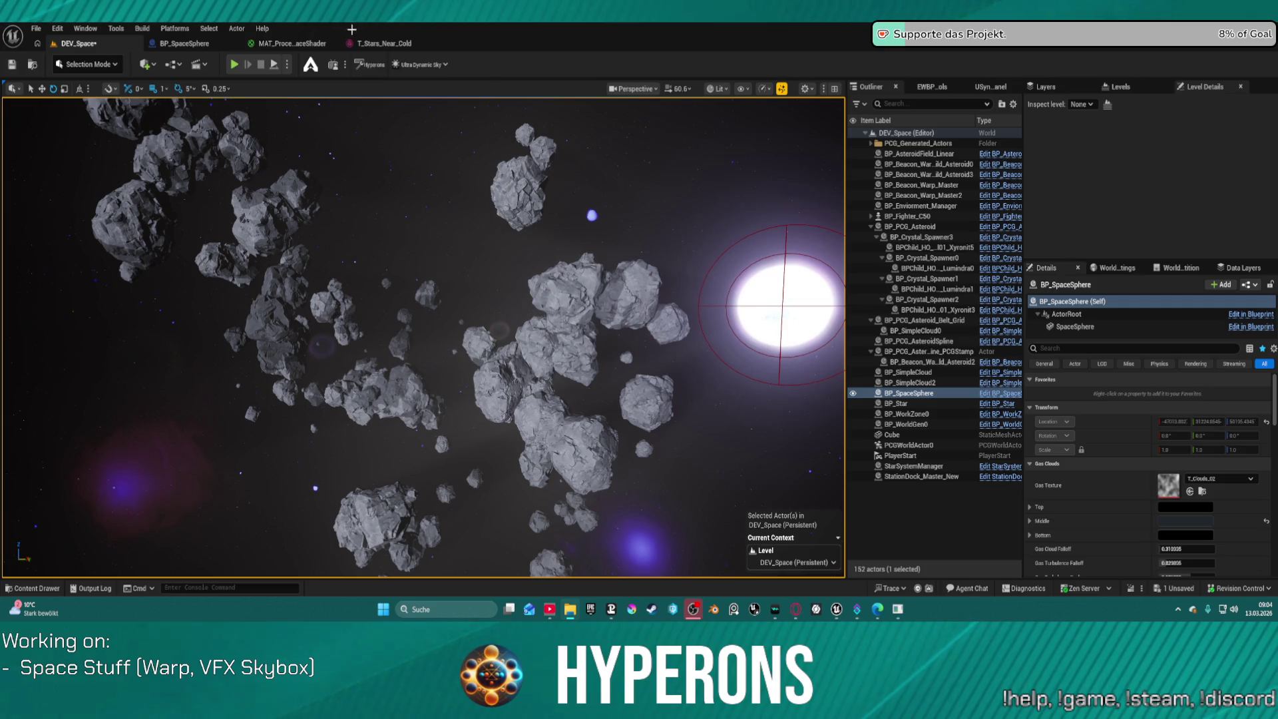
Switch to the T_Stars_Near_Cold texture editor, showing 512x512x6 Cubemap at 12288 KB
click(386, 43)
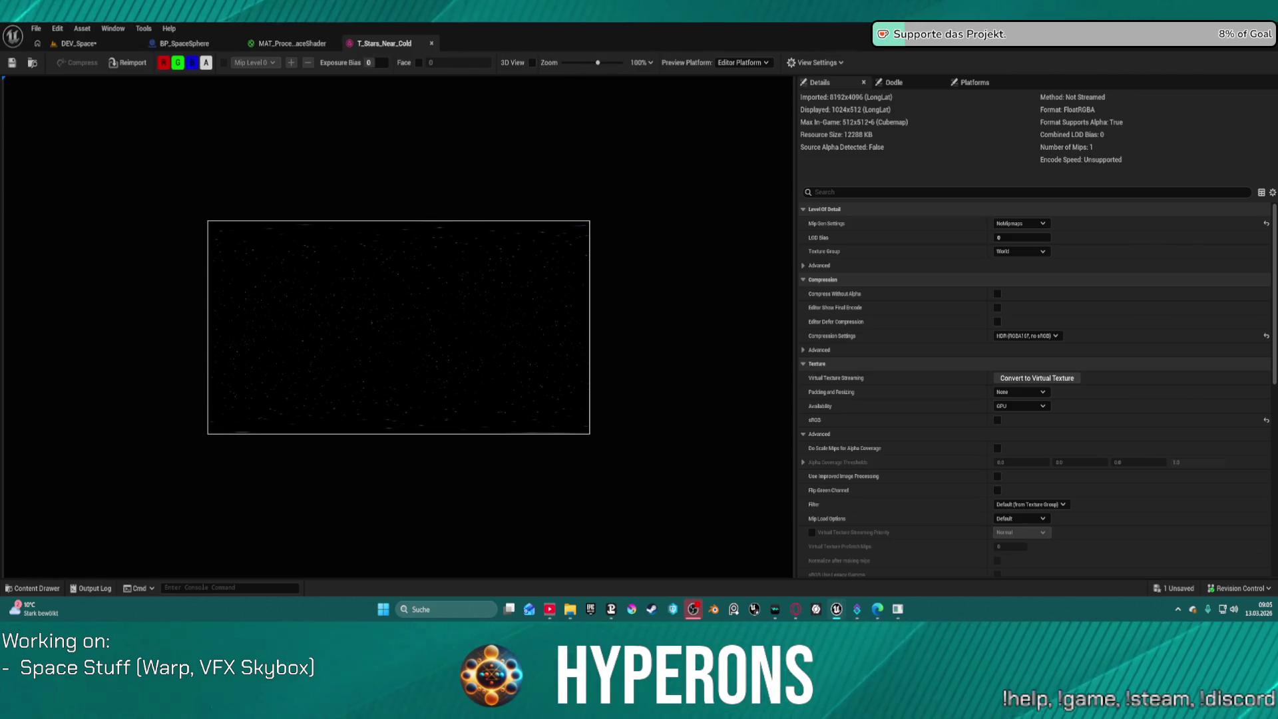
Switch to Gemini's answer listing cubemap face suffixes _PX, _NX, _PY, _NY, _PZ, _NZ
key(alt+Tab)
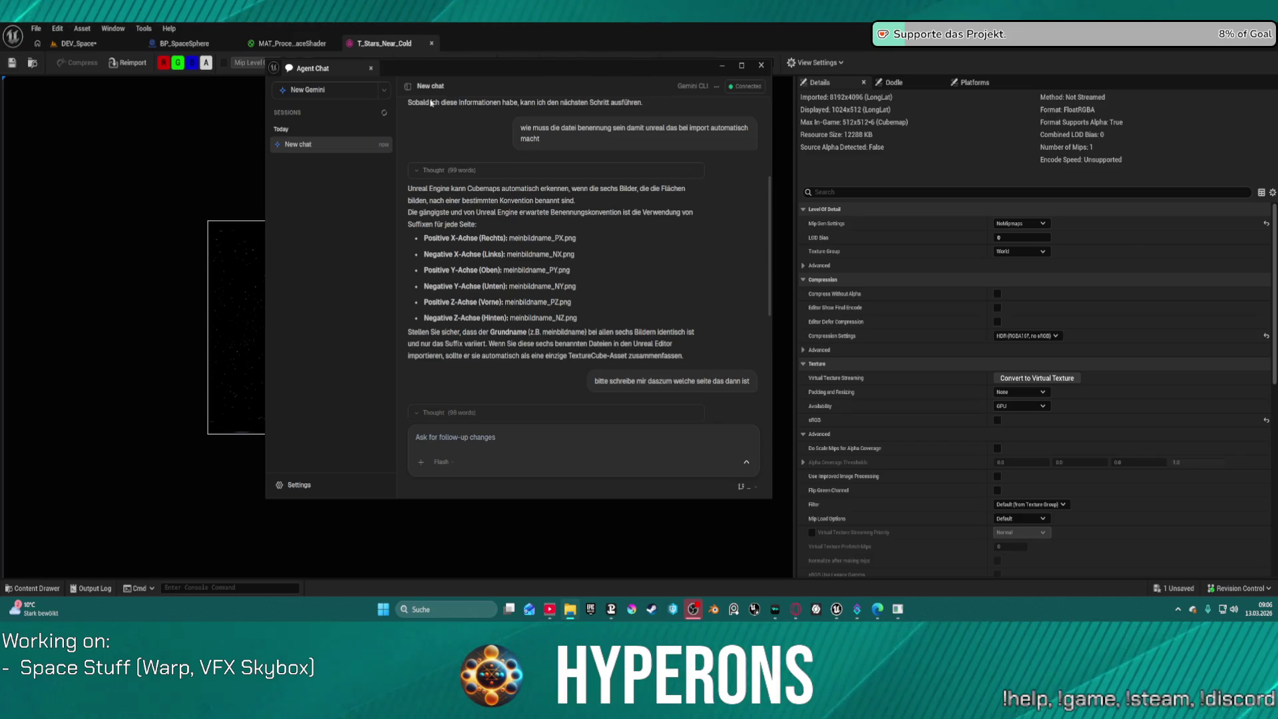
Drag the six renamed T_Skybox_02 faces, NX through PZ, from Explorer into the Skyboxes folder
click(59, 591)
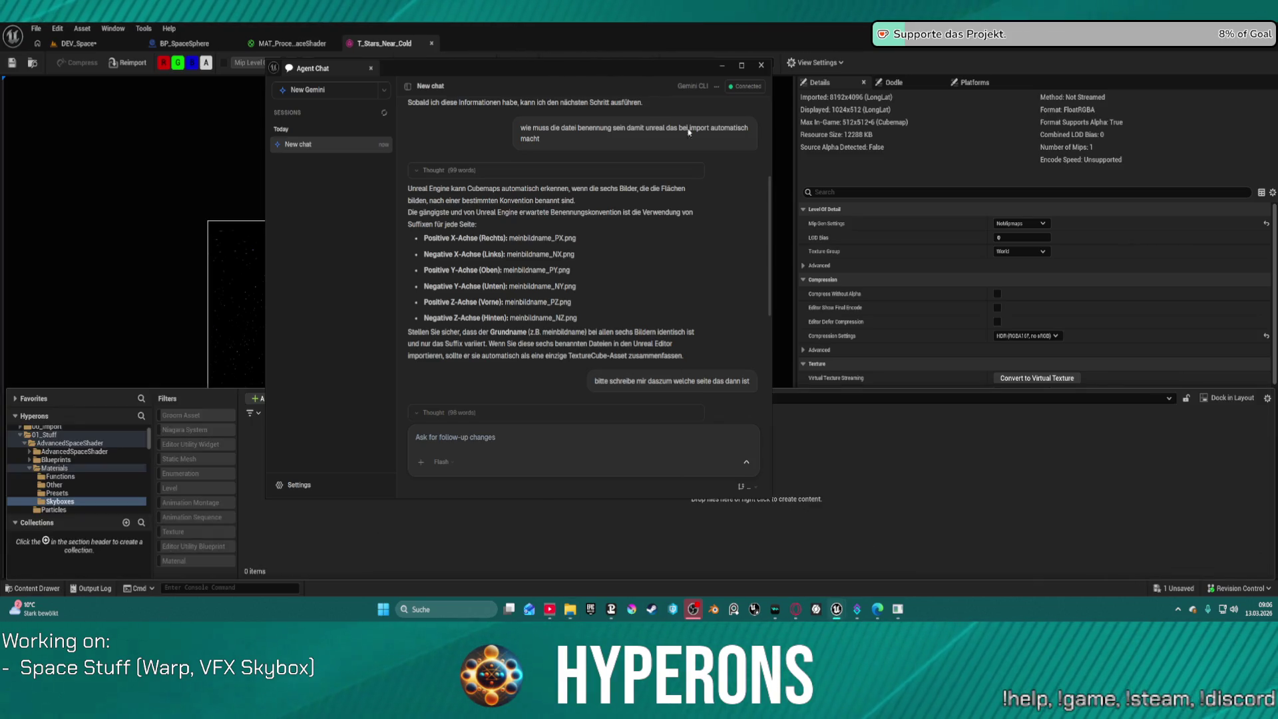
click(721, 66)
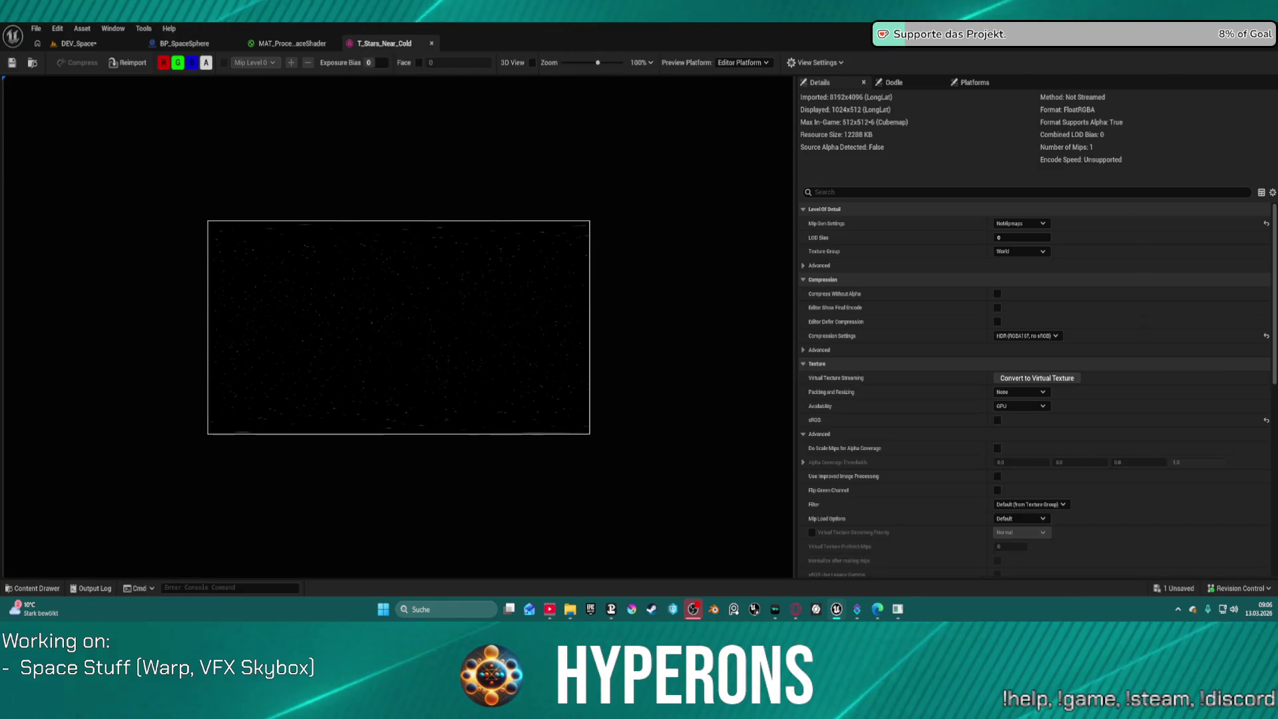
drag(0, 486, 453, 487)
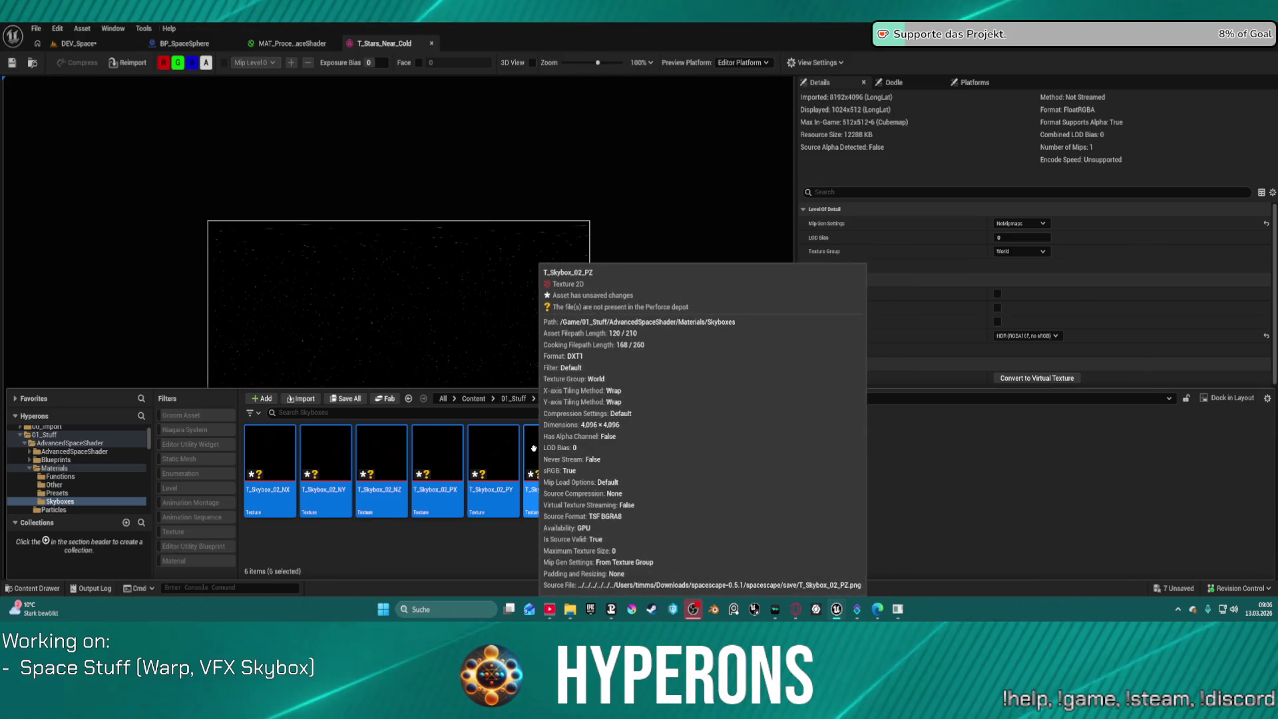
Create a texture array named T_Skybox_02_NX_Array from the six face textures
right_click(534, 452)
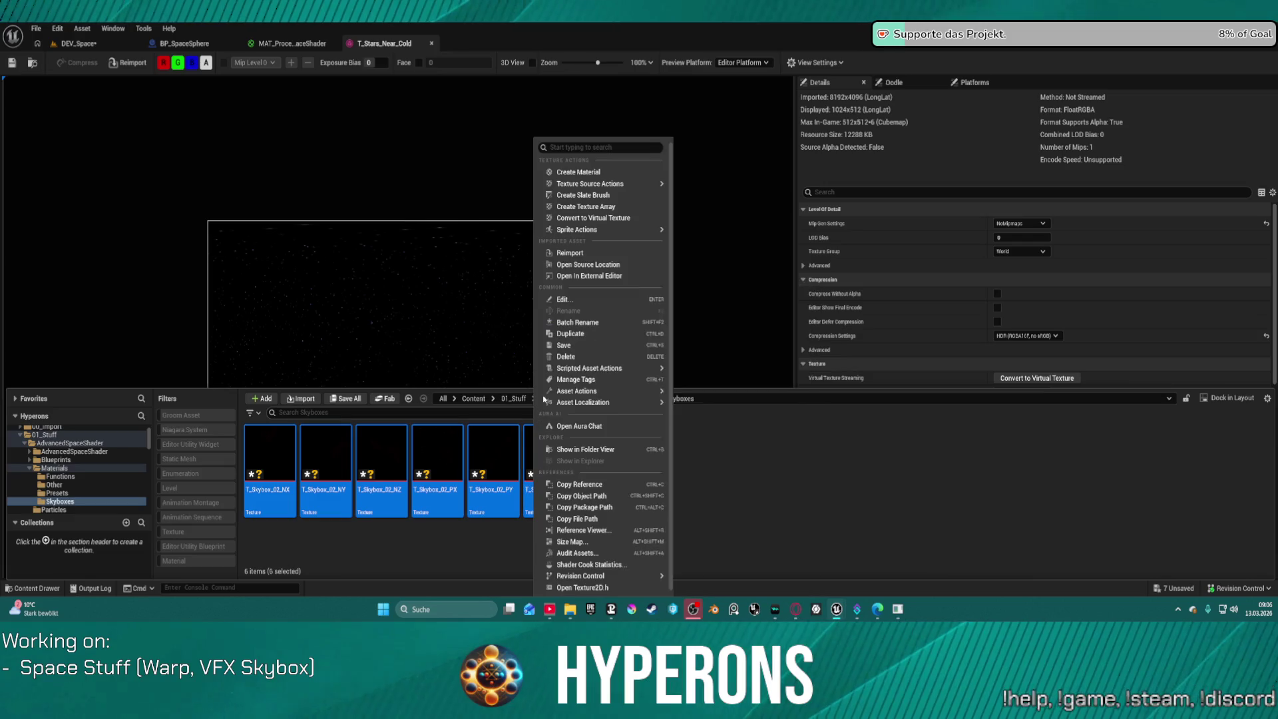
click(598, 208)
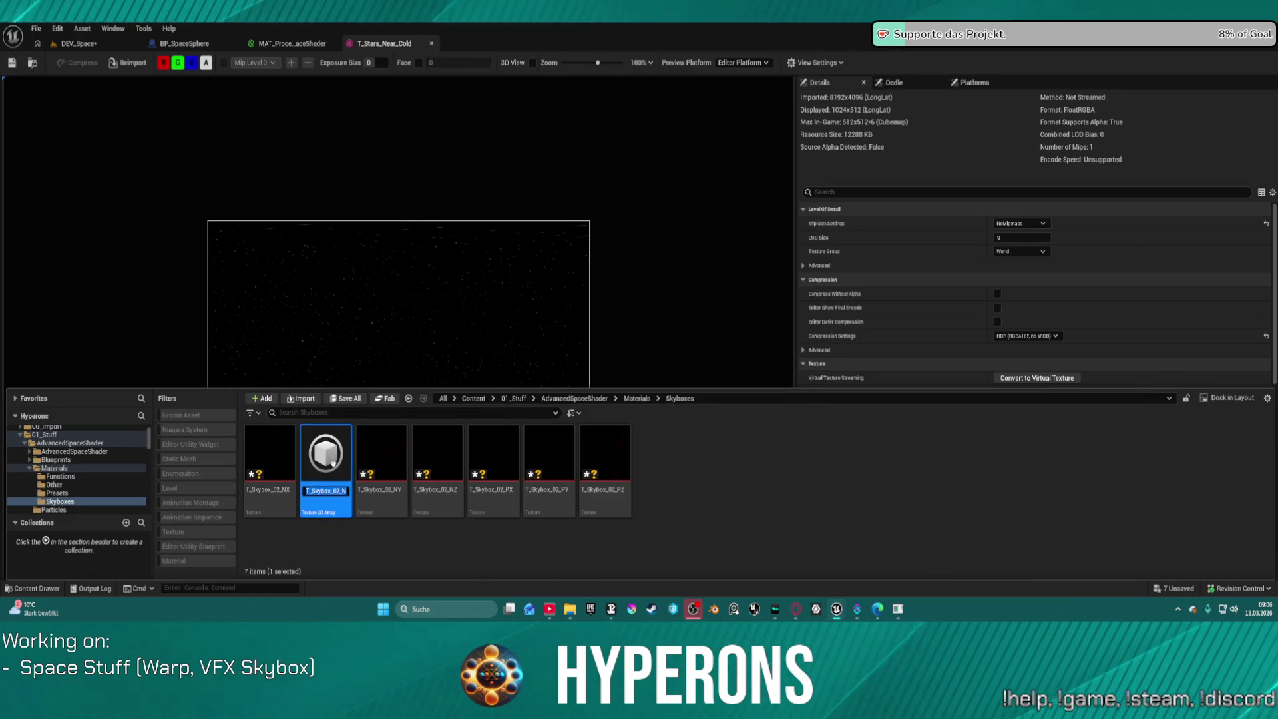
key(Return)
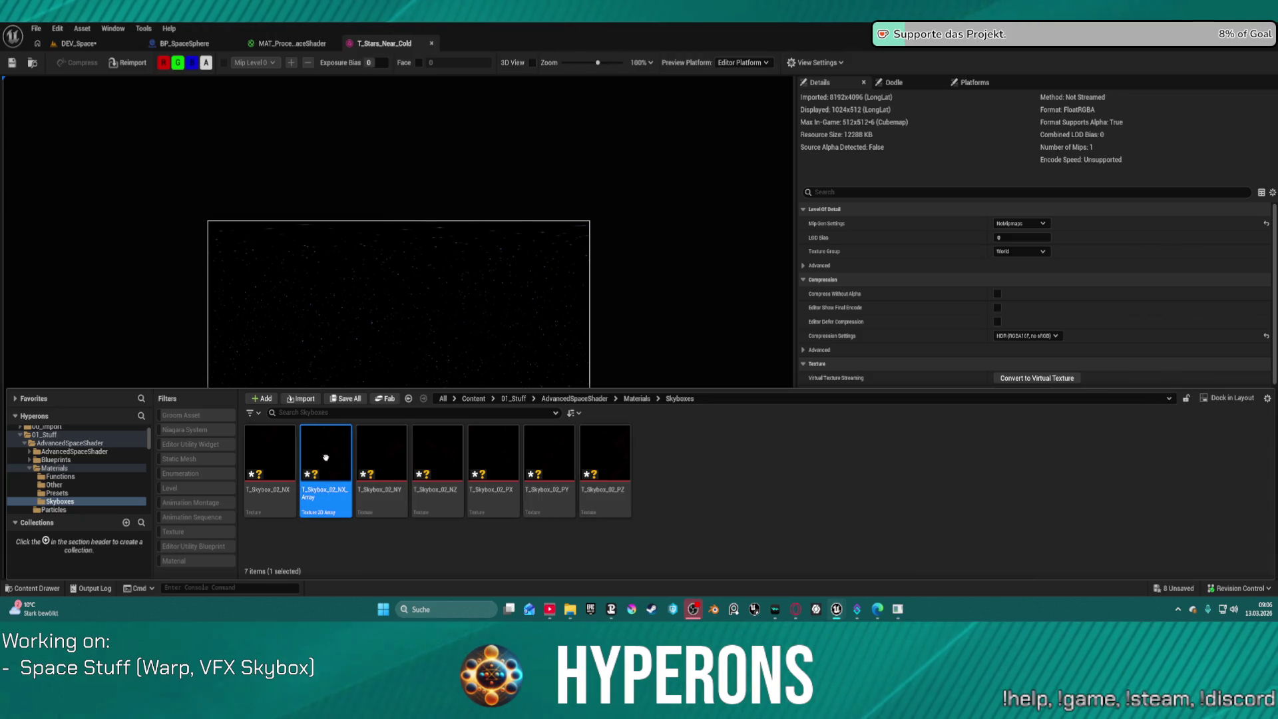
Deselect the array, move the Agent Chat aside and hide the content browser
right_click(326, 460)
mouse_move(383, 212)
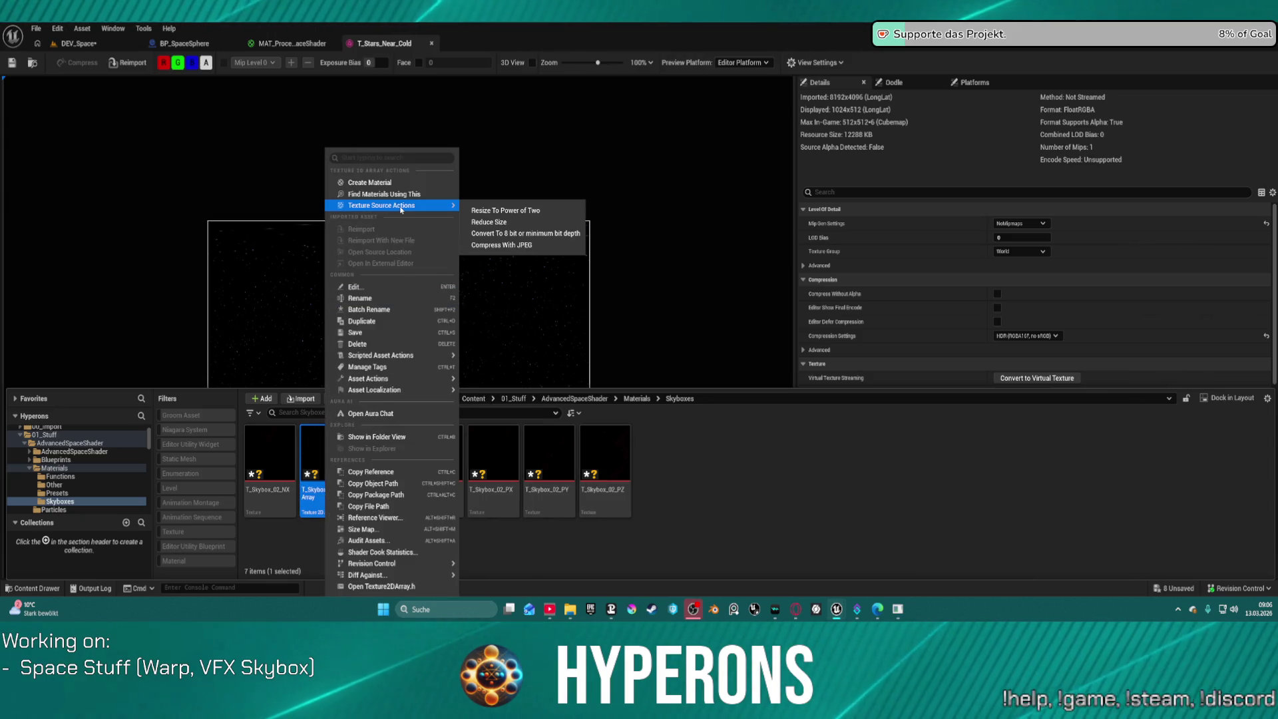
click(752, 480)
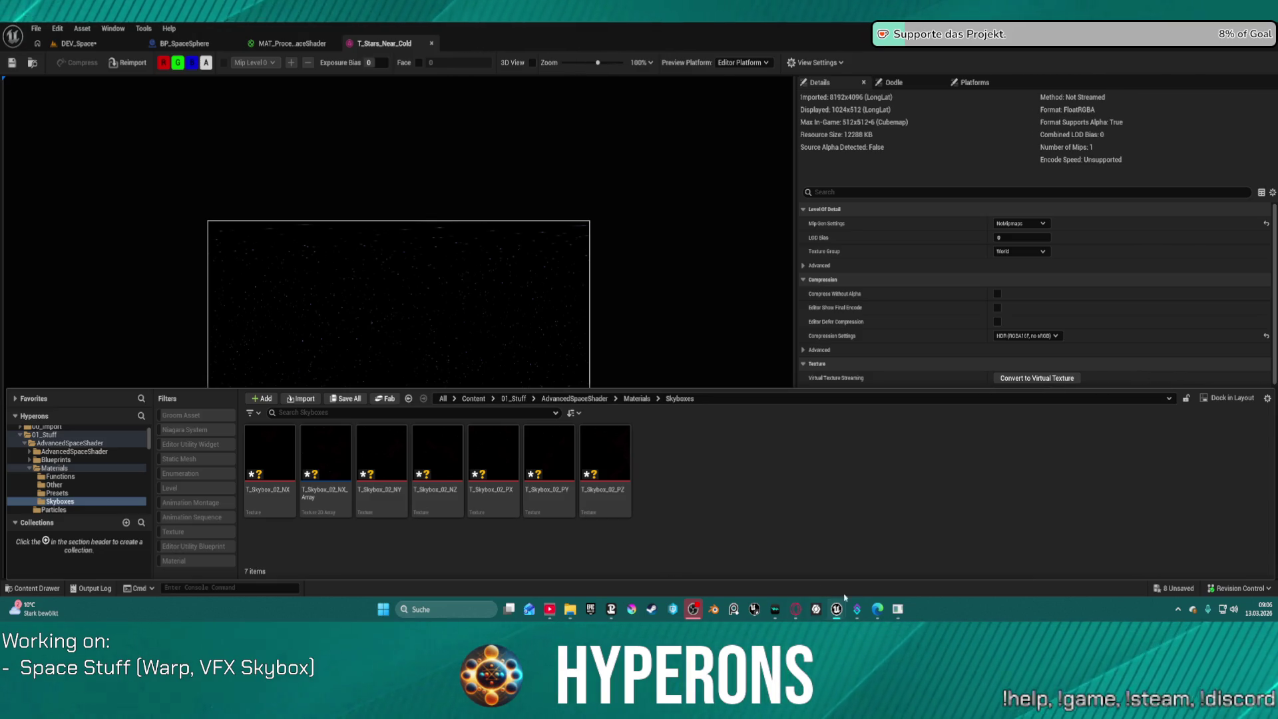
mouse_move(840, 609)
click(865, 549)
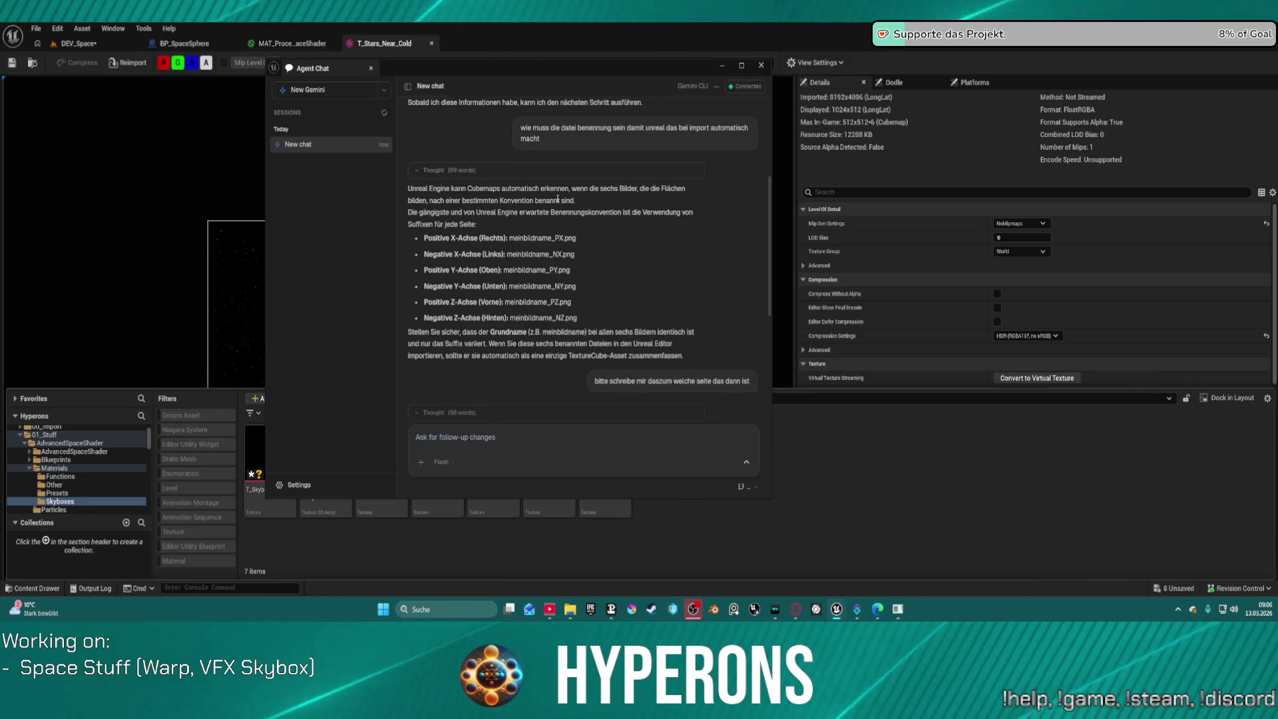
drag(428, 68, 311, 15)
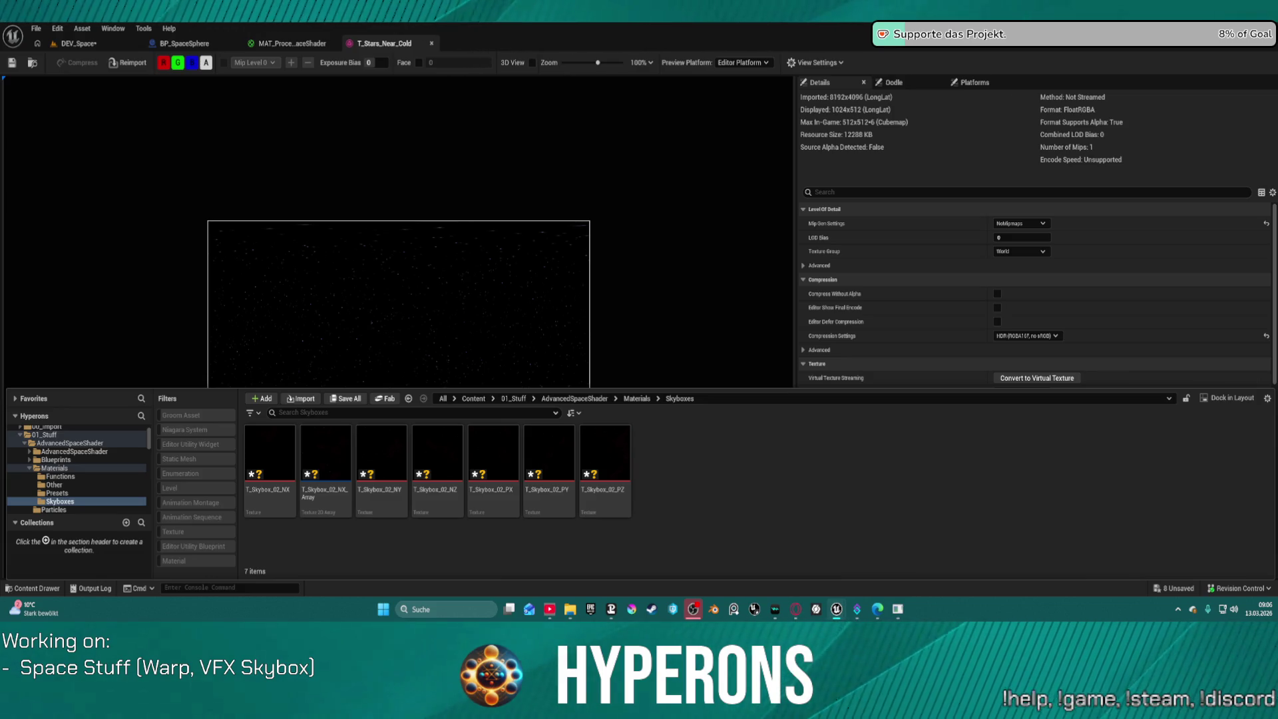
key(ctrl+space)
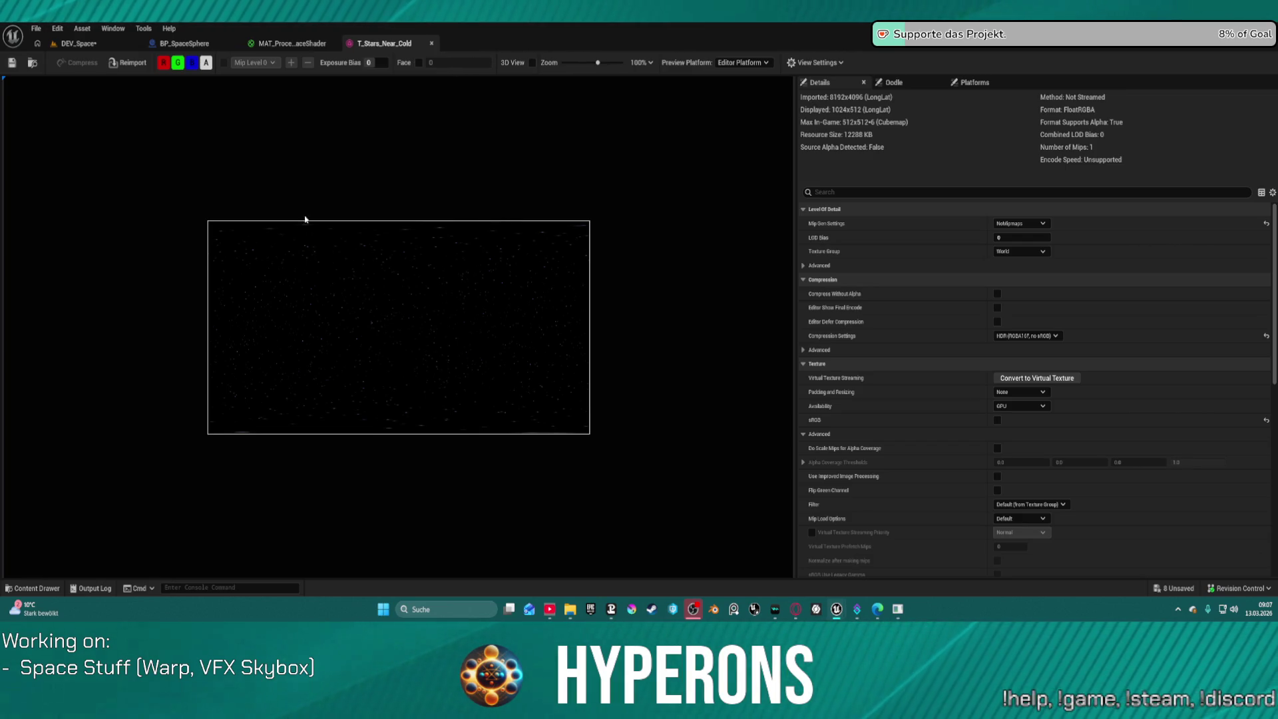
click(52, 31)
click(104, 116)
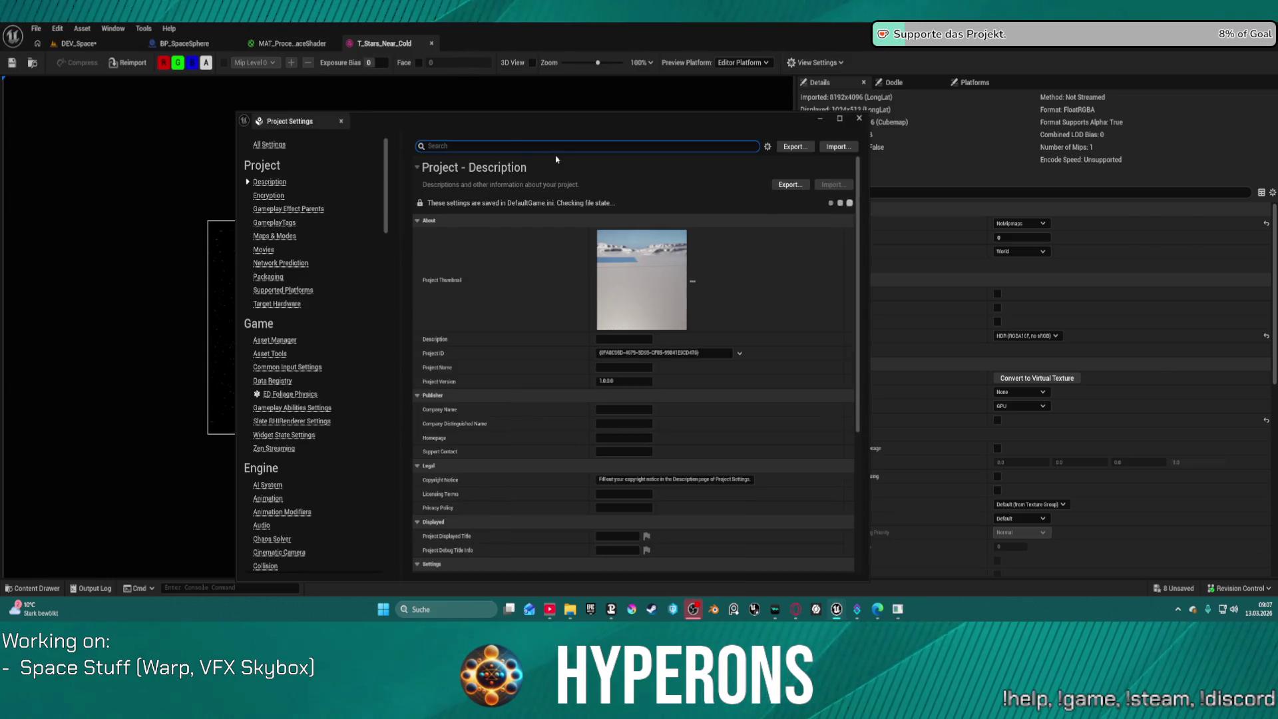
text(cubema)
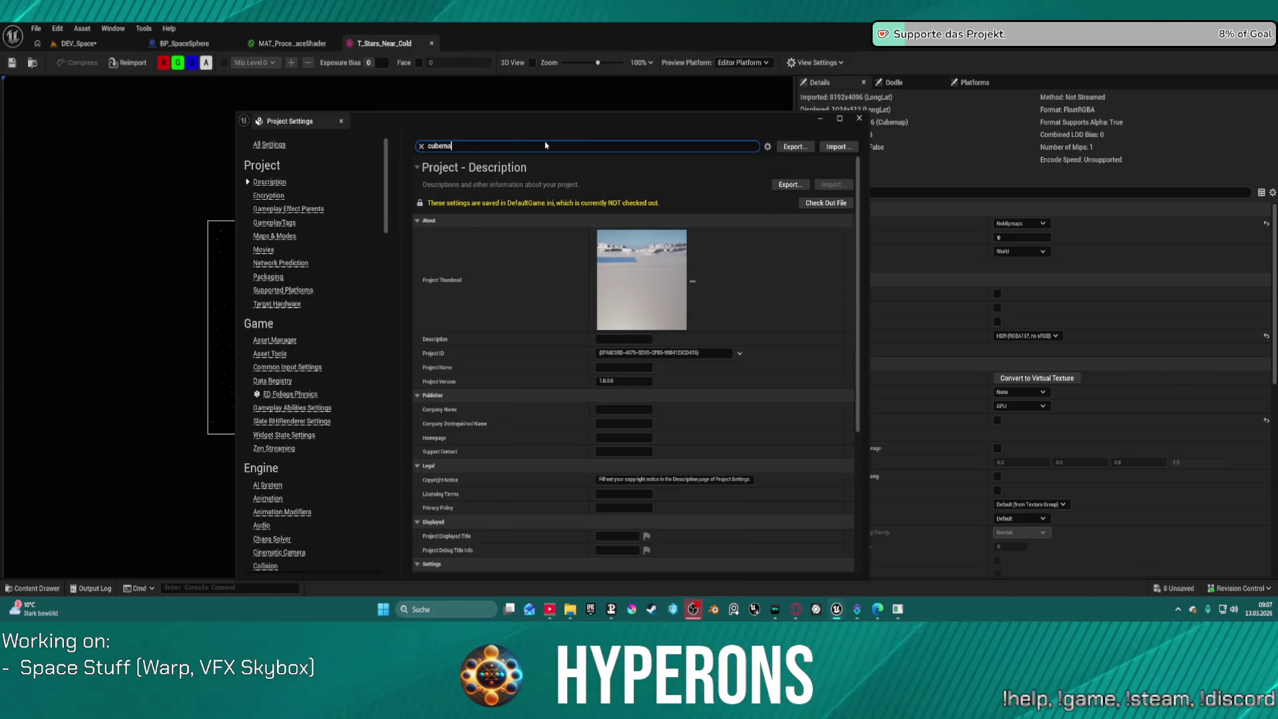
text(p)
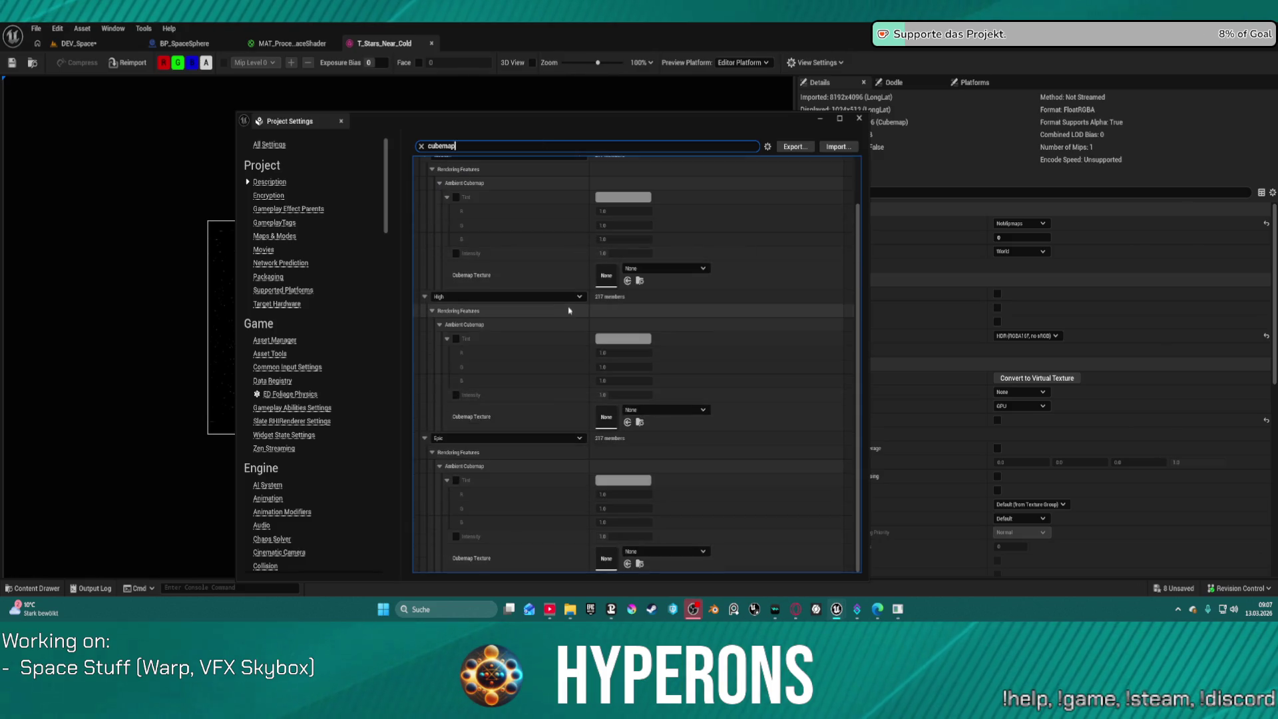
double_click(439, 146)
text(te)
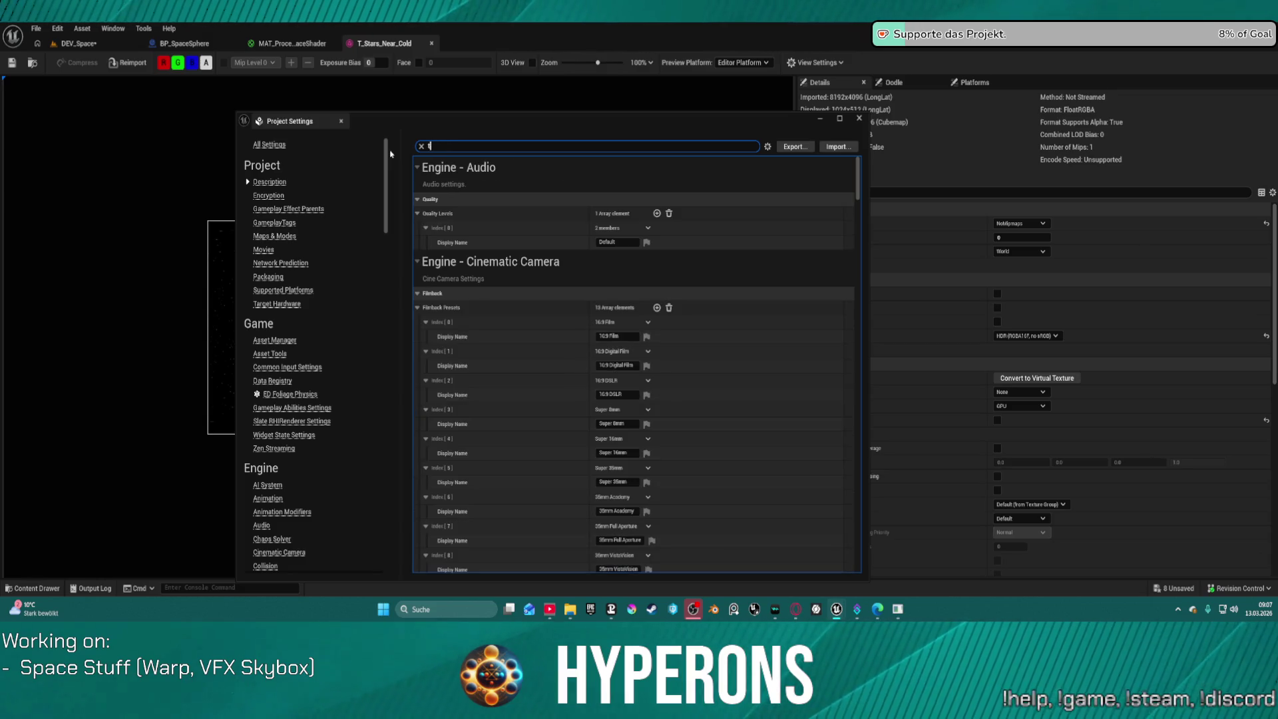
click(421, 146)
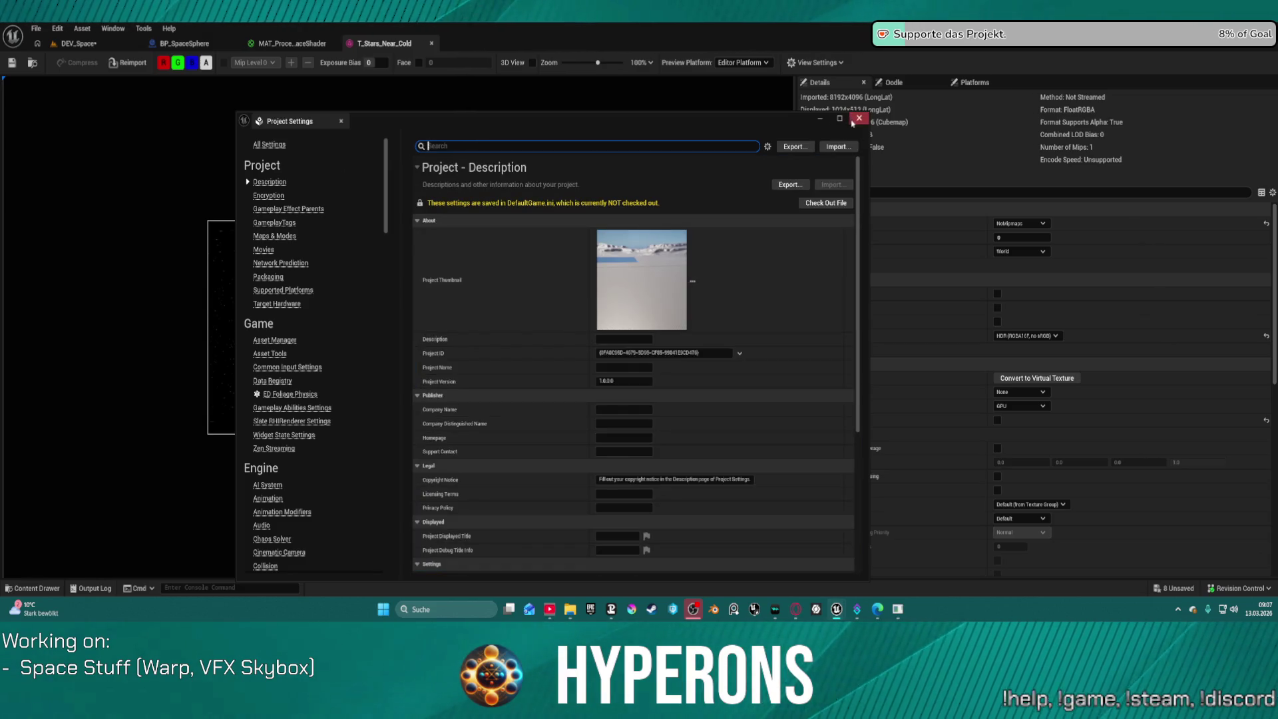
click(859, 119)
click(38, 28)
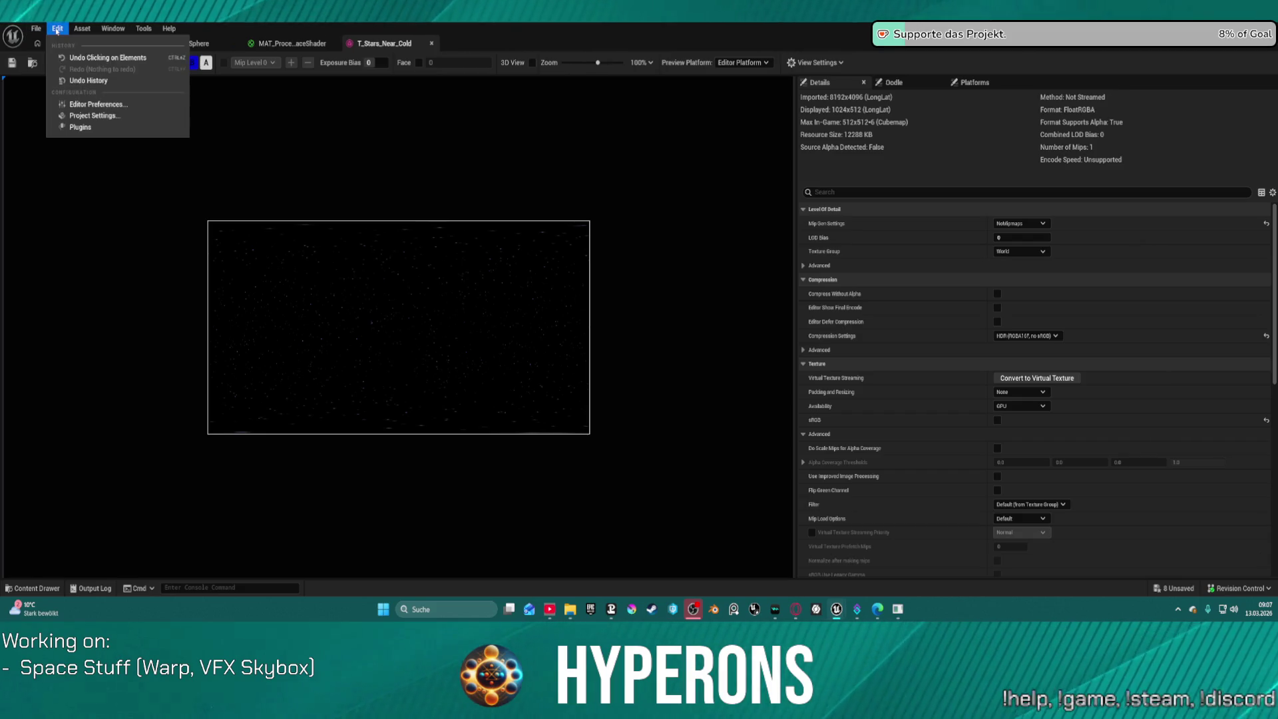
click(173, 105)
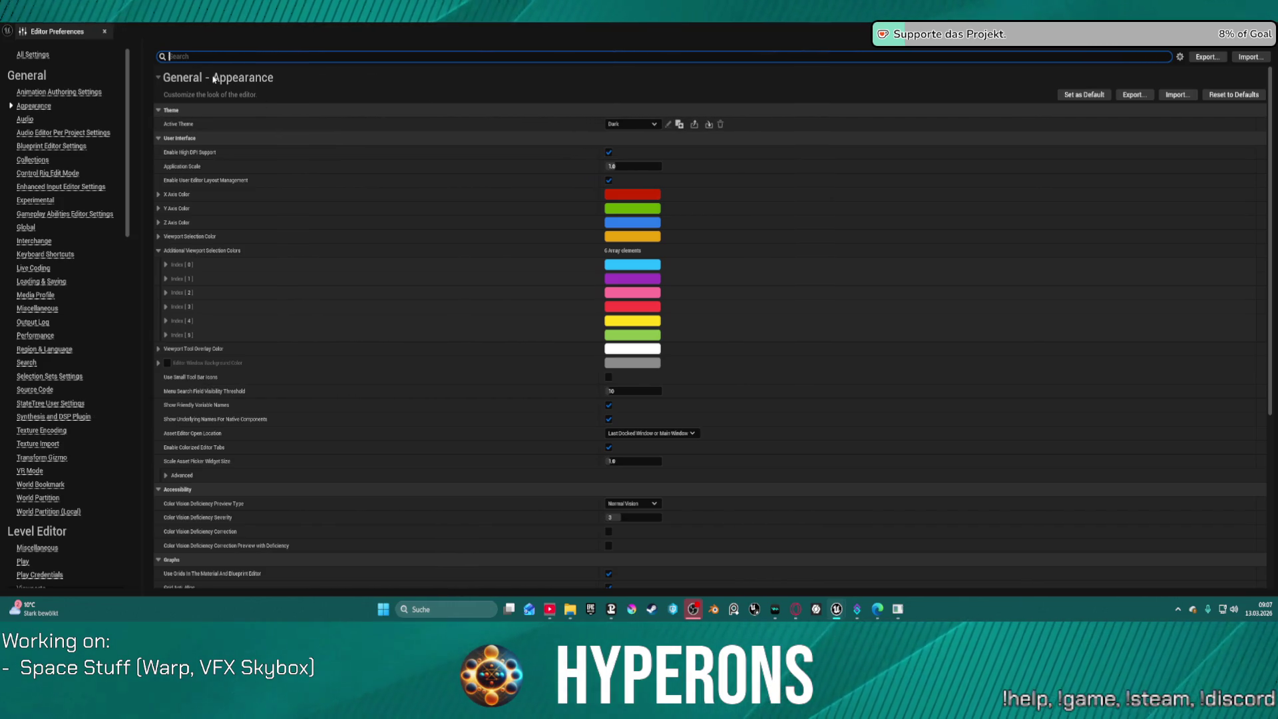
text(cube)
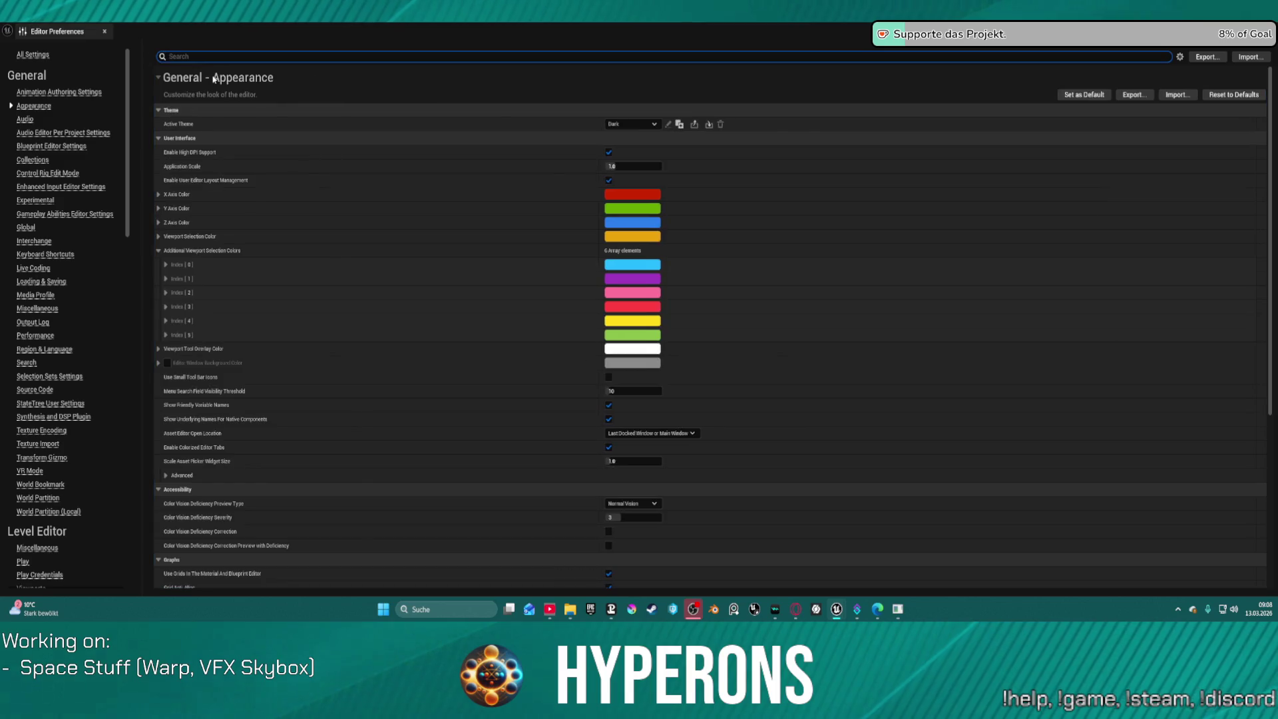
text(exture)
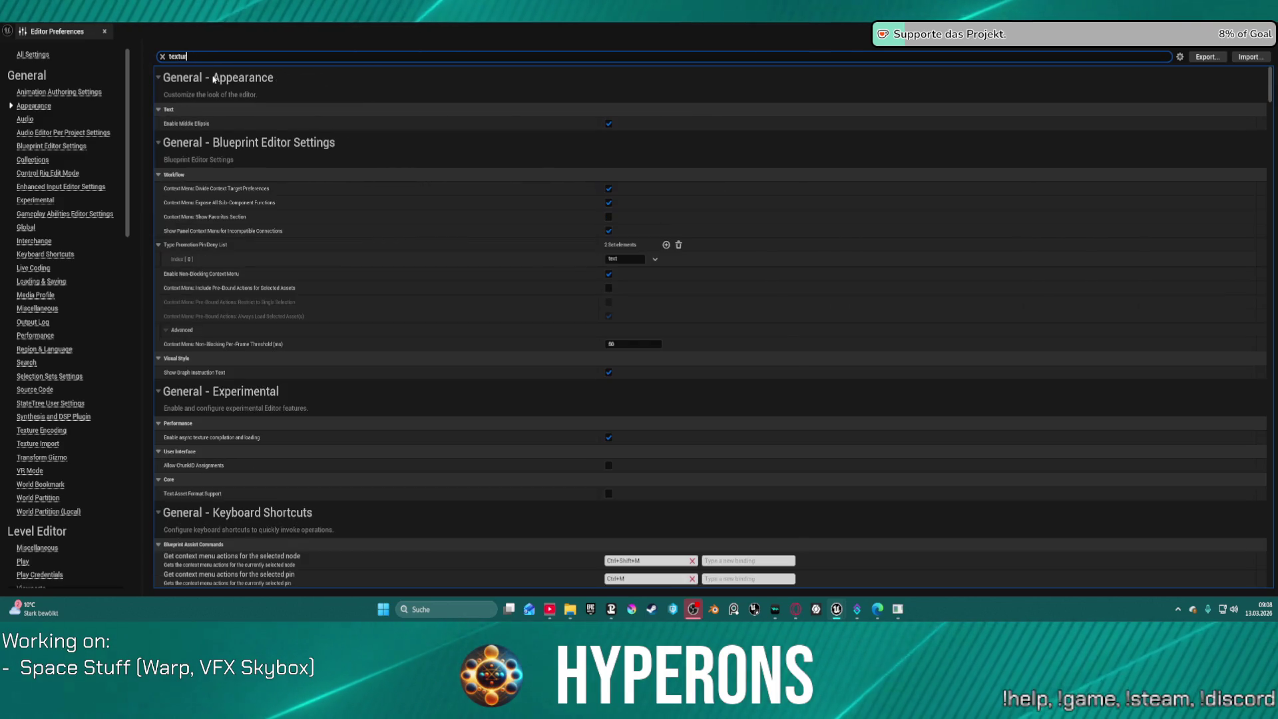
scroll(331, 266, down, 20)
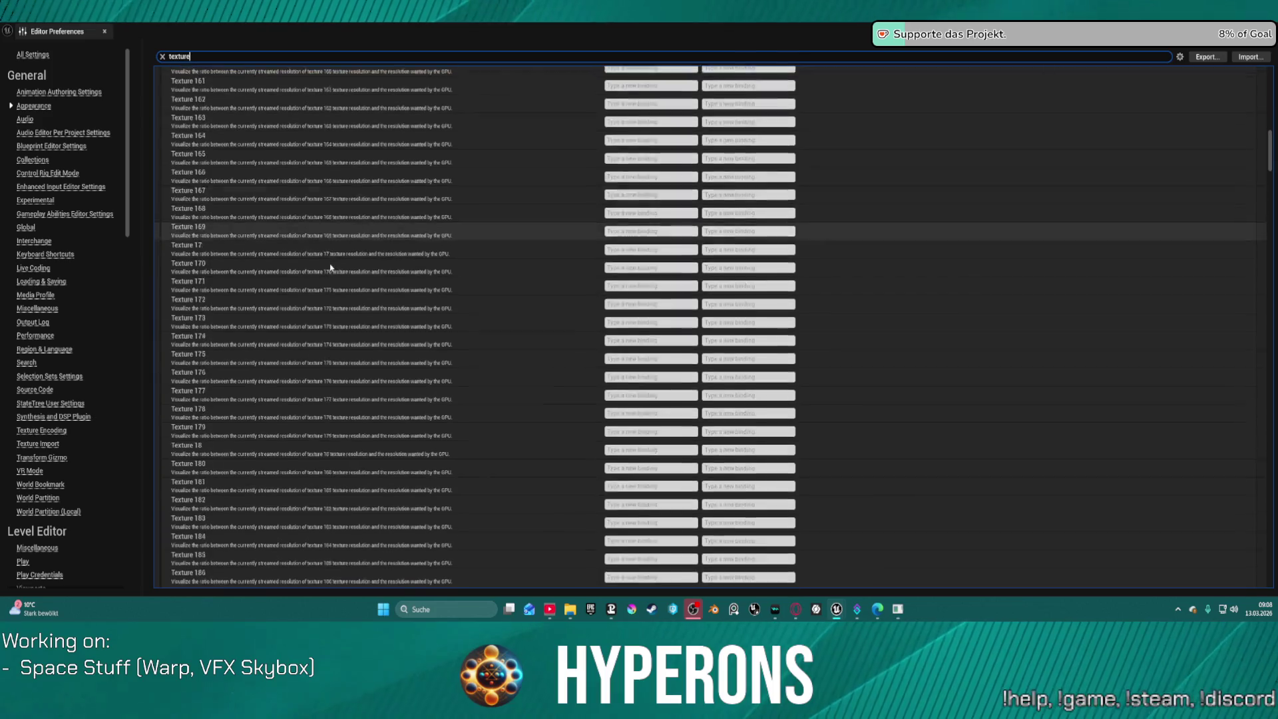
scroll(313, 245, down, 20)
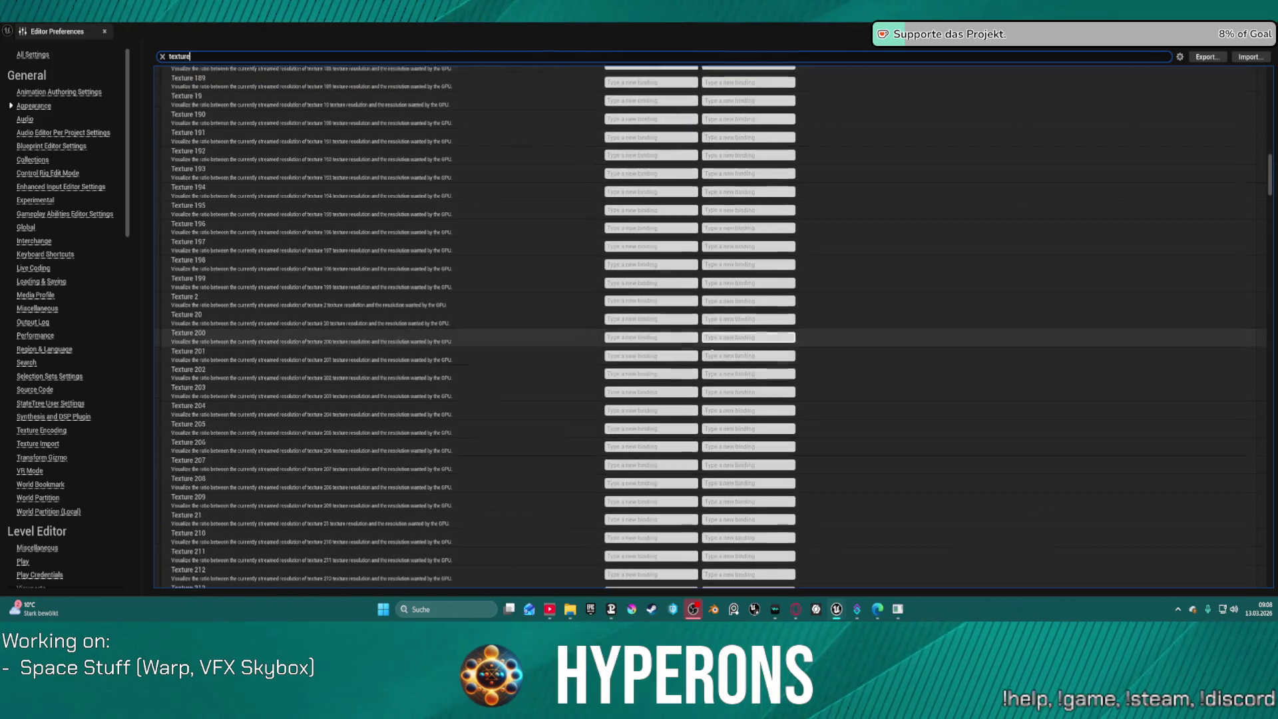
scroll(566, 410, down, 20)
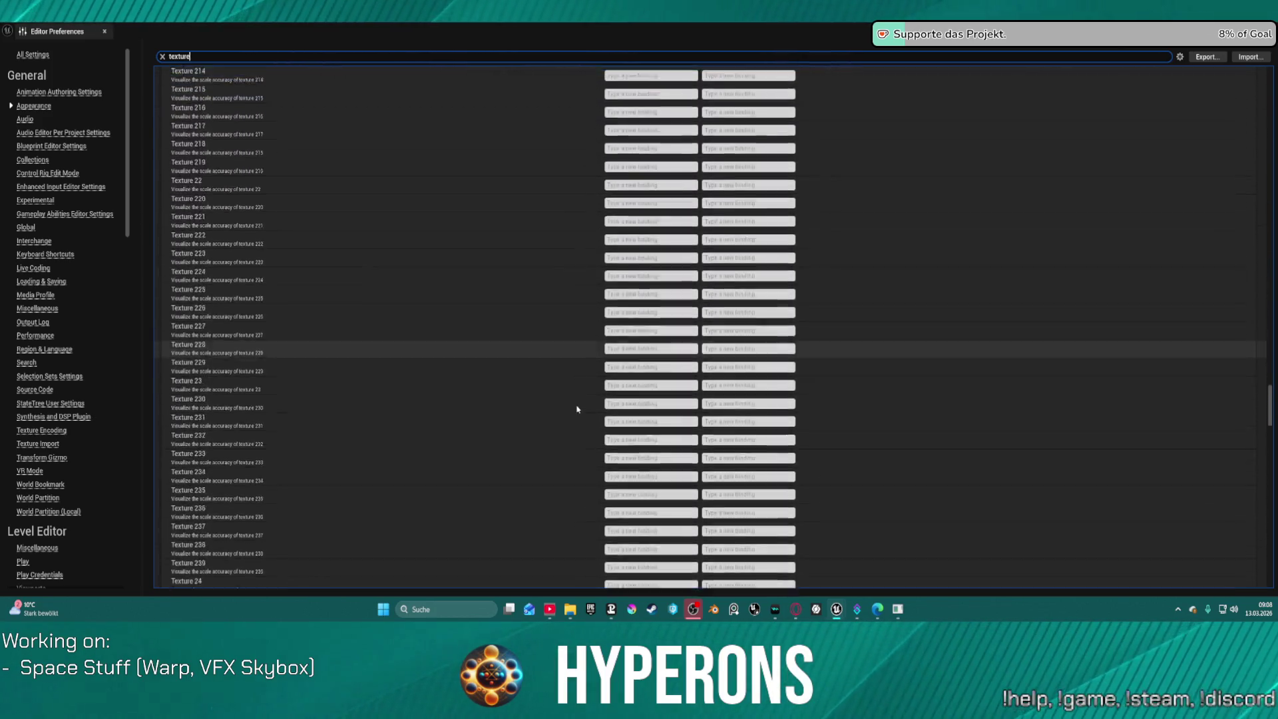
scroll(578, 418, down, 15)
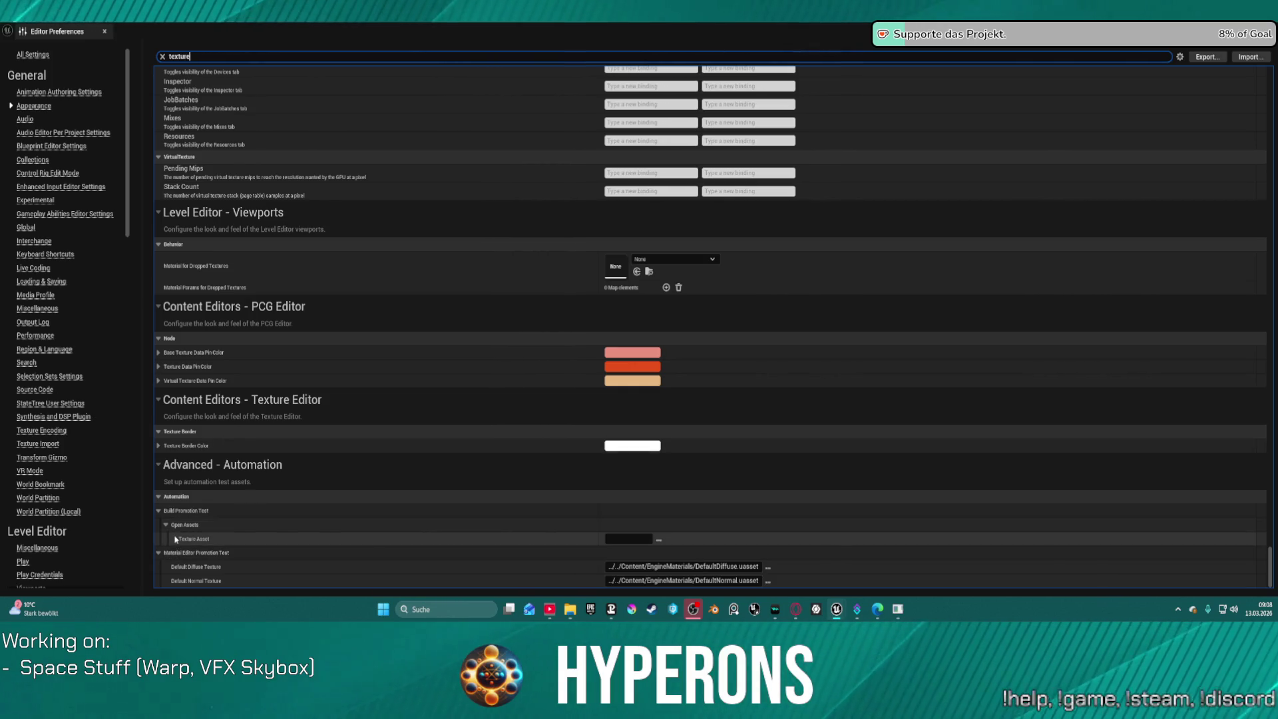
click(162, 57)
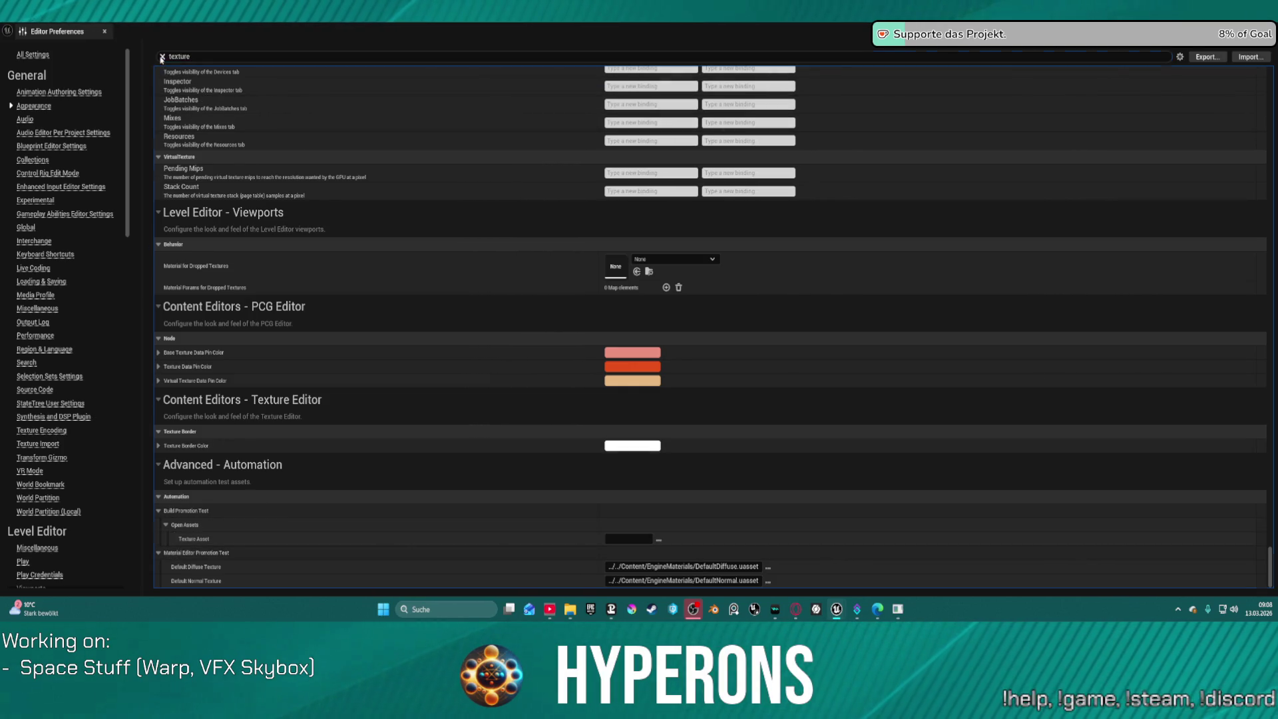
click(162, 57)
key(alt+F4)
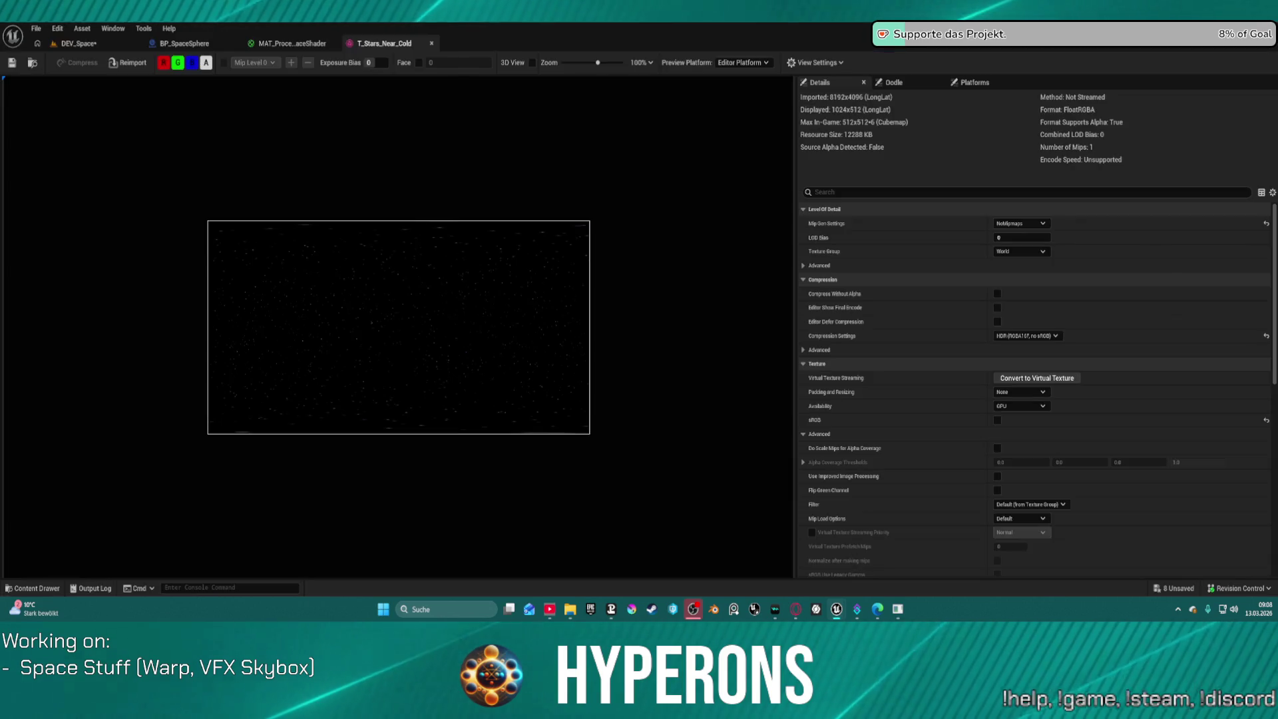
Send 'funktioniert nicht' to the Gemini agent, then move the chat window out of view
key(alt+Tab)
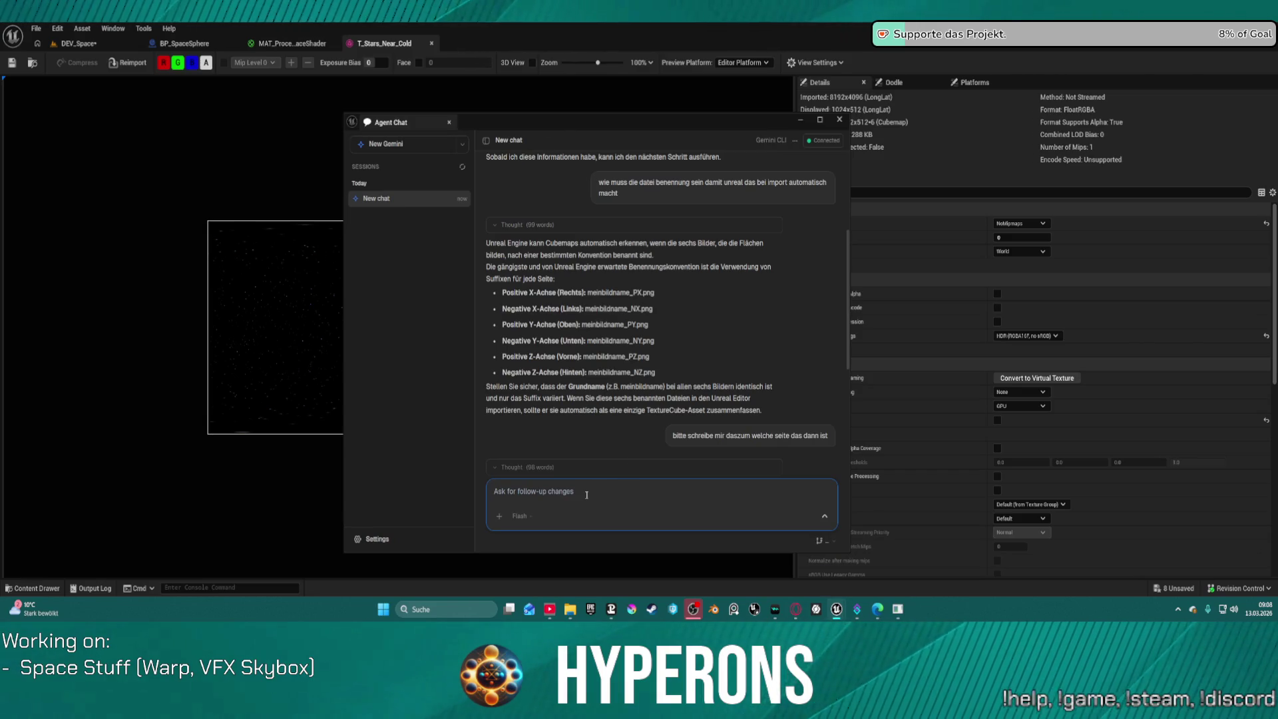
text(funkti)
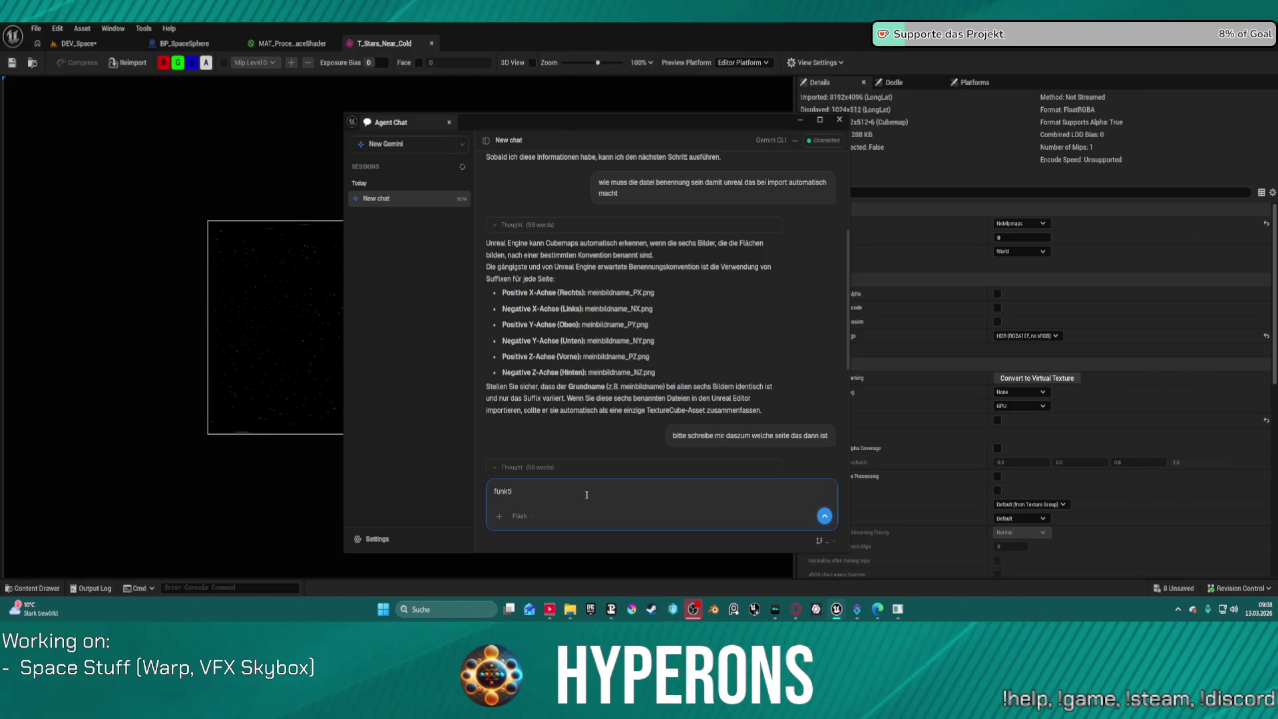
text(oniert nicht)
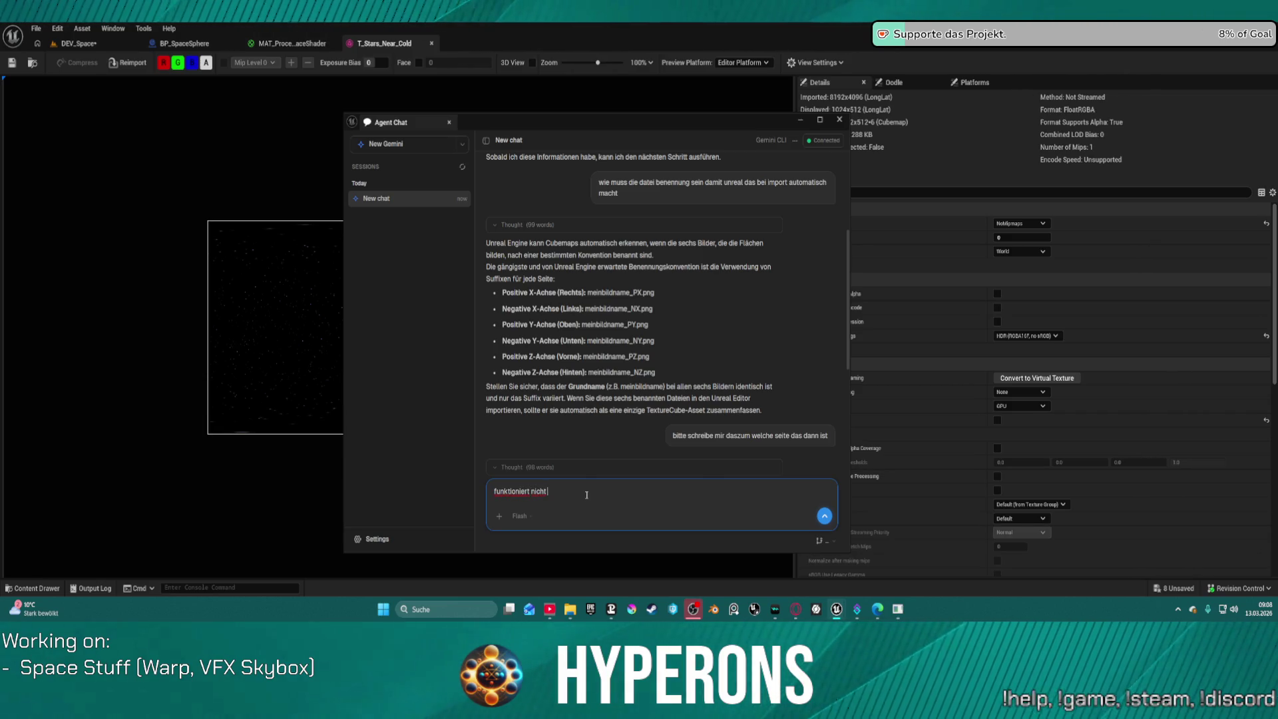
key(Return)
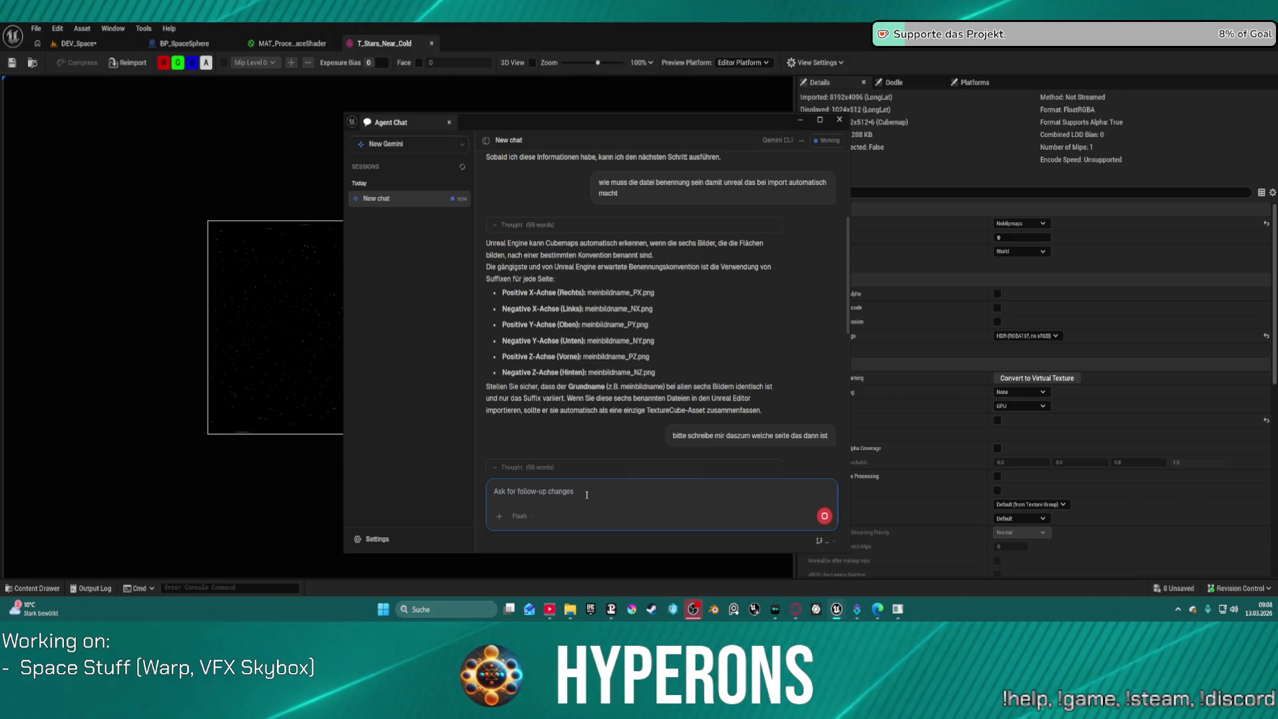
drag(538, 126, 537, 0)
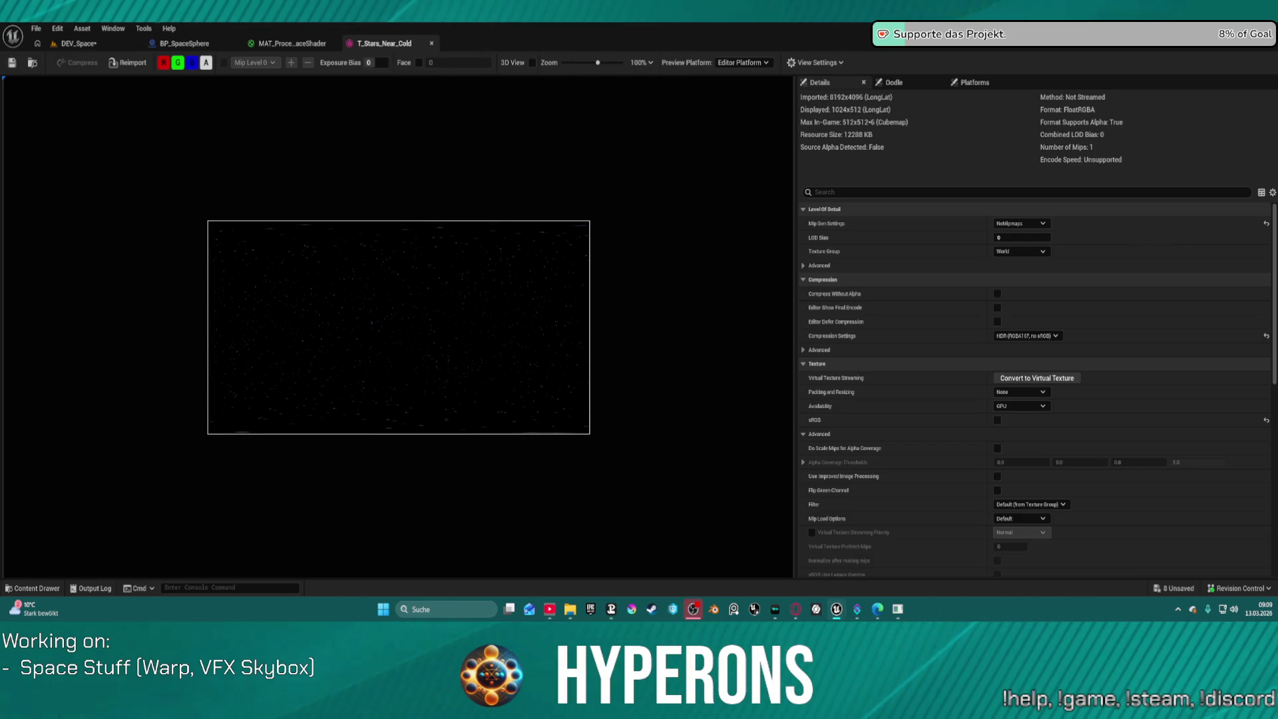
Answer the agent's reply with a note mentioning 'einzeln' and 'version 5', then close the chat
key(alt+Tab)
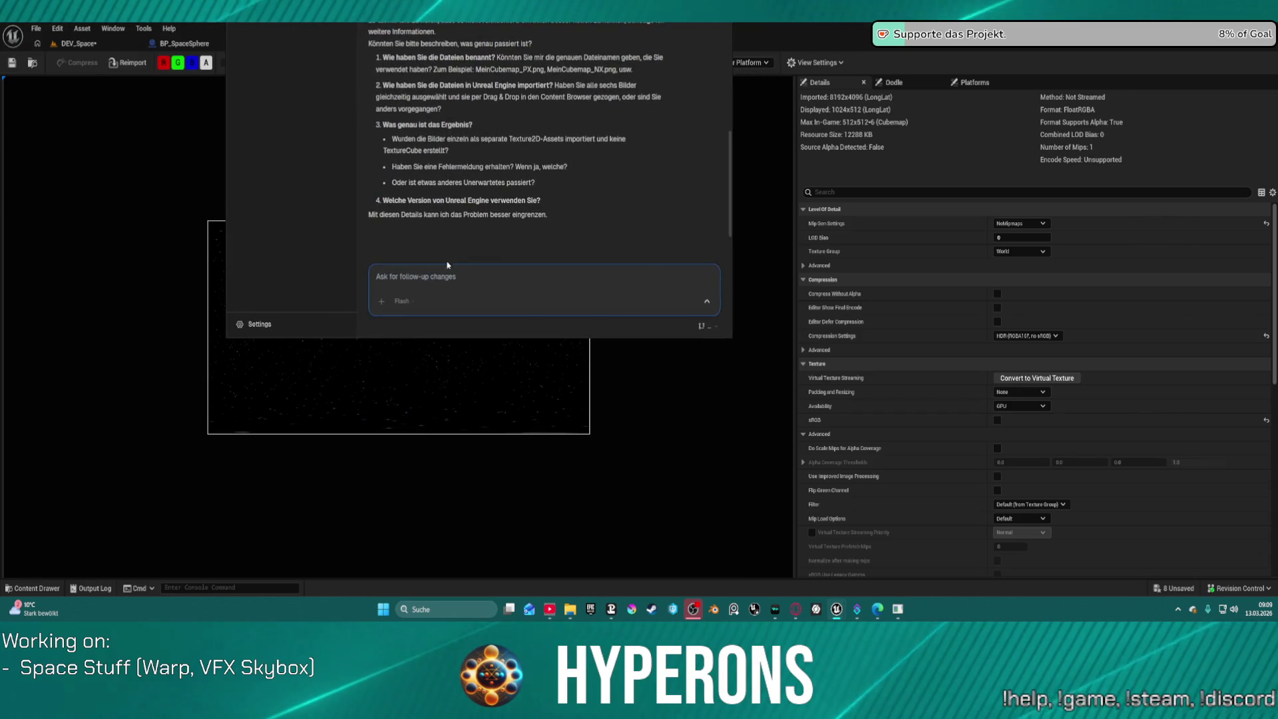
text(einzelnt)
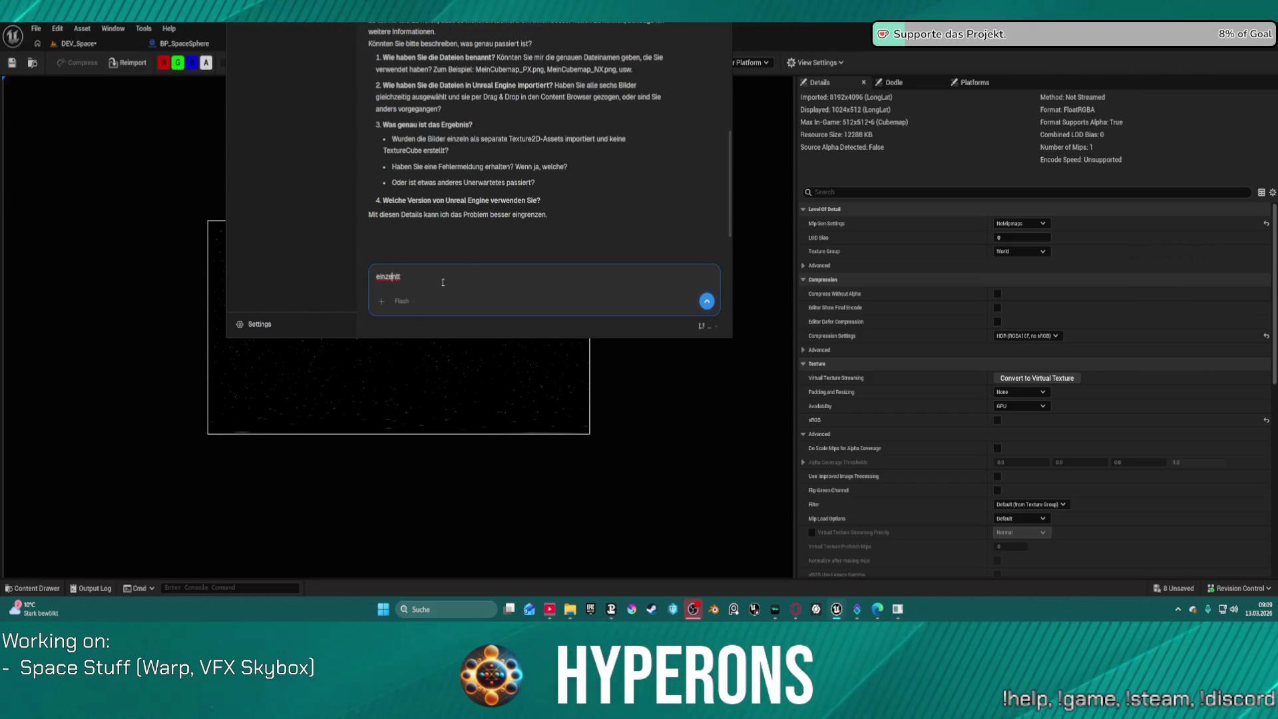
key(Home)
text(2)
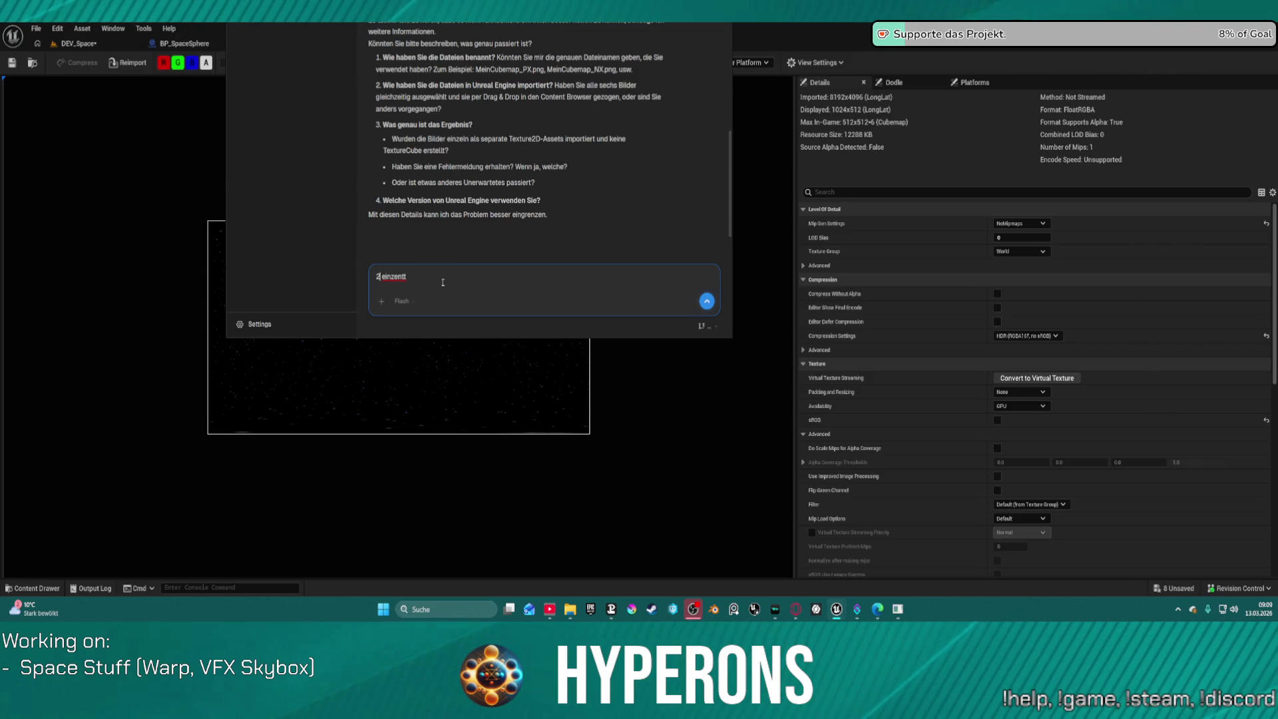
key(BackSpace)
key(BackSpace)
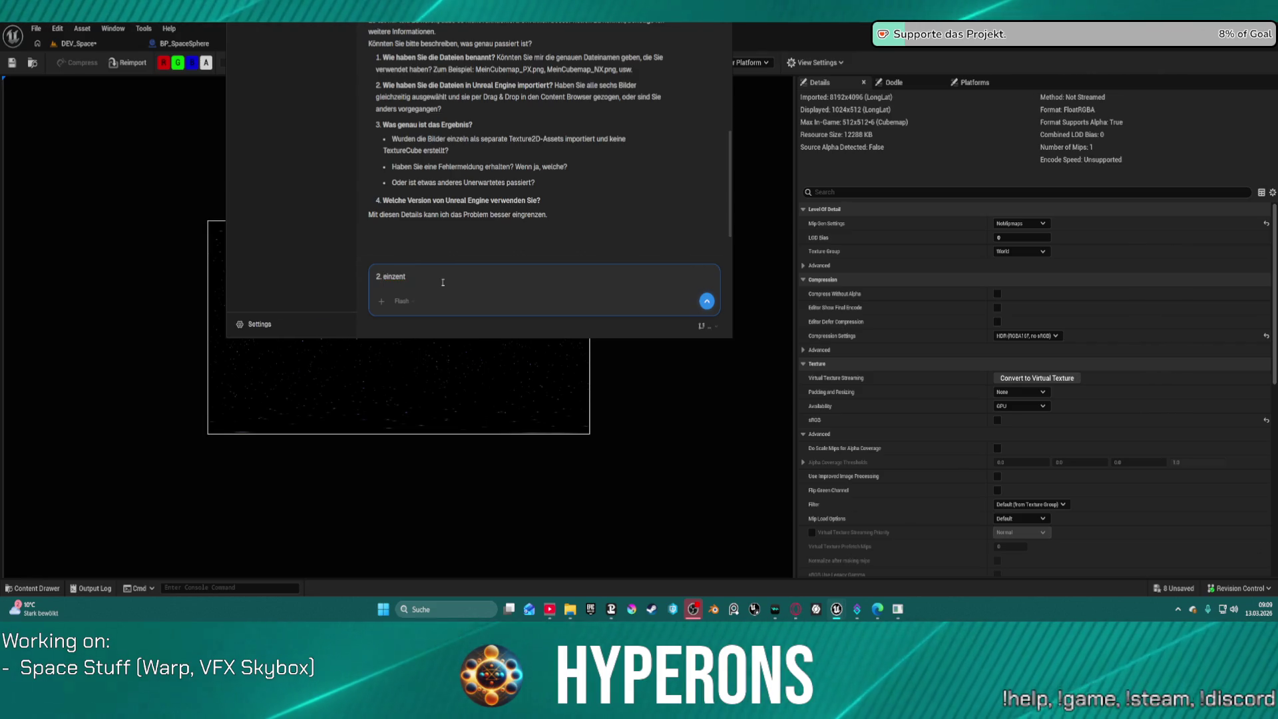
text( als)
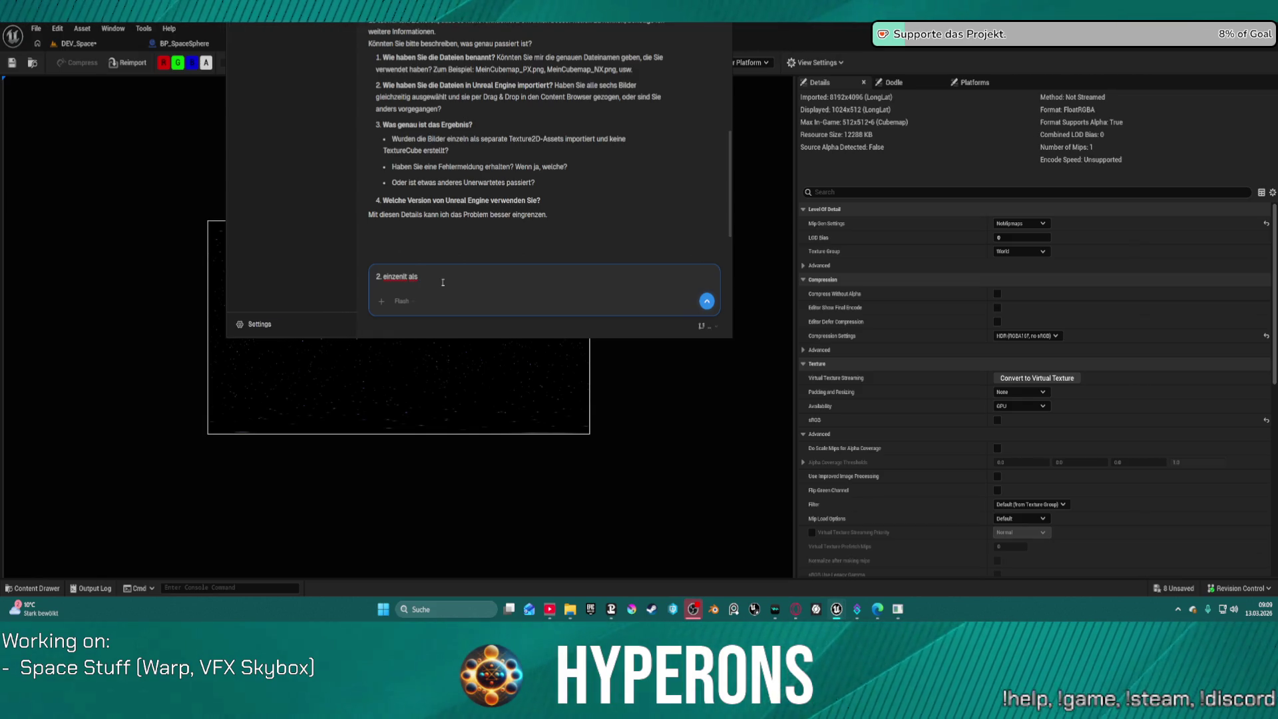
text( texture 2d assets)
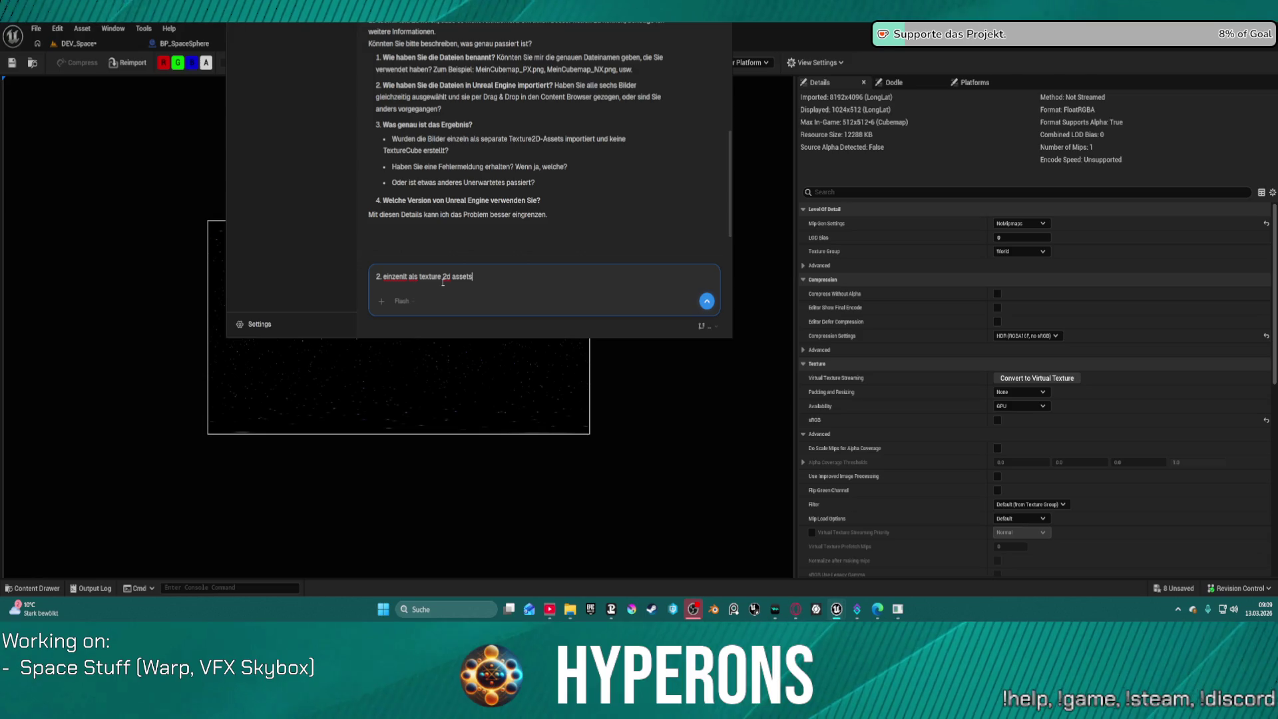
text( versio)
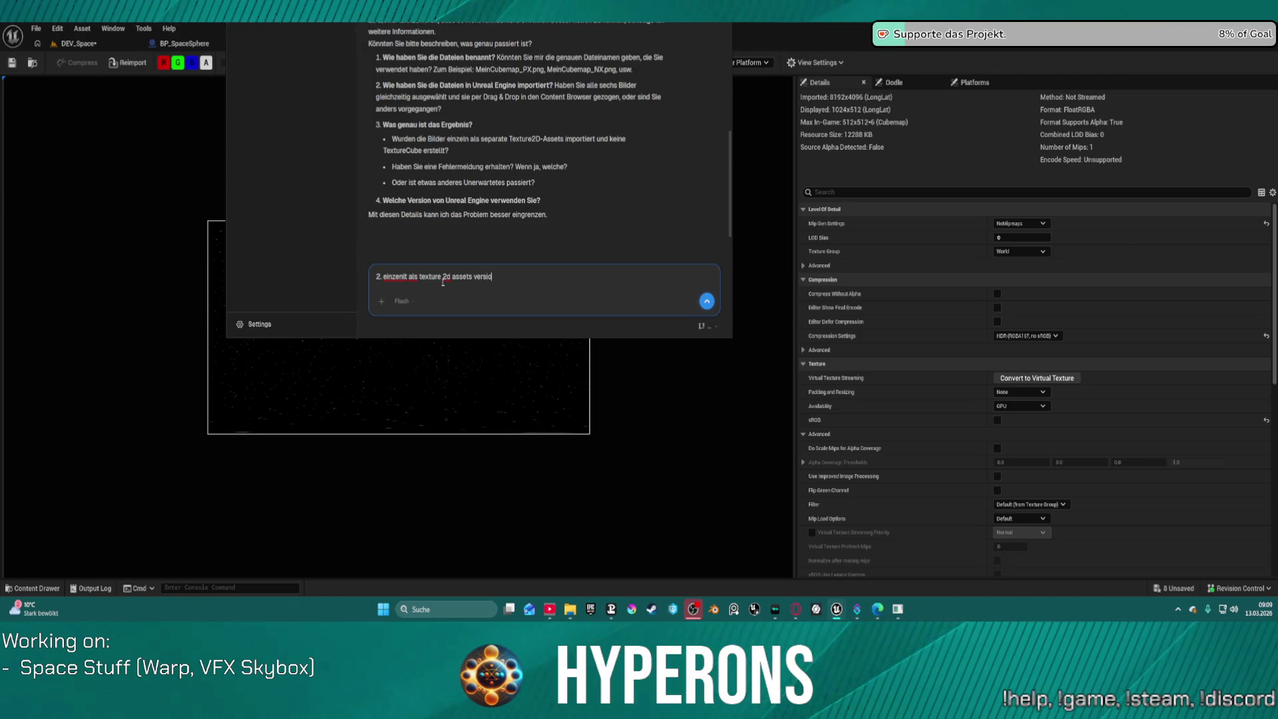
text(n 5.7)
key(Return)
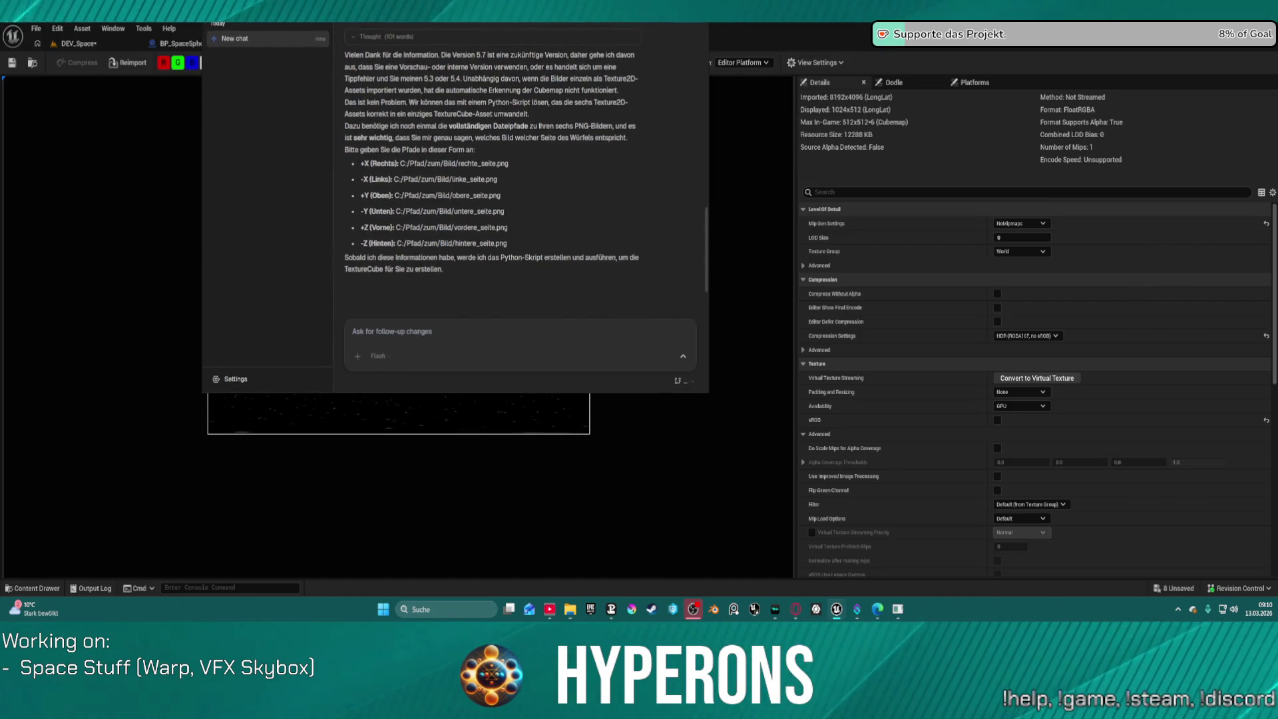
key(alt+space)
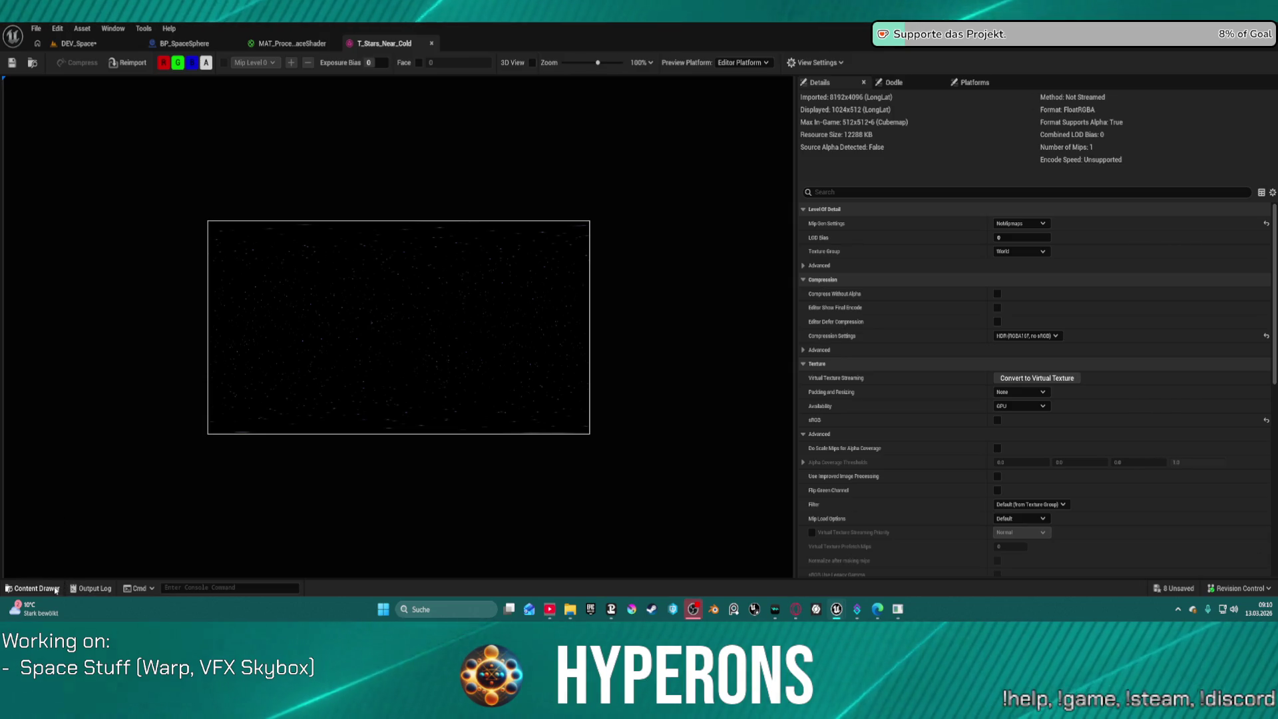
Delete the T_Skybox_02_NX_Array texture from the Skyboxes folder
click(33, 588)
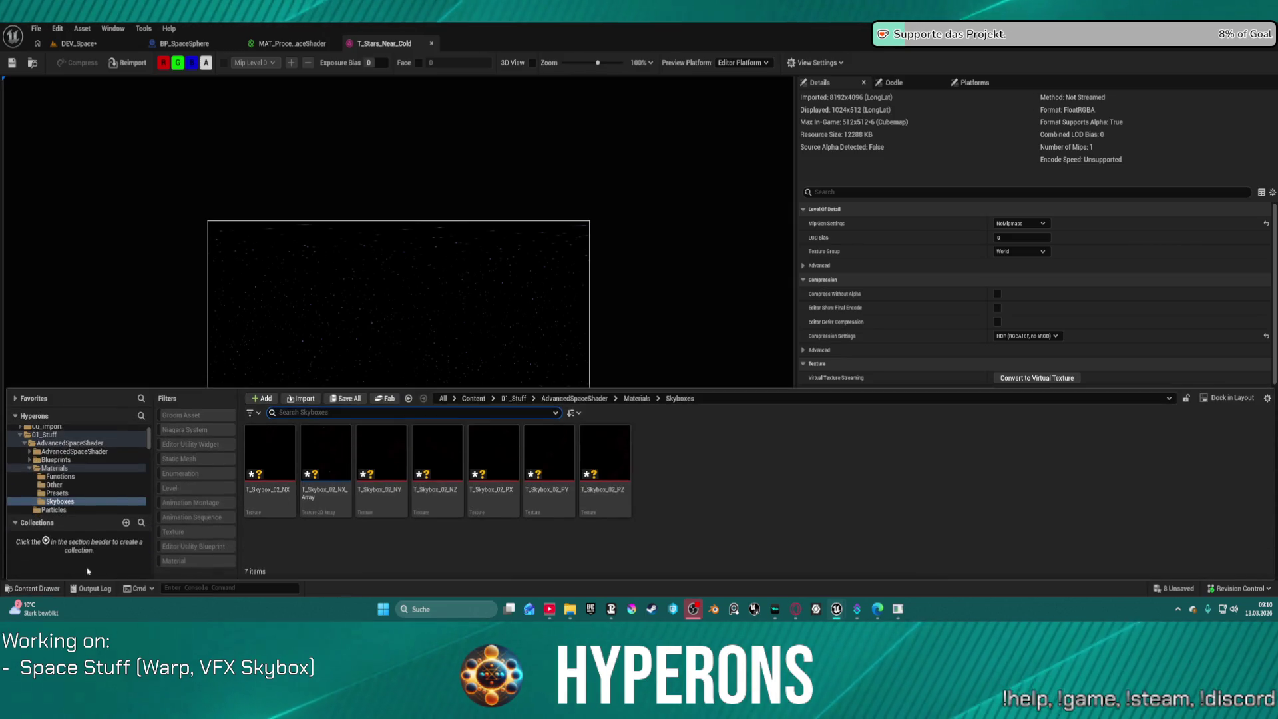
click(333, 506)
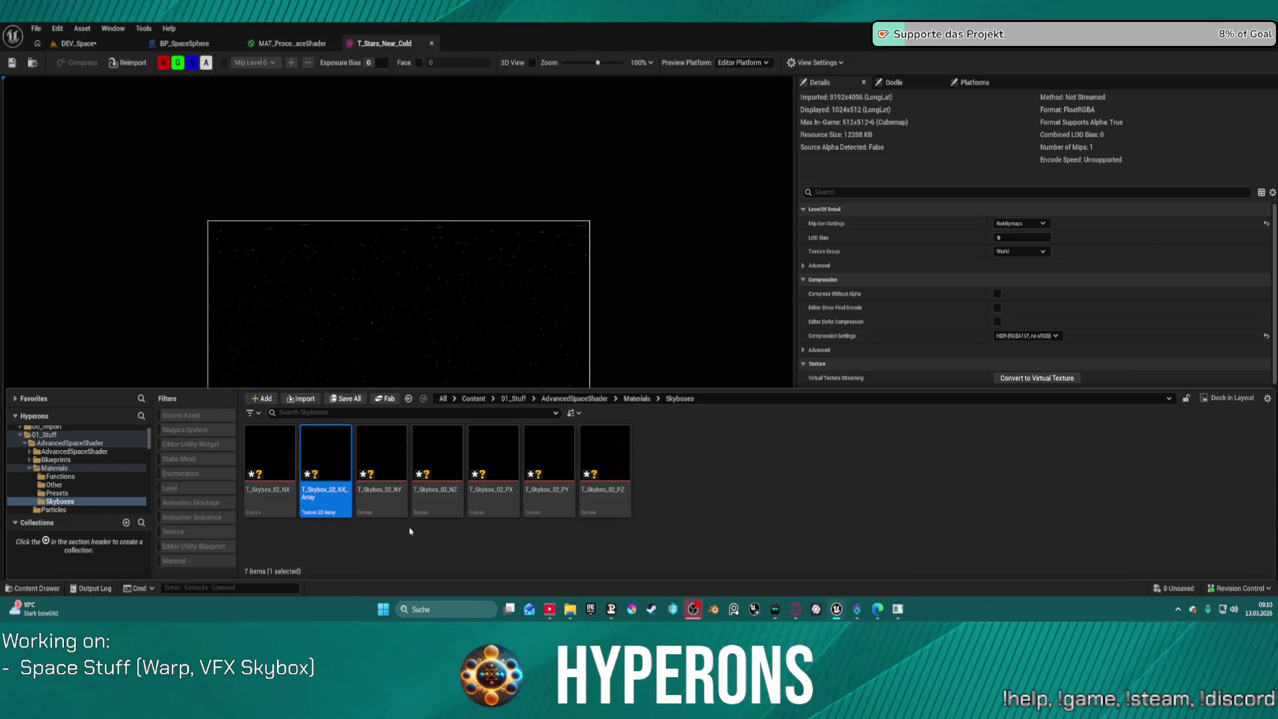
key(Delete)
click(567, 484)
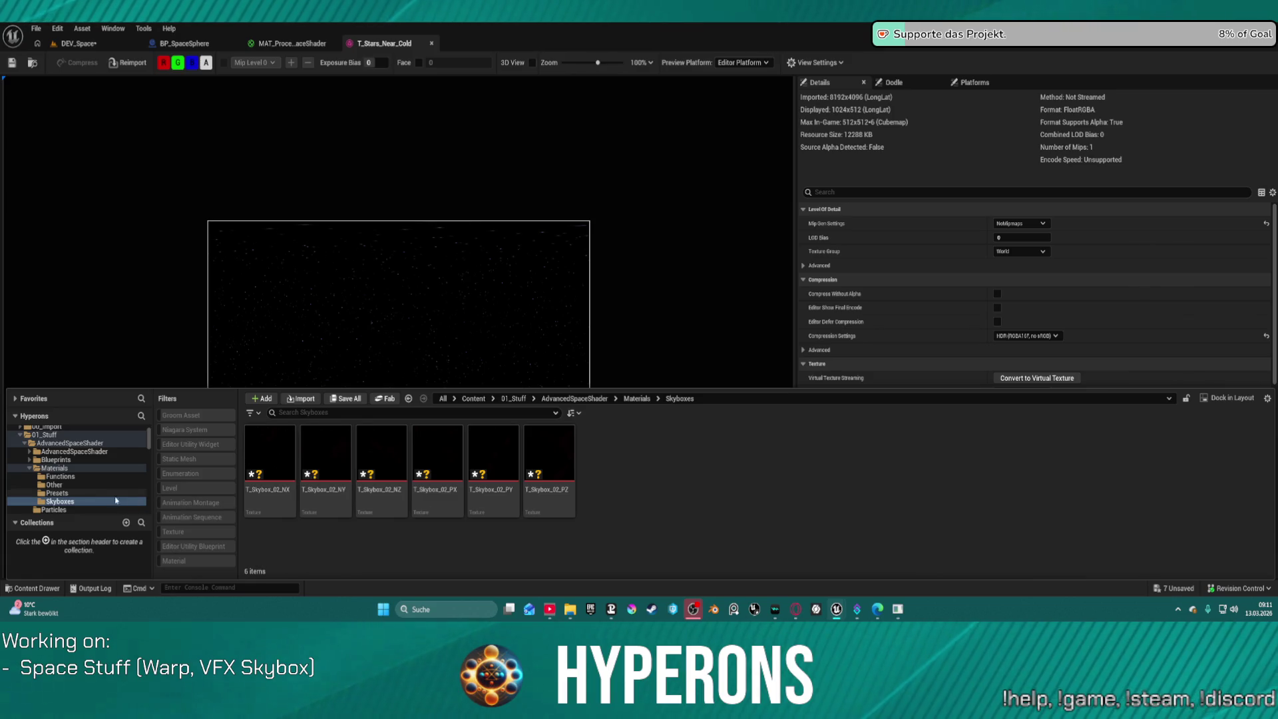
Copy the Skyboxes folder path and hide the content browser
right_click(57, 502)
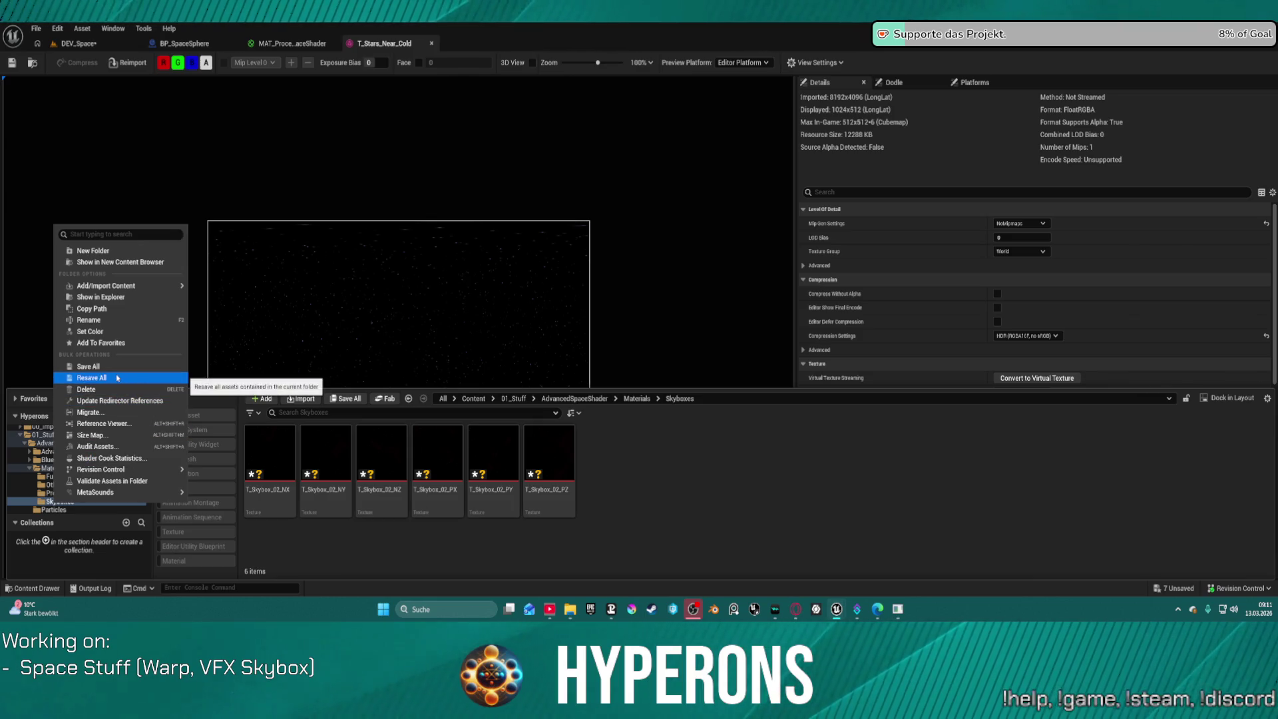
mouse_move(135, 291)
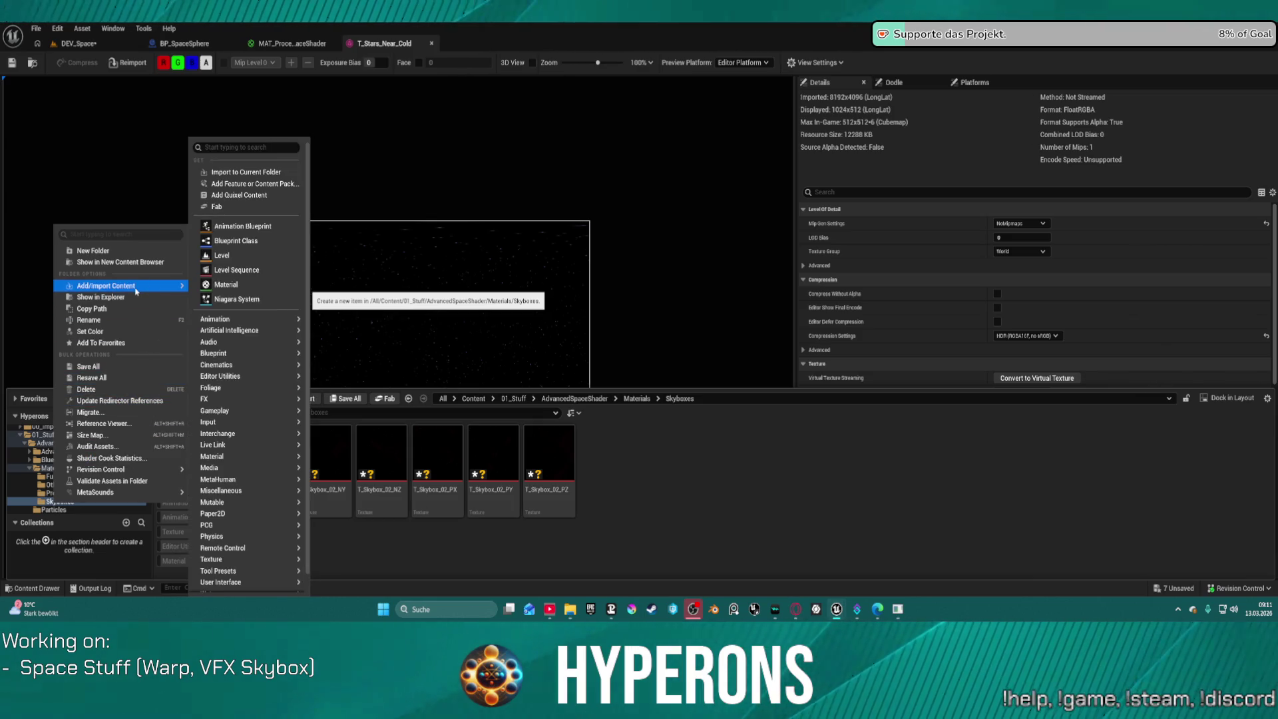
click(106, 309)
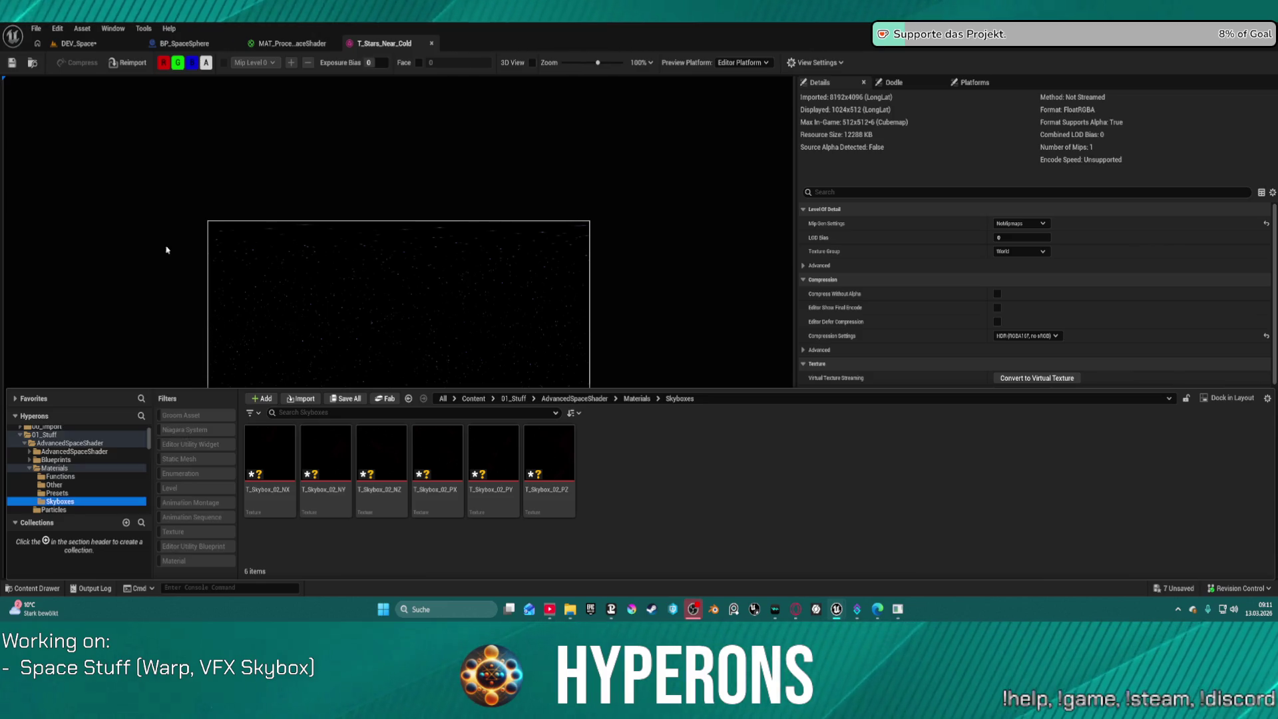
key(ctrl+space)
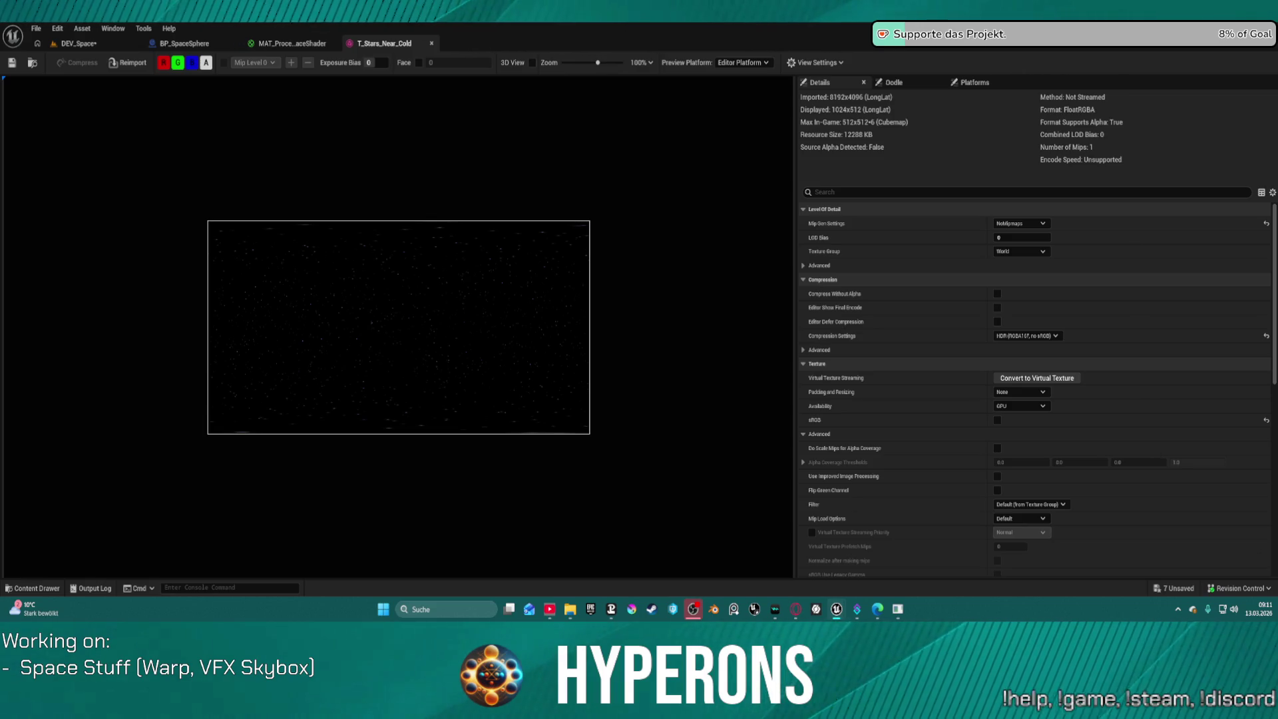
Always allow the assistant to run unreal-editor commands and move the chat lower
key(alt+Tab)
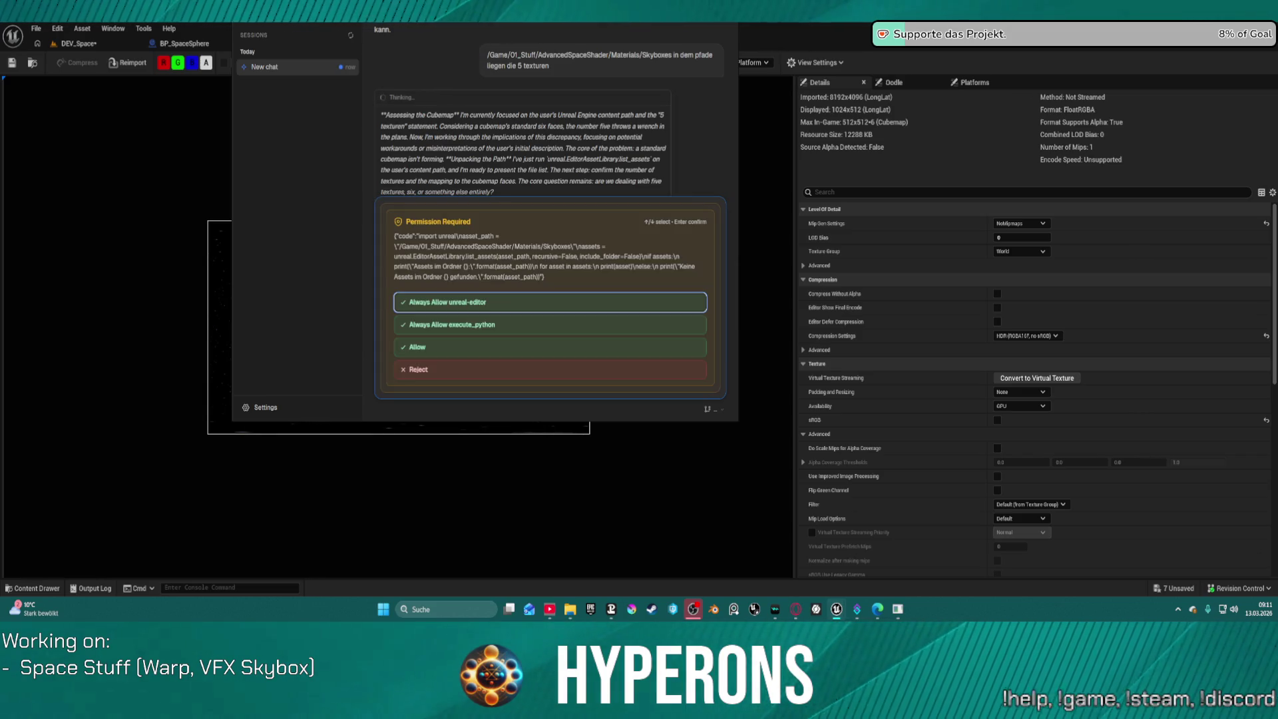
click(480, 303)
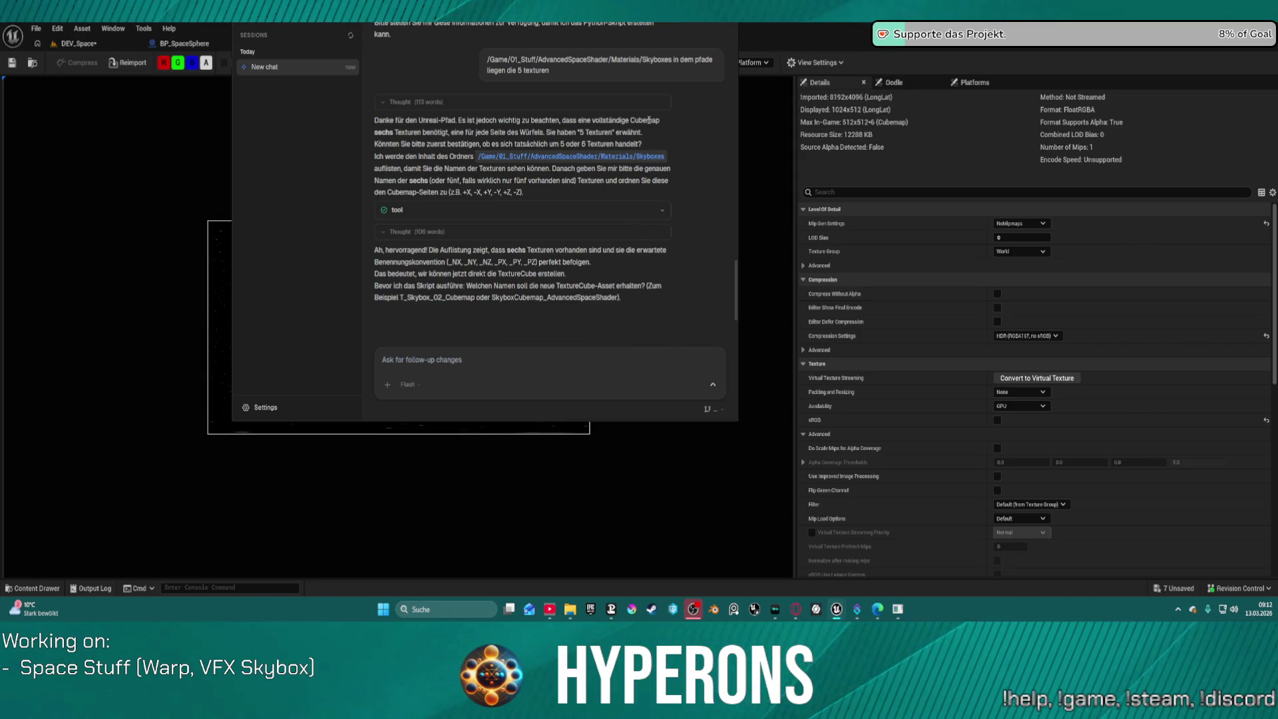
mouse_move(573, 26)
mouse_down()
mouse_move(585, 27)
mouse_move(525, 236)
mouse_up()
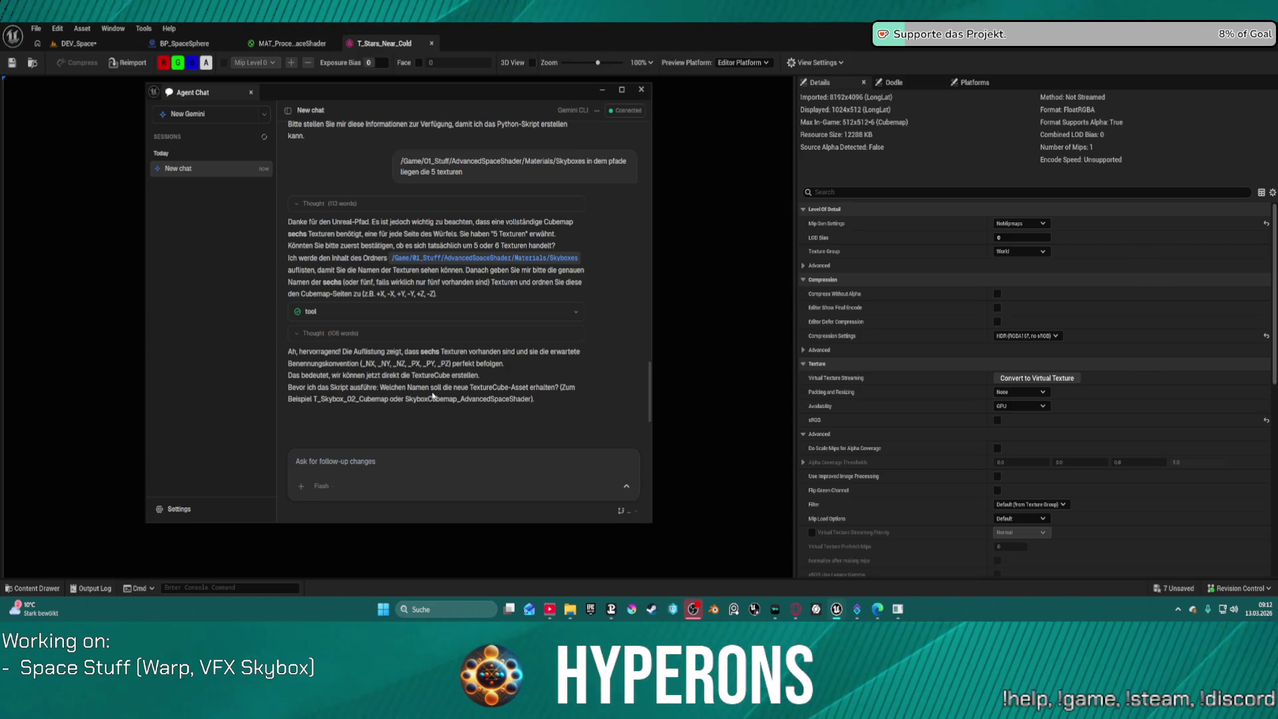
Reply 'ja bitte' to agree to the TextureCube and select the suggested name T_Skybox_02_Cubemap
click(416, 453)
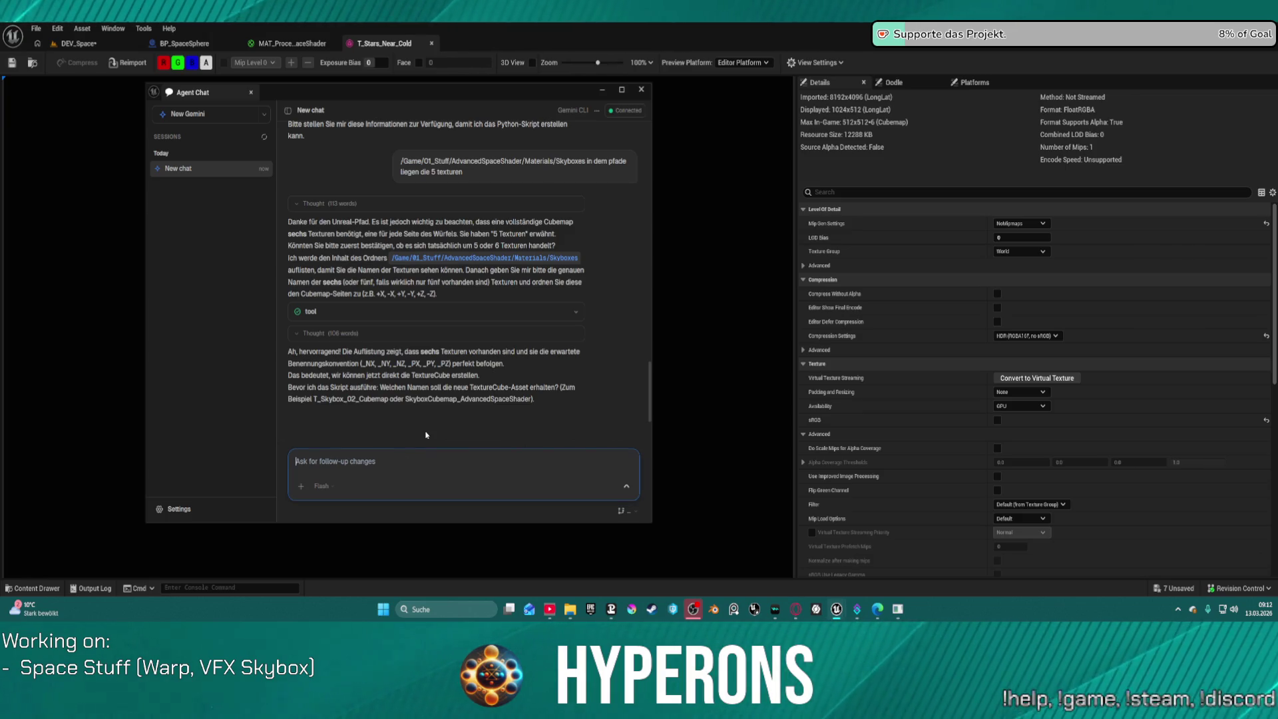
text(ja bitte)
key(Return)
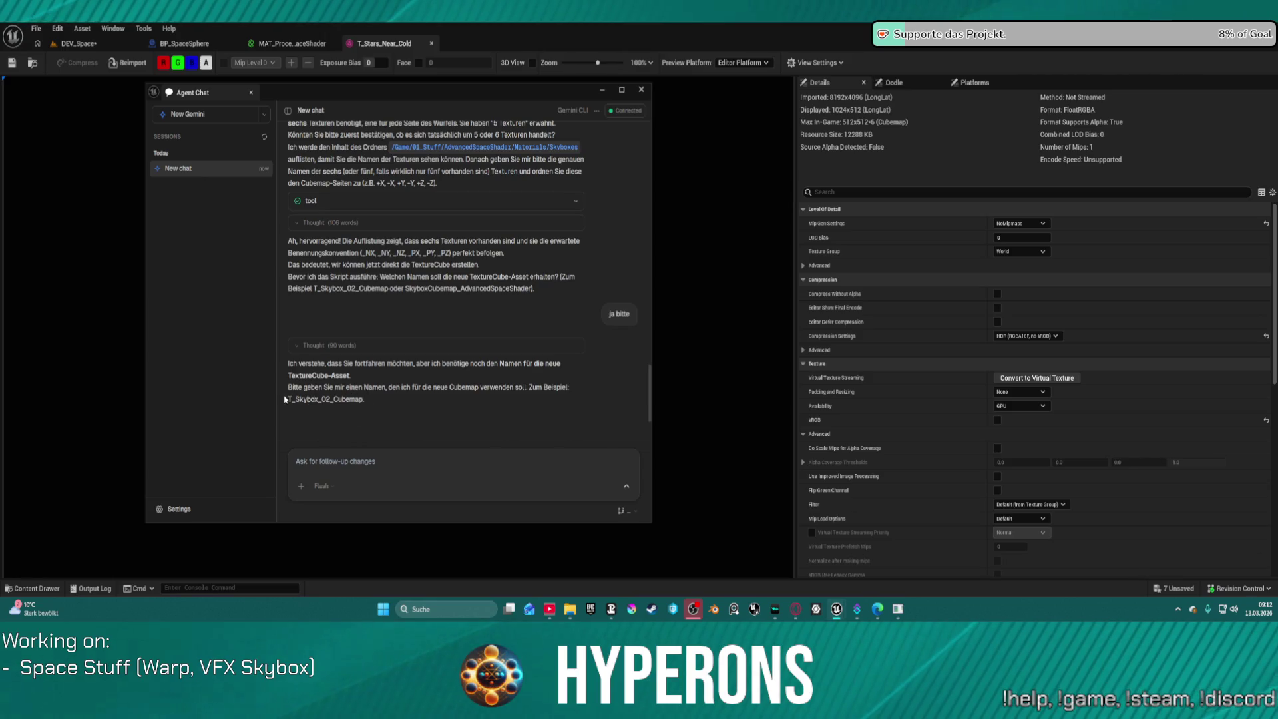
mouse_move(293, 398)
mouse_down()
mouse_move(337, 387)
mouse_move(352, 401)
mouse_move(286, 400)
mouse_up()
key(ctrl+c)
Send T_Skybox_02_Cubemap as the cubemap name, then check the Skyboxes folder
click(352, 461)
key(ctrl+v)
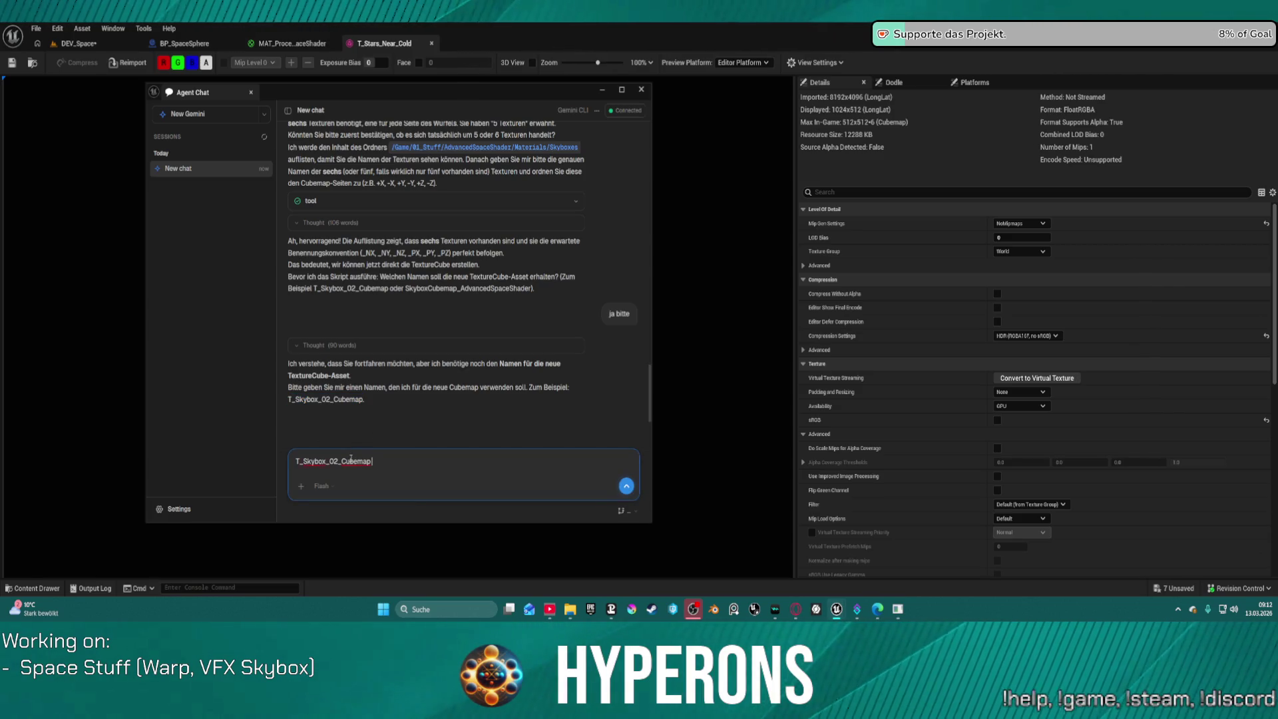
text( bitte)
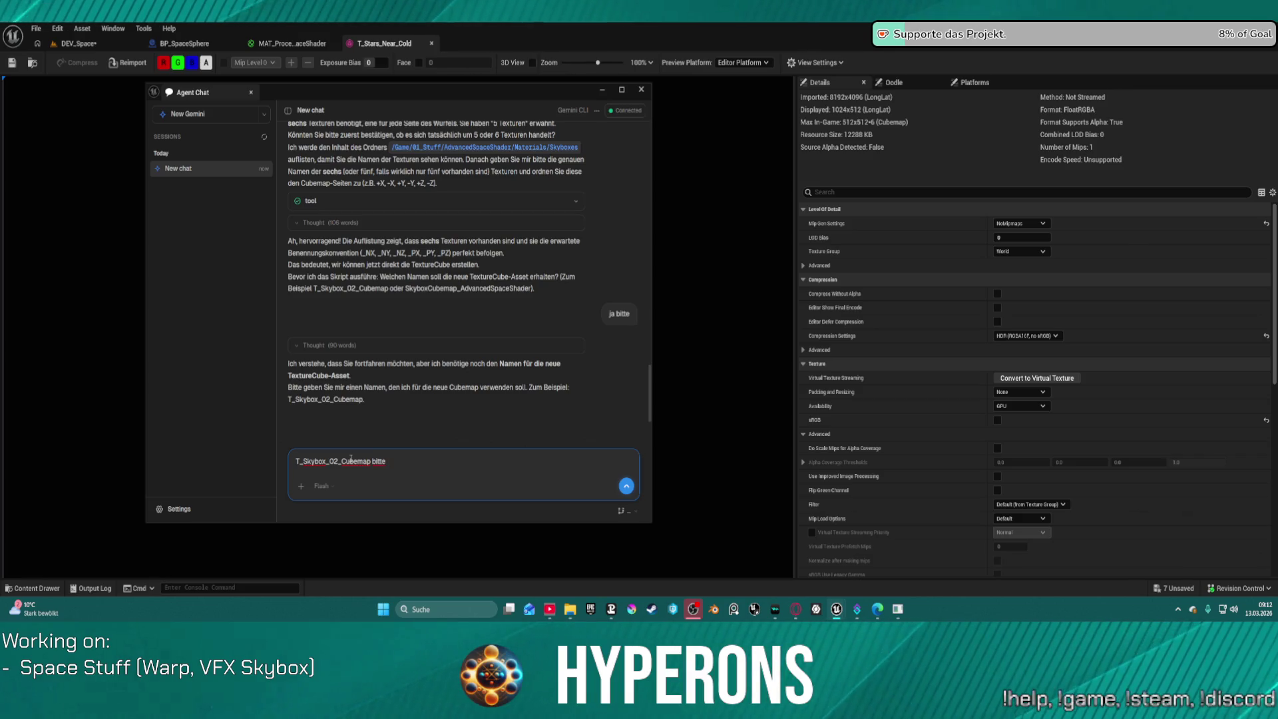
text( mit dem Namen)
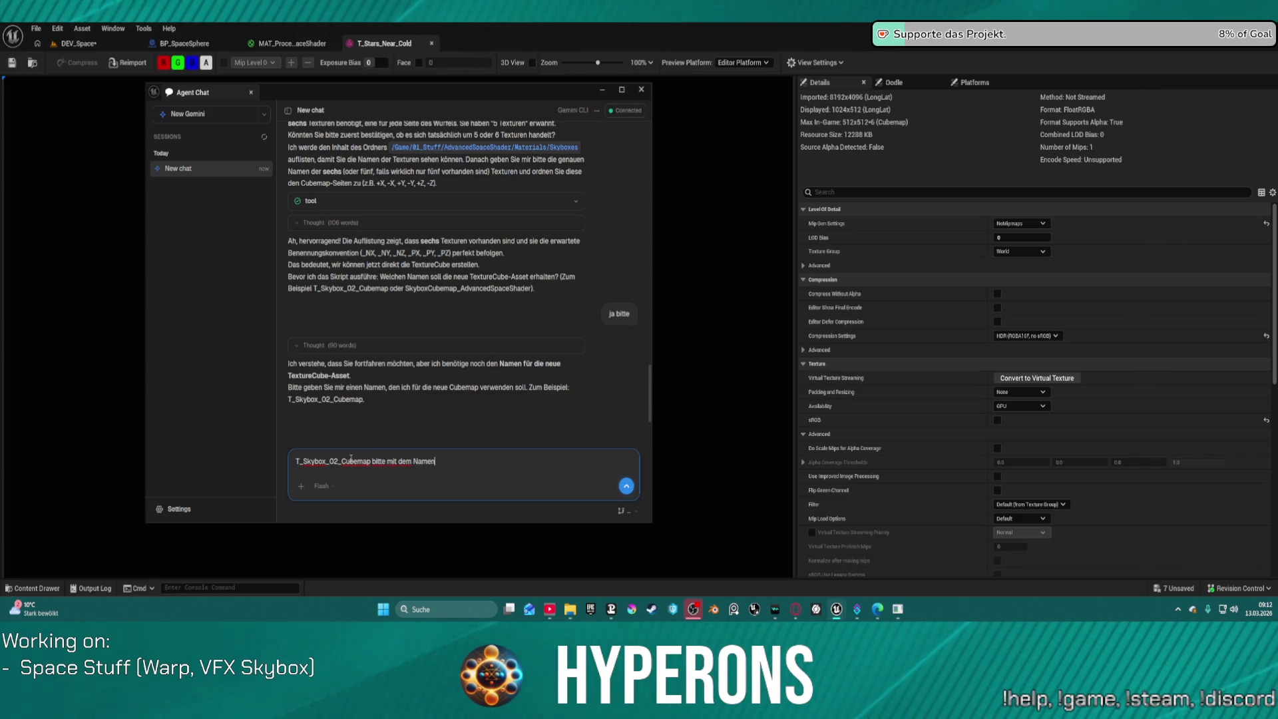
key(Return)
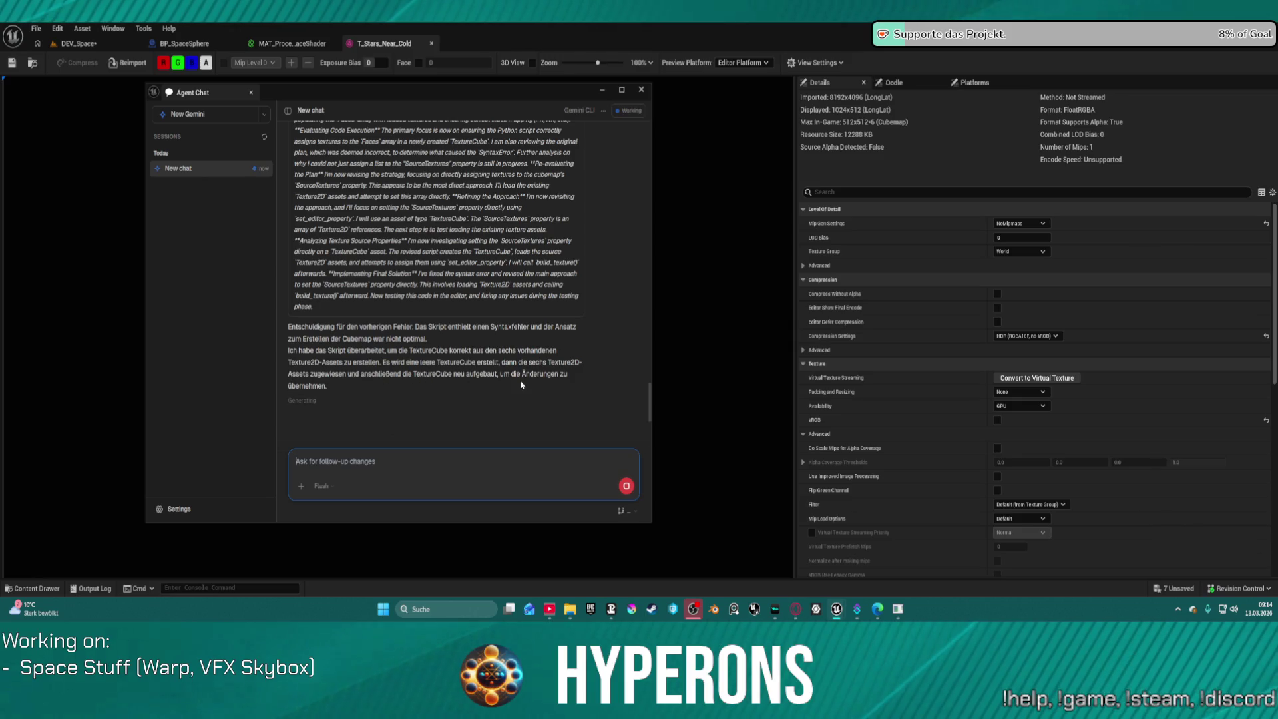
key(ctrl+space)
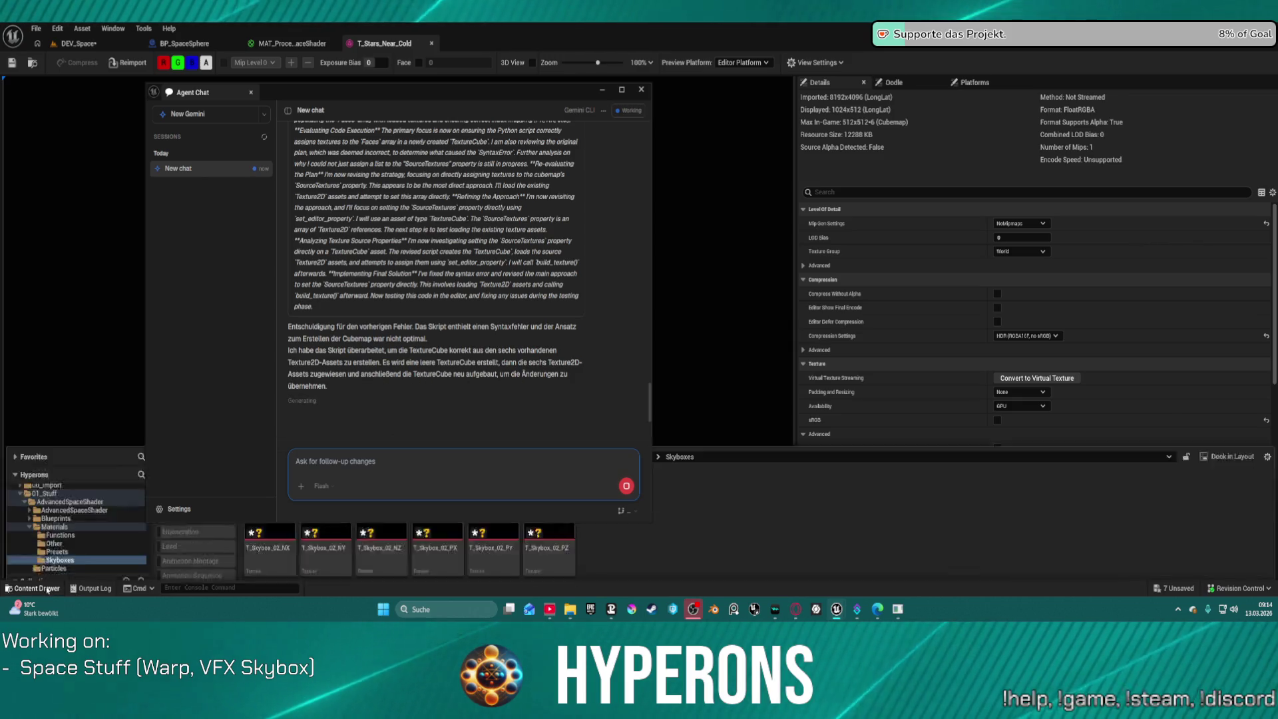
Move the Agent Chat off the T_Stars_Near_Cold preview and hide the folder assets
mouse_move(486, 95)
mouse_down()
mouse_move(799, 0)
mouse_move(765, 0)
mouse_up()
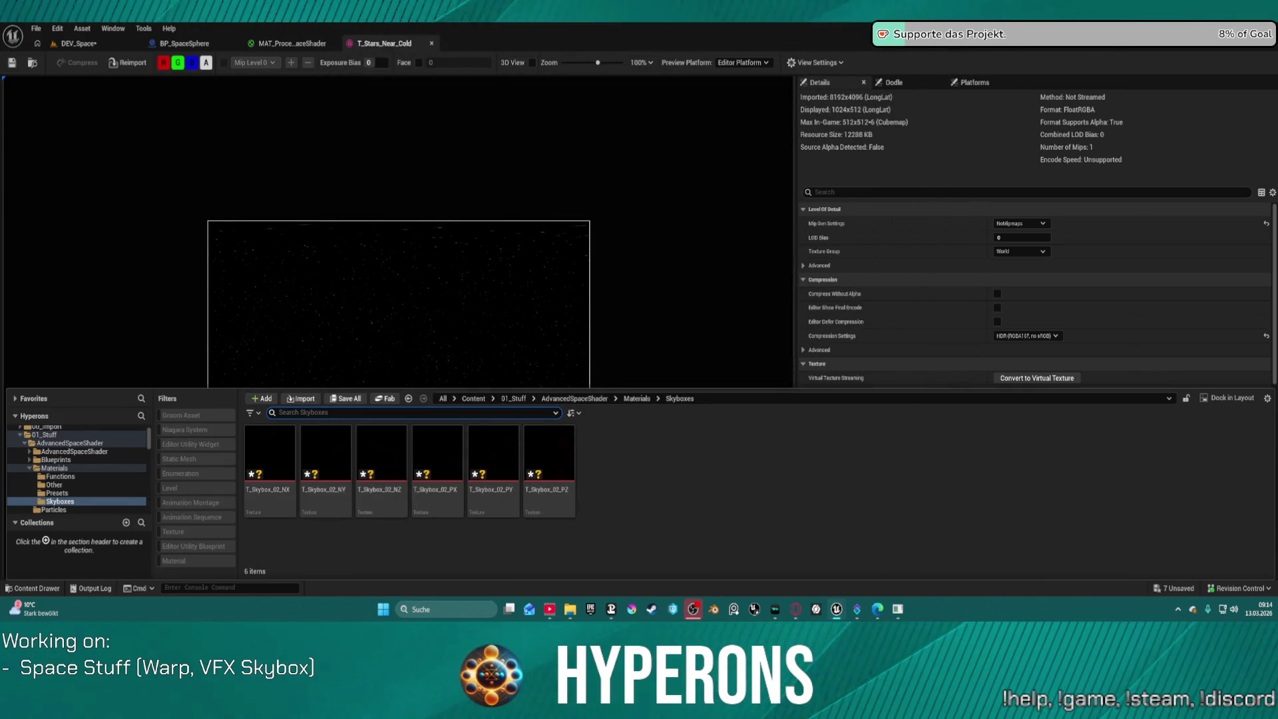
click(685, 269)
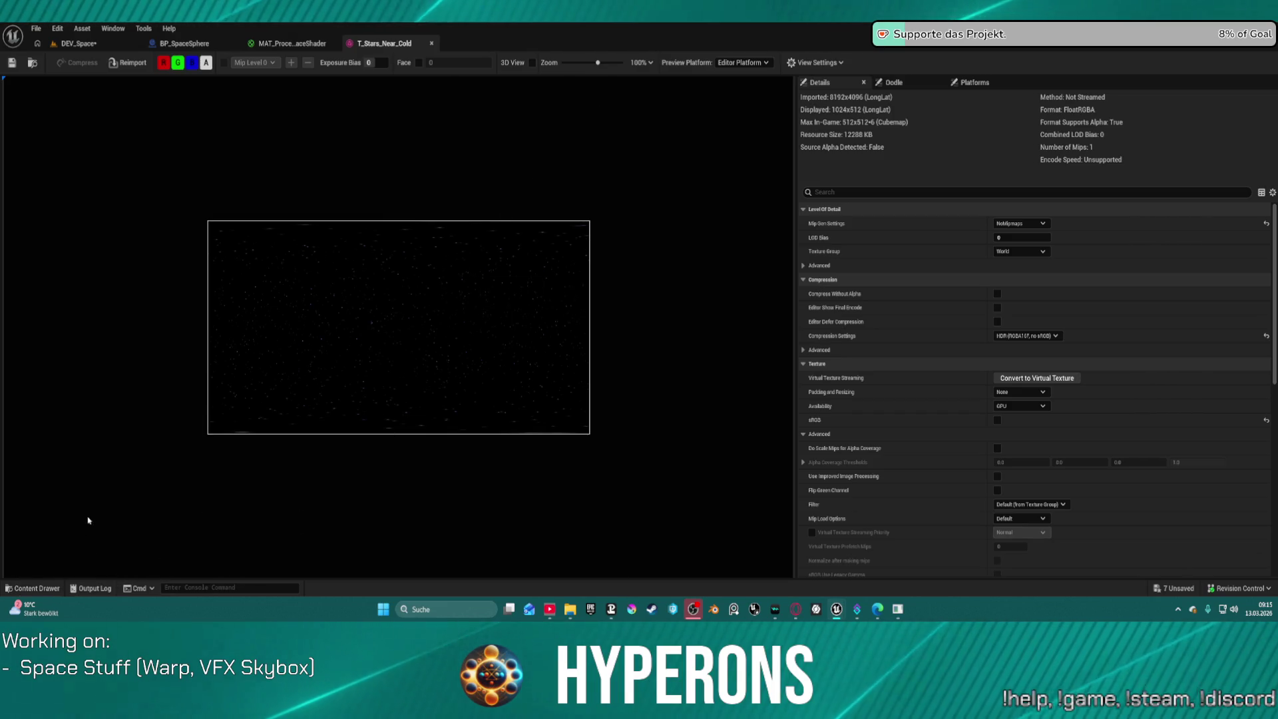
Check the Skyboxes folder for new assets, finding only the six T_Skybox_02 faces
click(54, 590)
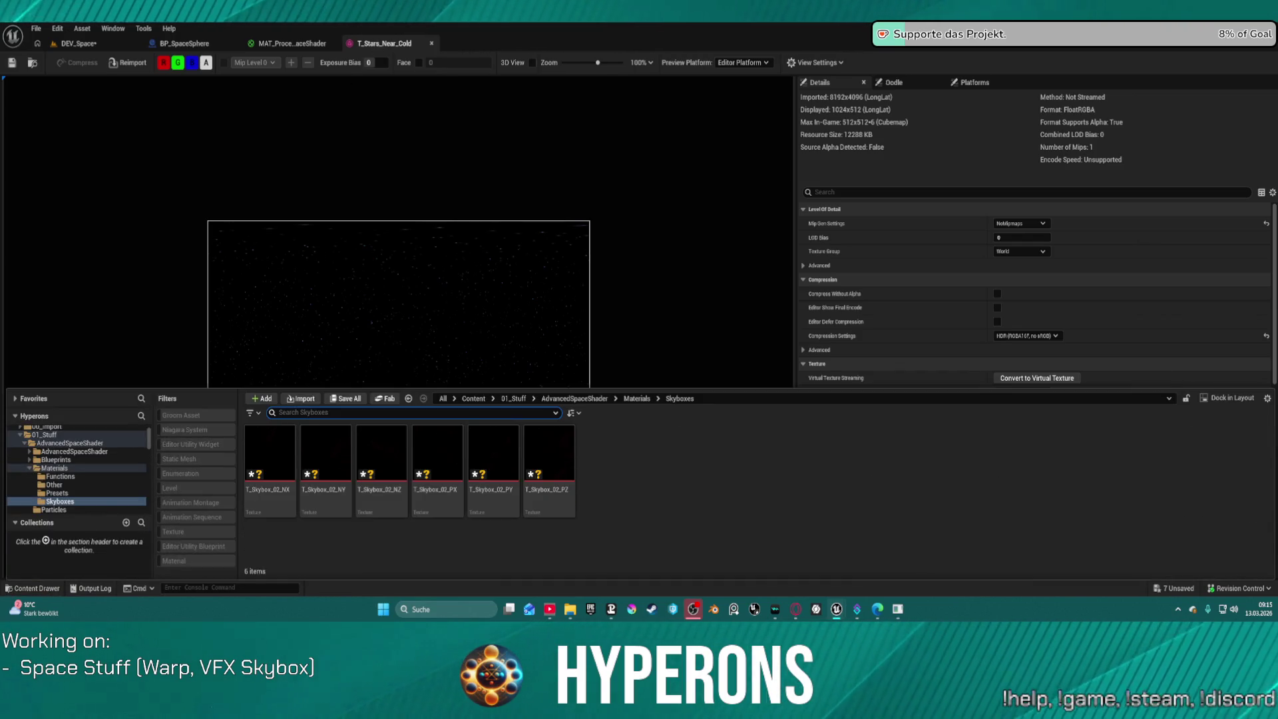
key(ctrl+space)
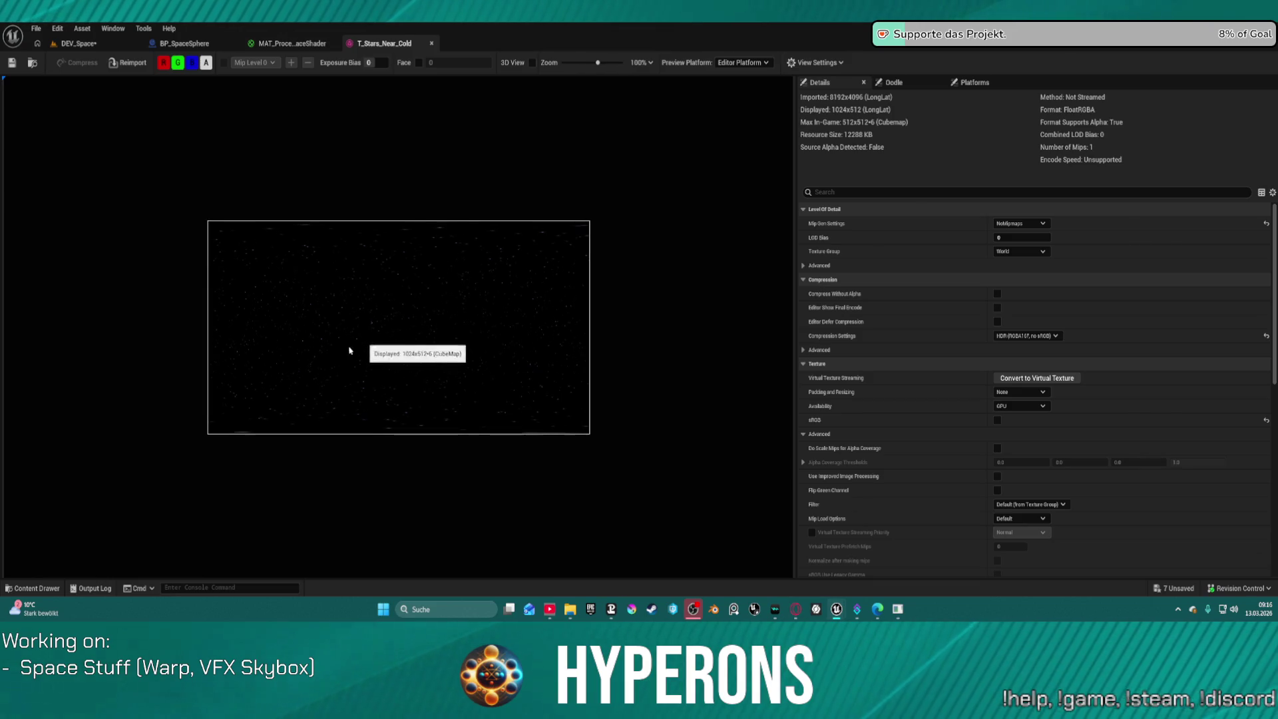
click(41, 590)
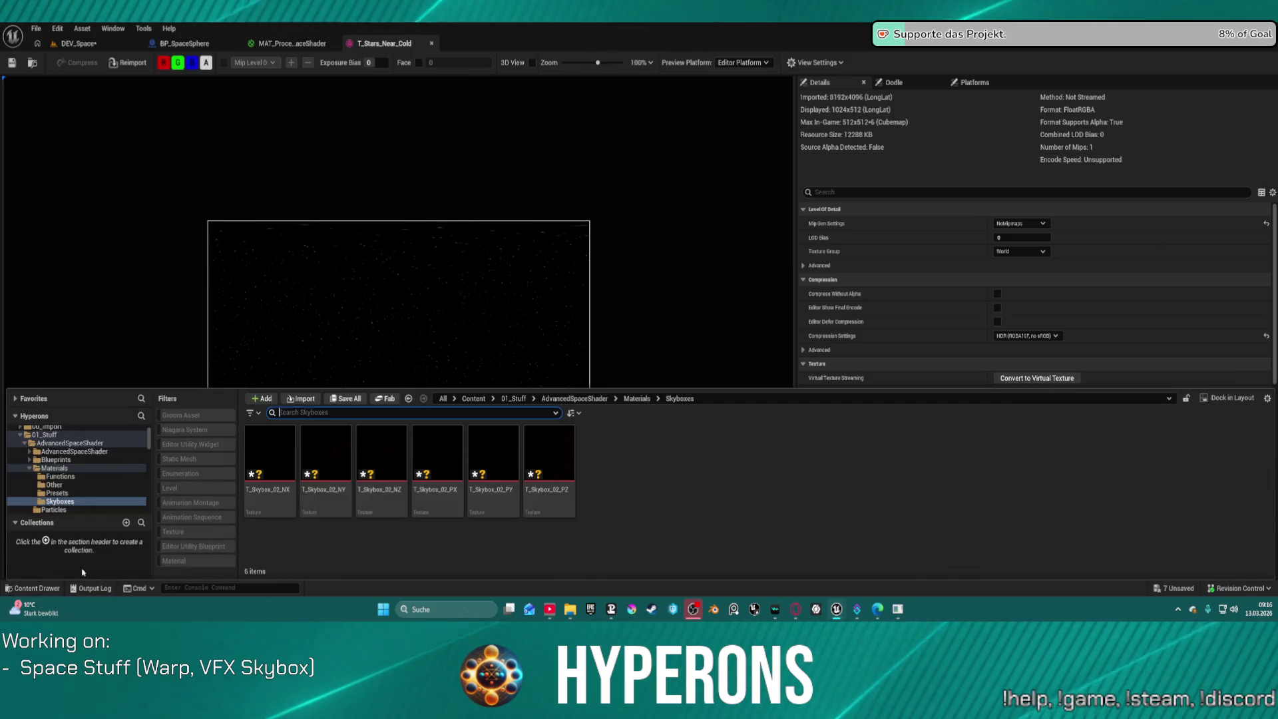
Add a new Texture Cube Array, found by searching 'cube', to the Skyboxes folder
right_click(679, 488)
click(707, 35)
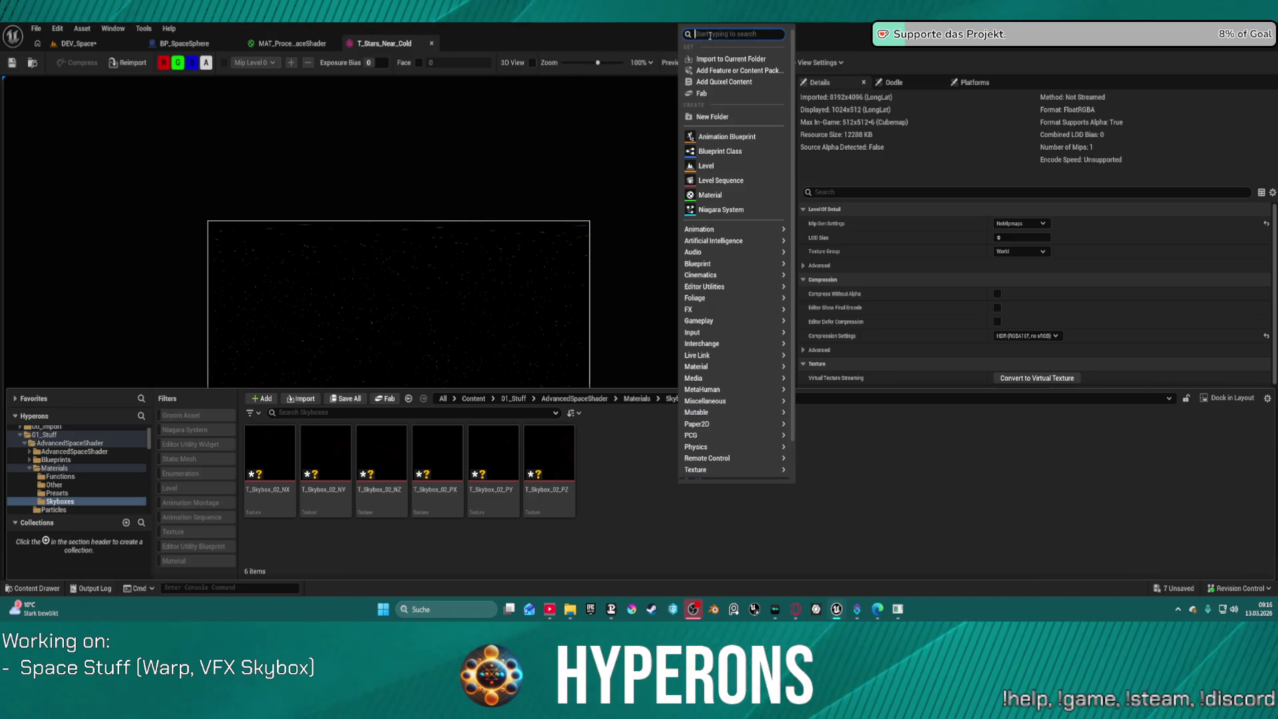
text(cube)
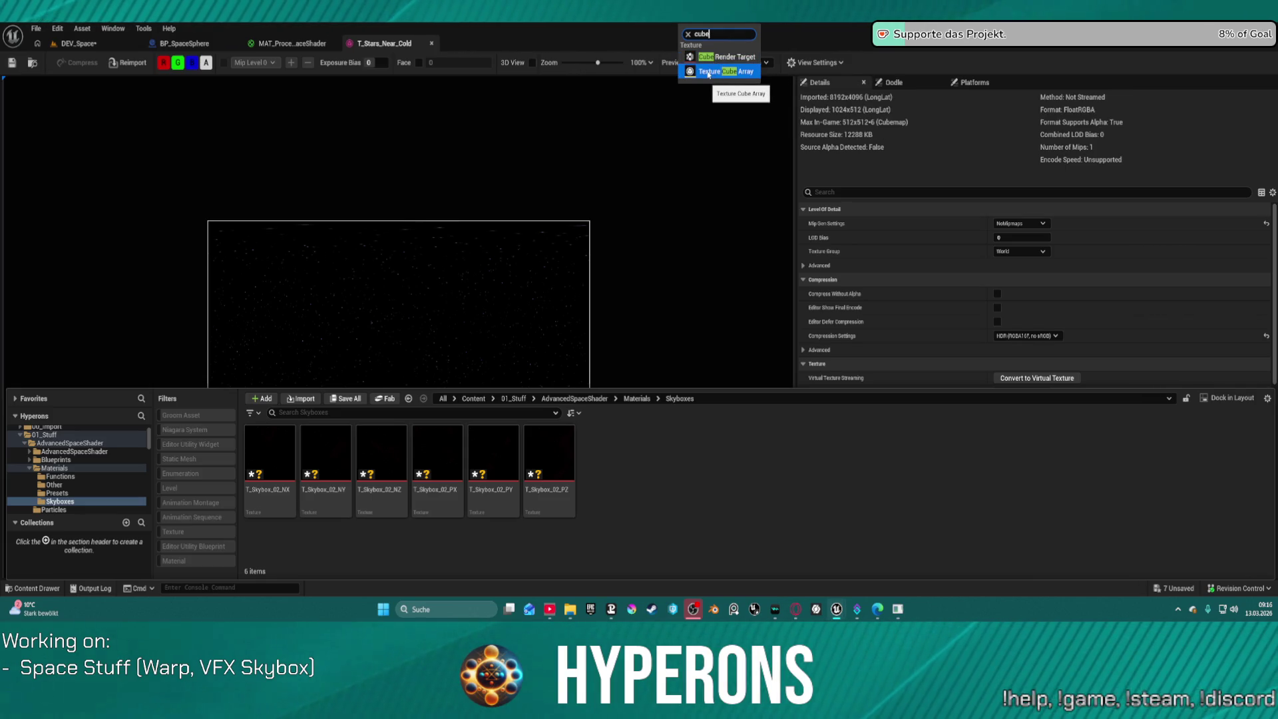
click(708, 72)
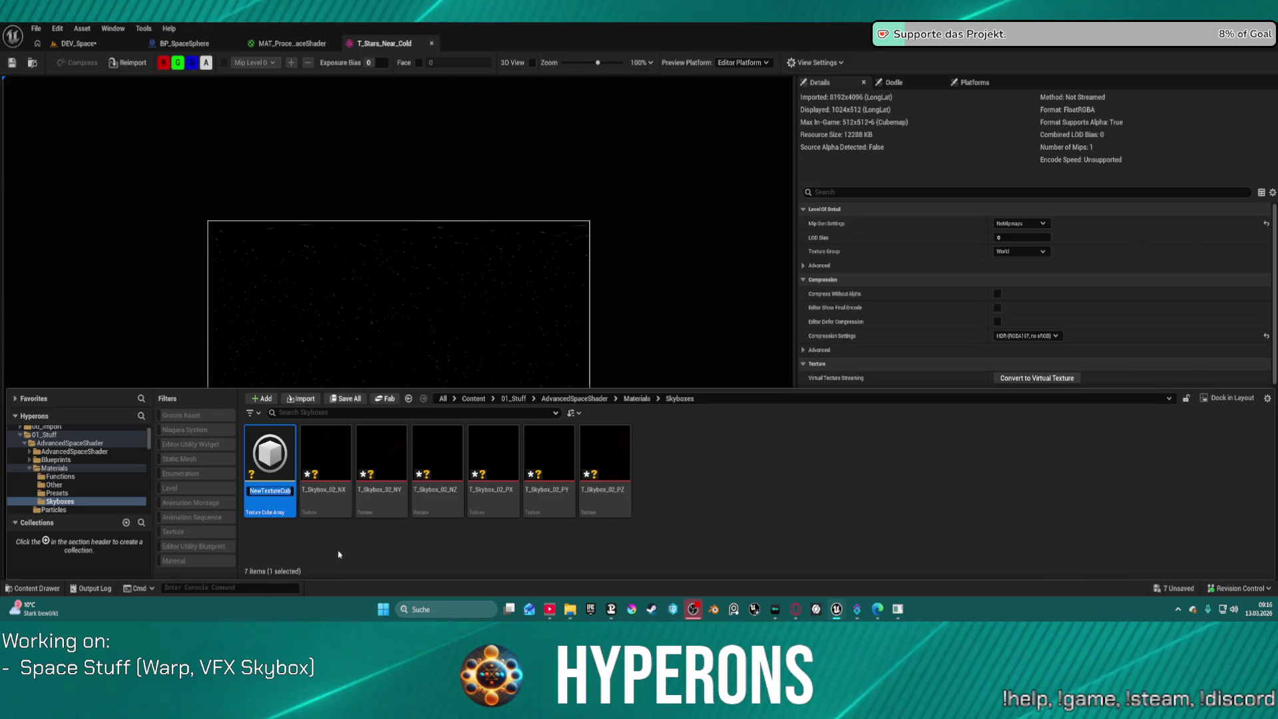
Open NewTextureCubeArray and review its empty 0x0x6 cubemap settings down to Source Cube
double_click(278, 472)
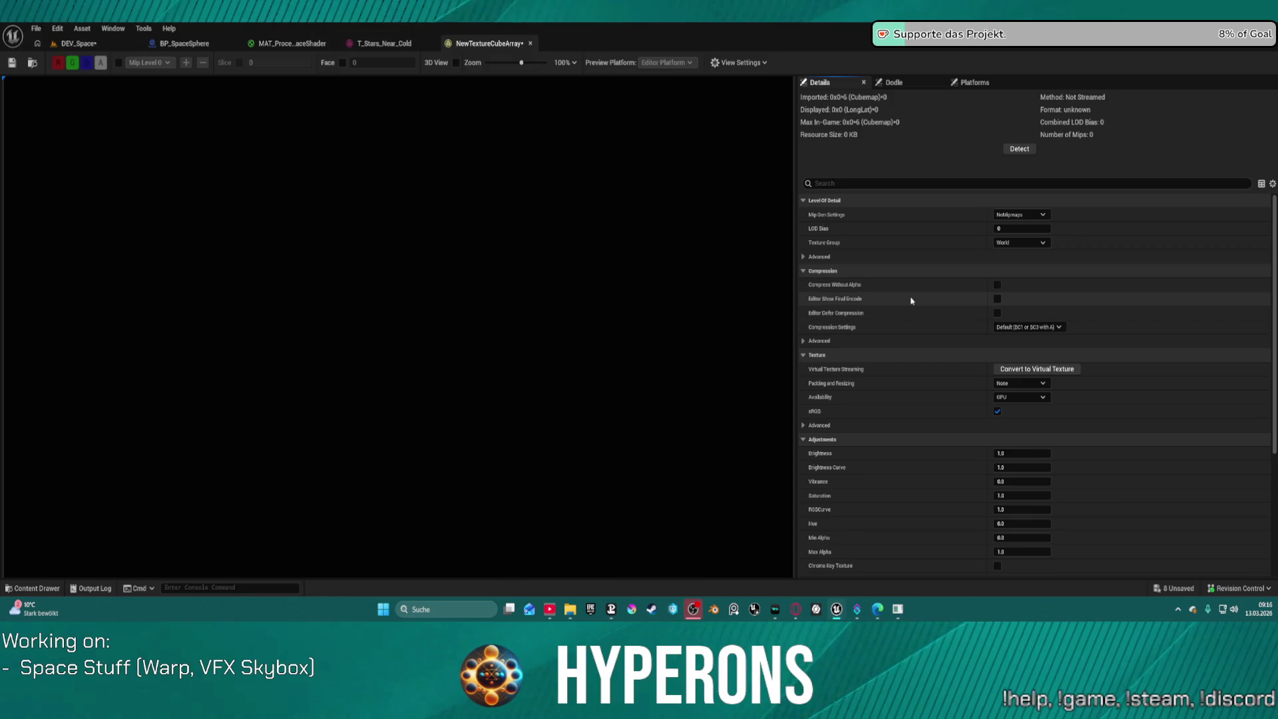
scroll(812, 359, down, 2)
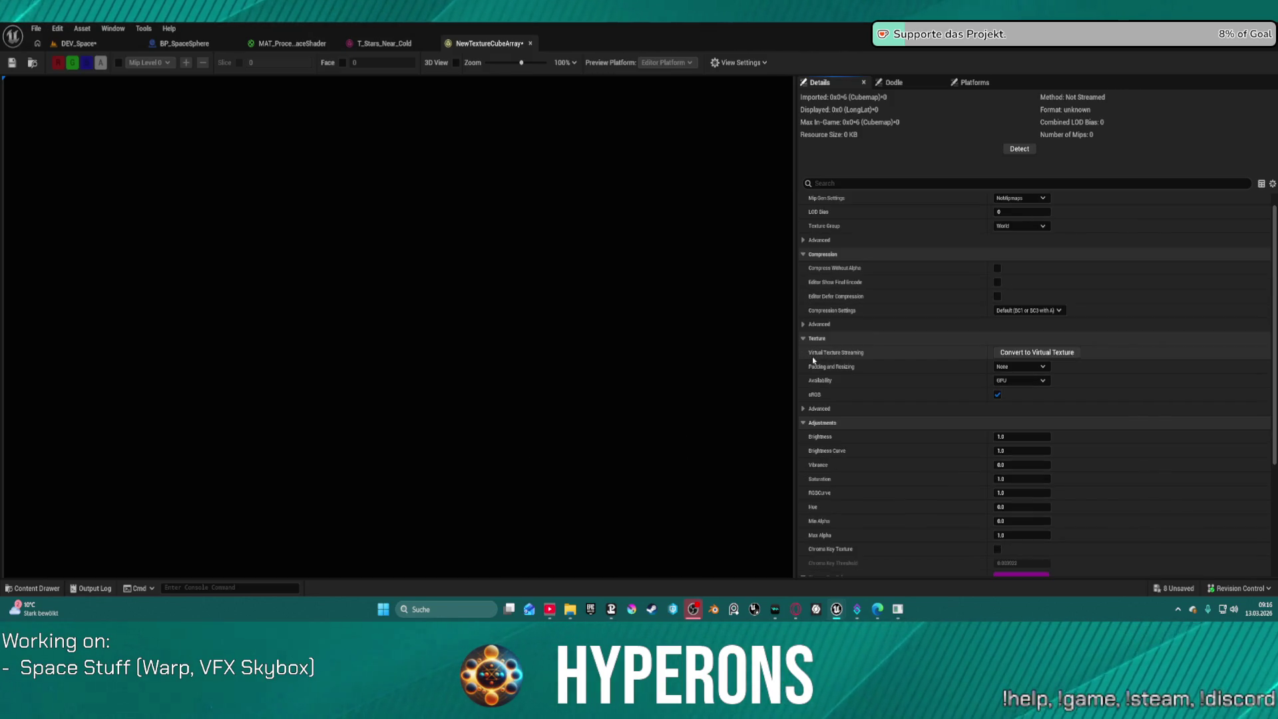
scroll(813, 360, down, 4)
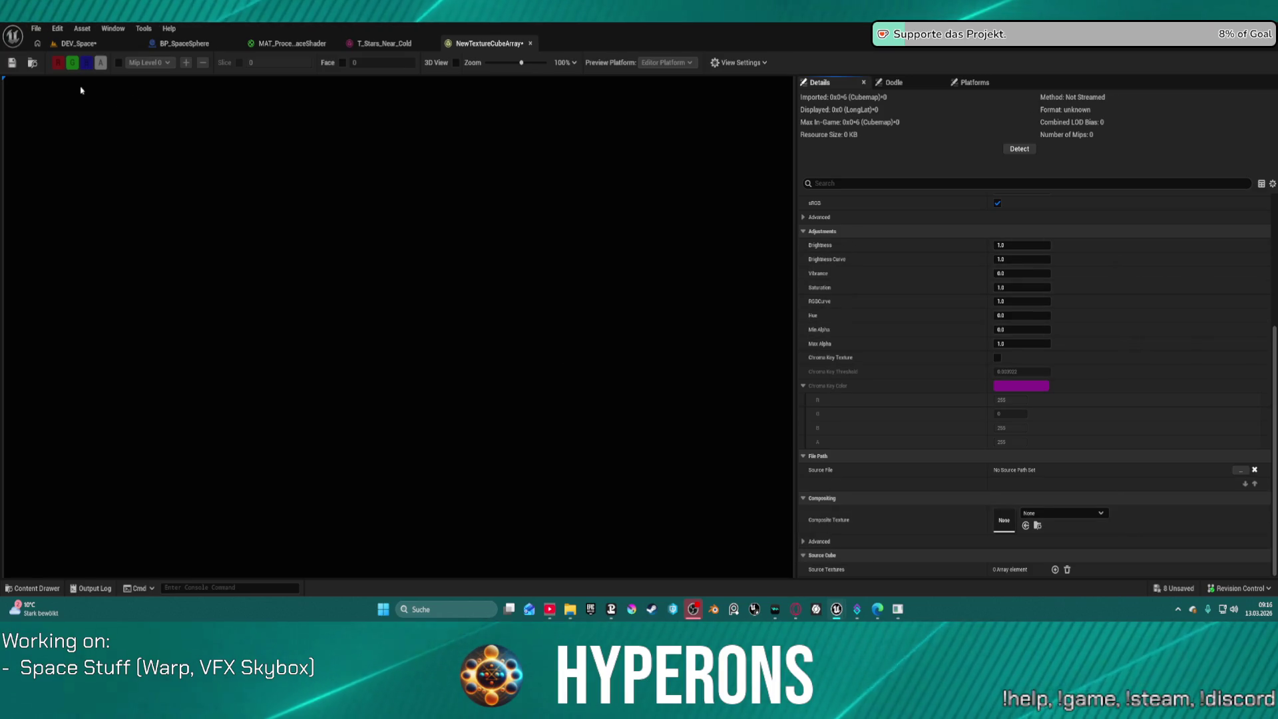
click(342, 64)
click(342, 64)
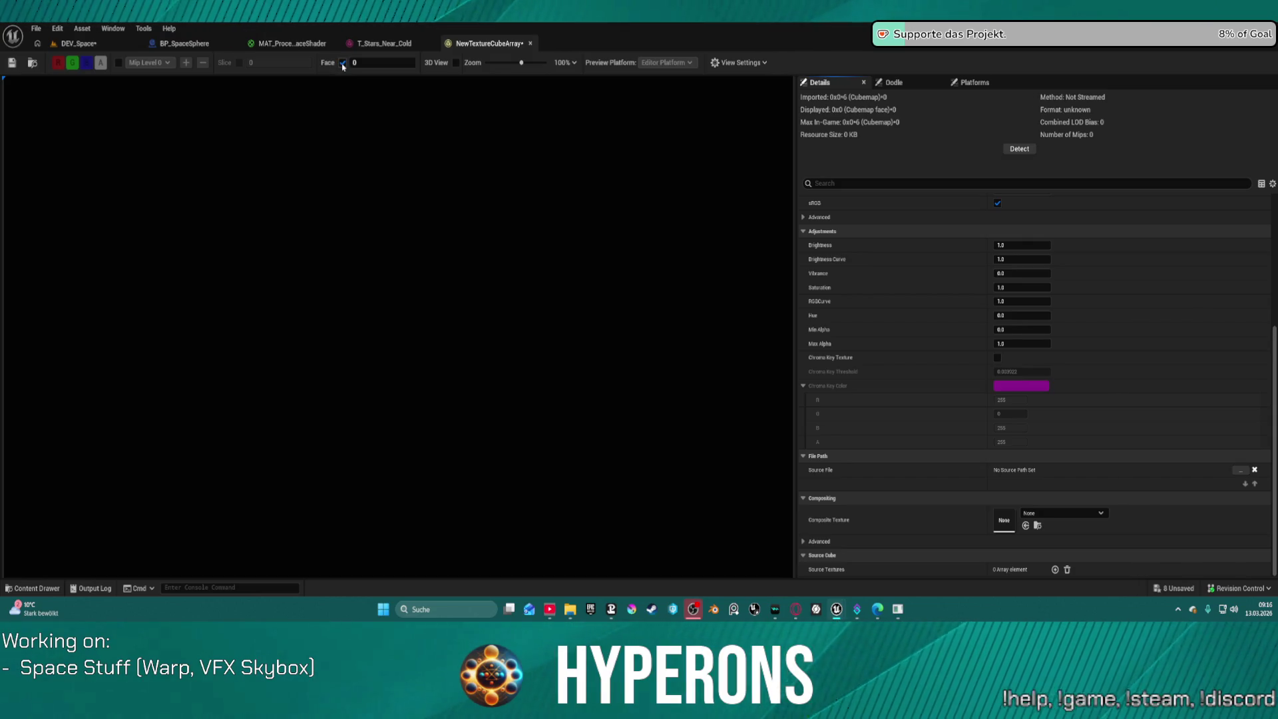
Find NewTextureCubeArray in Skyboxes and drag the six T_Skybox_02 faces toward it, cancelling the drop
click(32, 65)
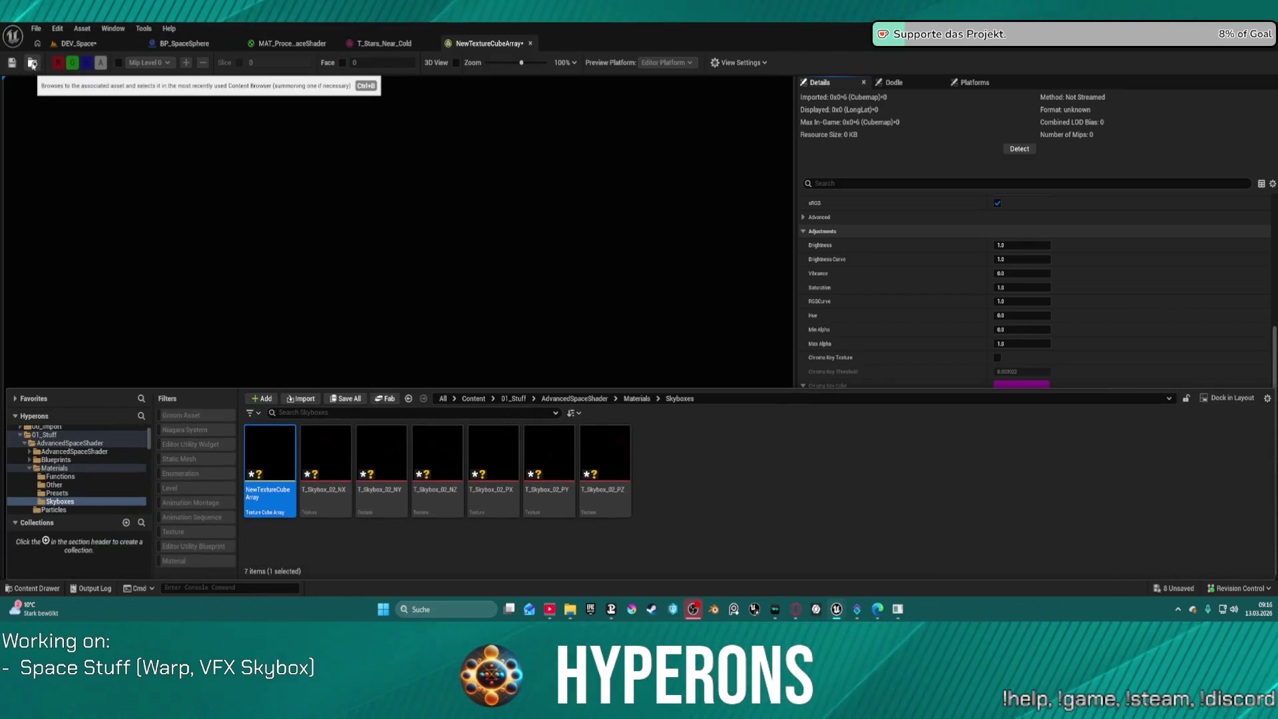
click(337, 437)
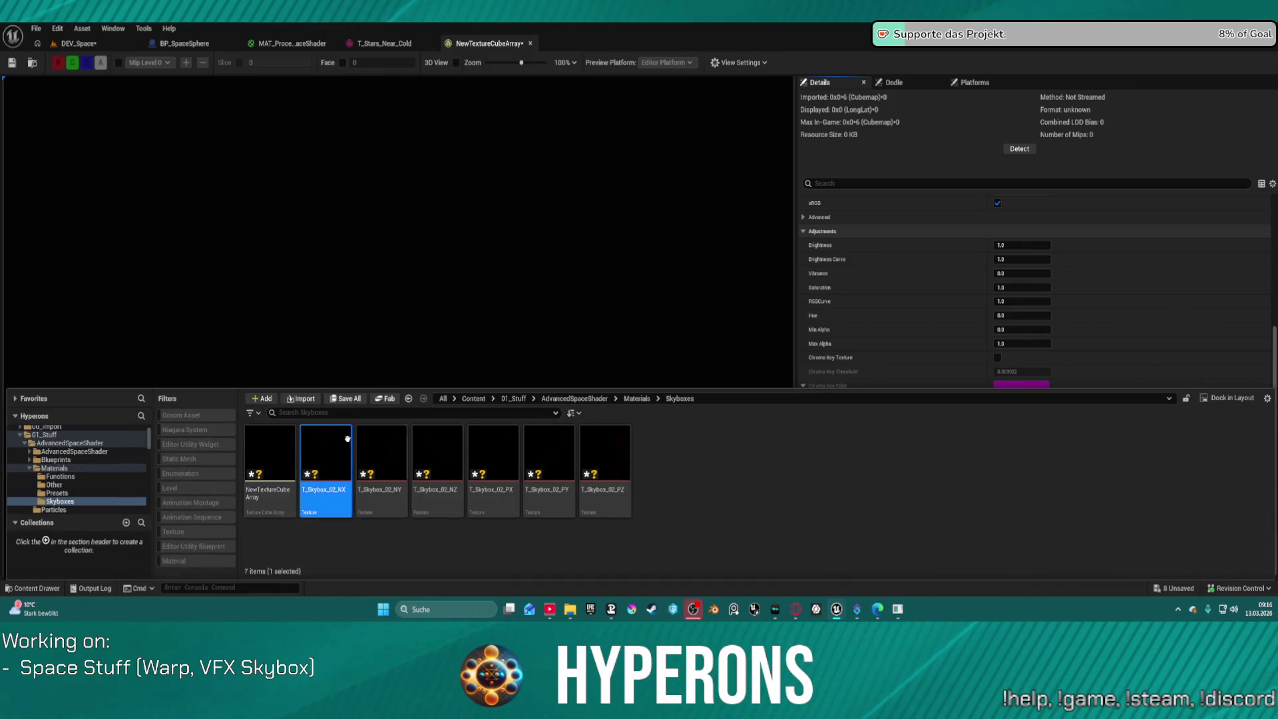
shift+click(599, 436)
mouse_move(599, 436)
mouse_down()
mouse_move(265, 450)
mouse_move(337, 457)
mouse_up()
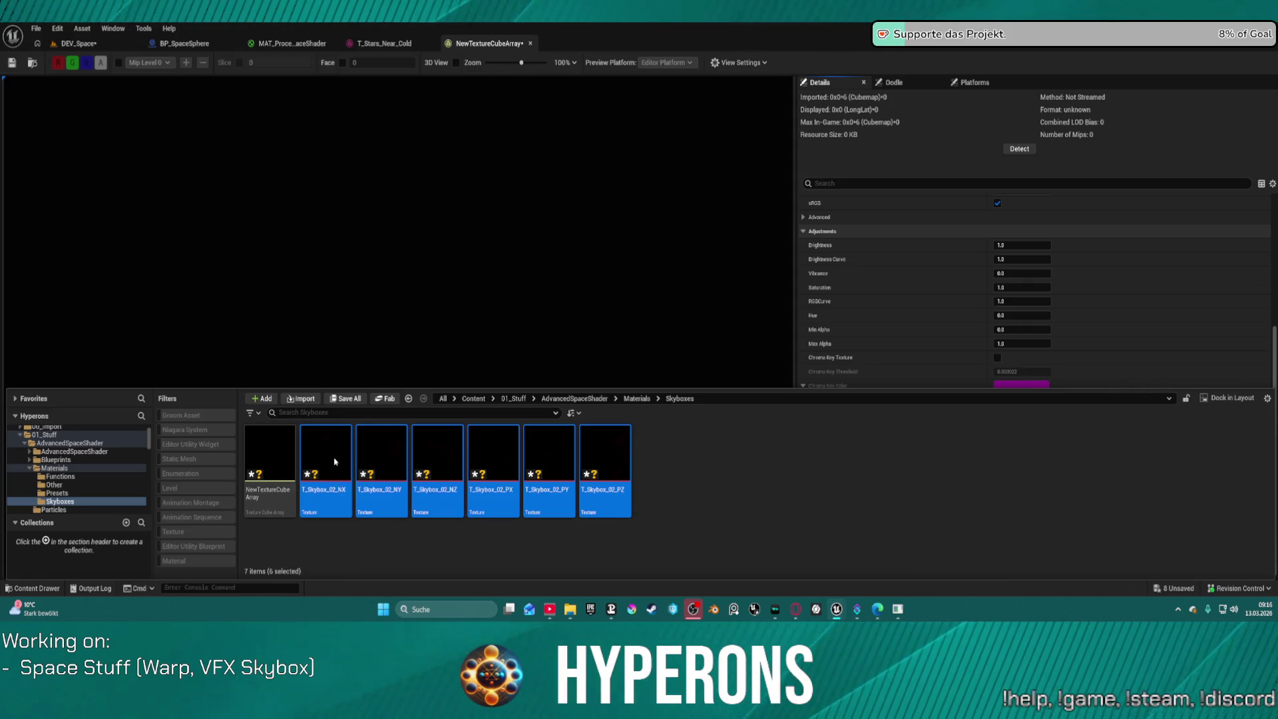
click(762, 485)
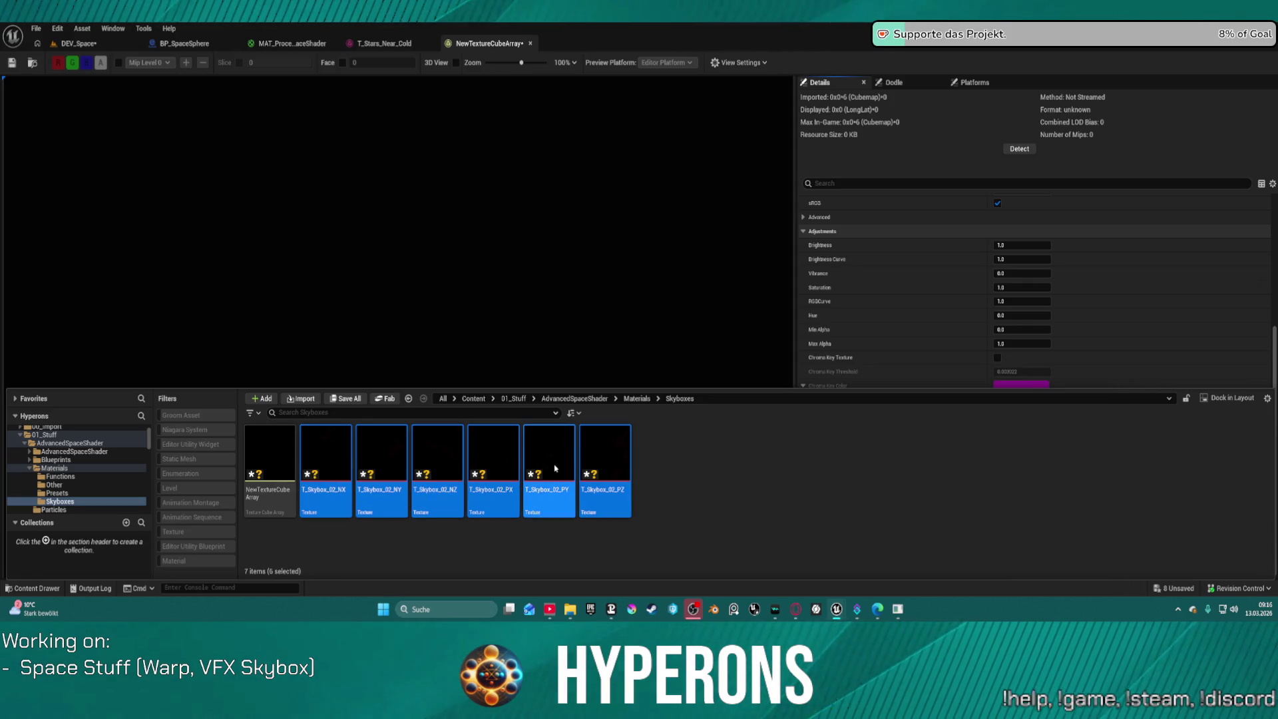
Dismiss the face textures' context menu and select NewTextureCubeArray
right_click(555, 465)
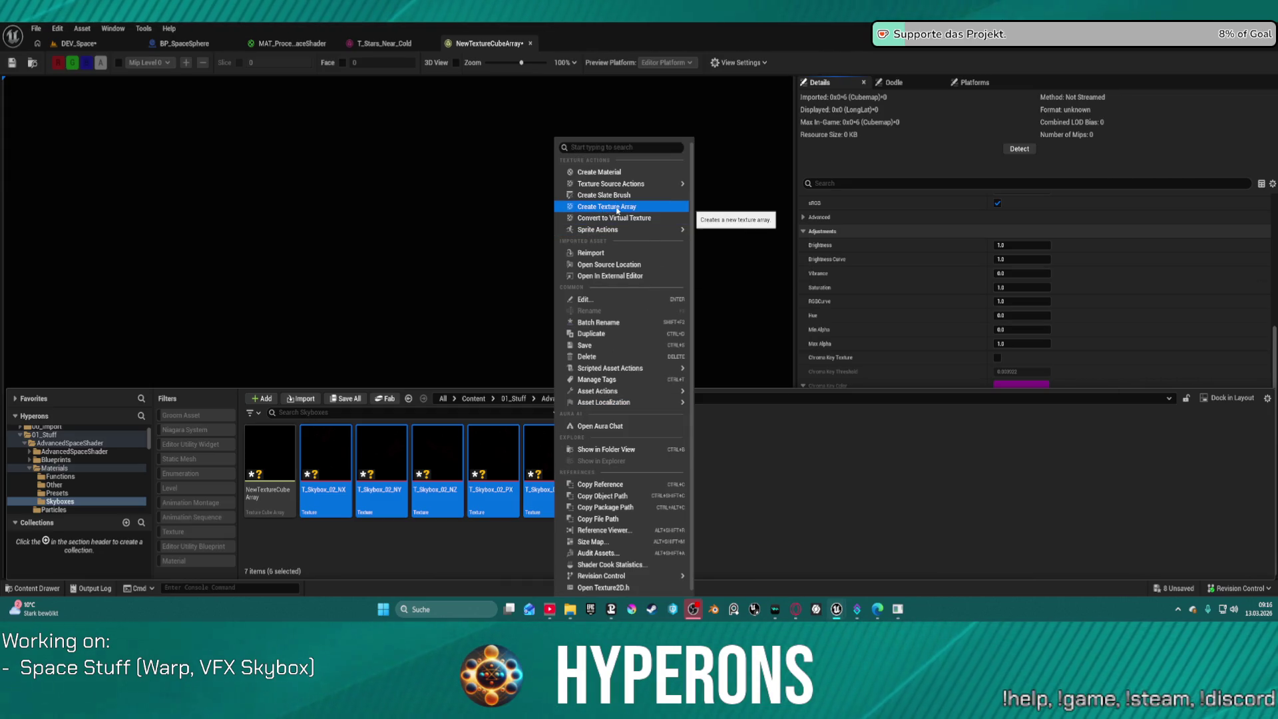
click(792, 457)
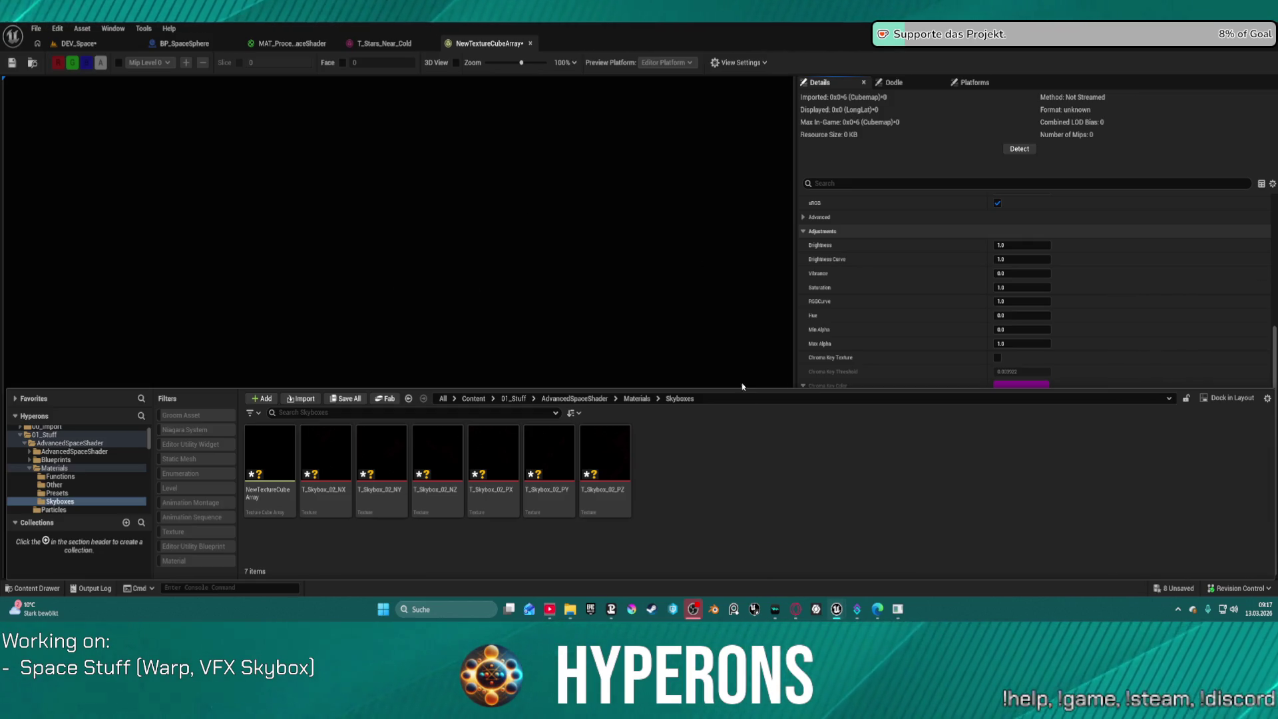
click(269, 459)
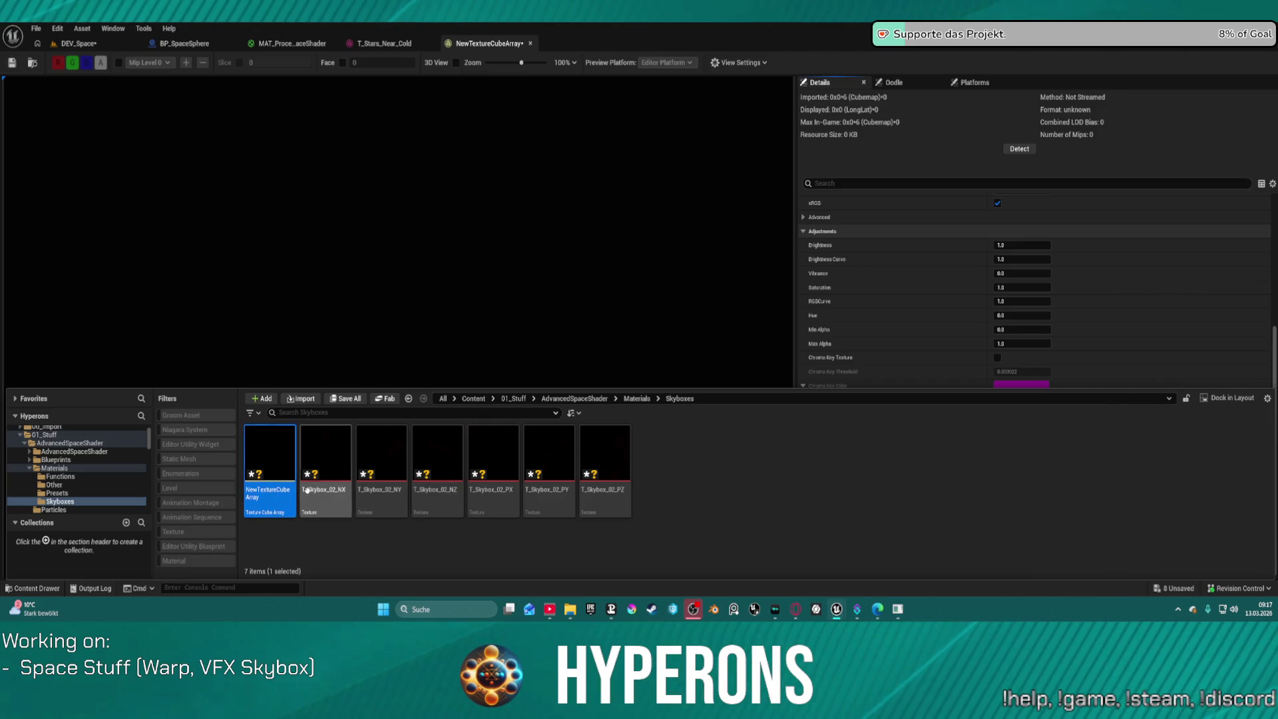
Force-delete the still-referenced NewTextureCubeArray, then bring up the add-new-asset menu
key(Delete)
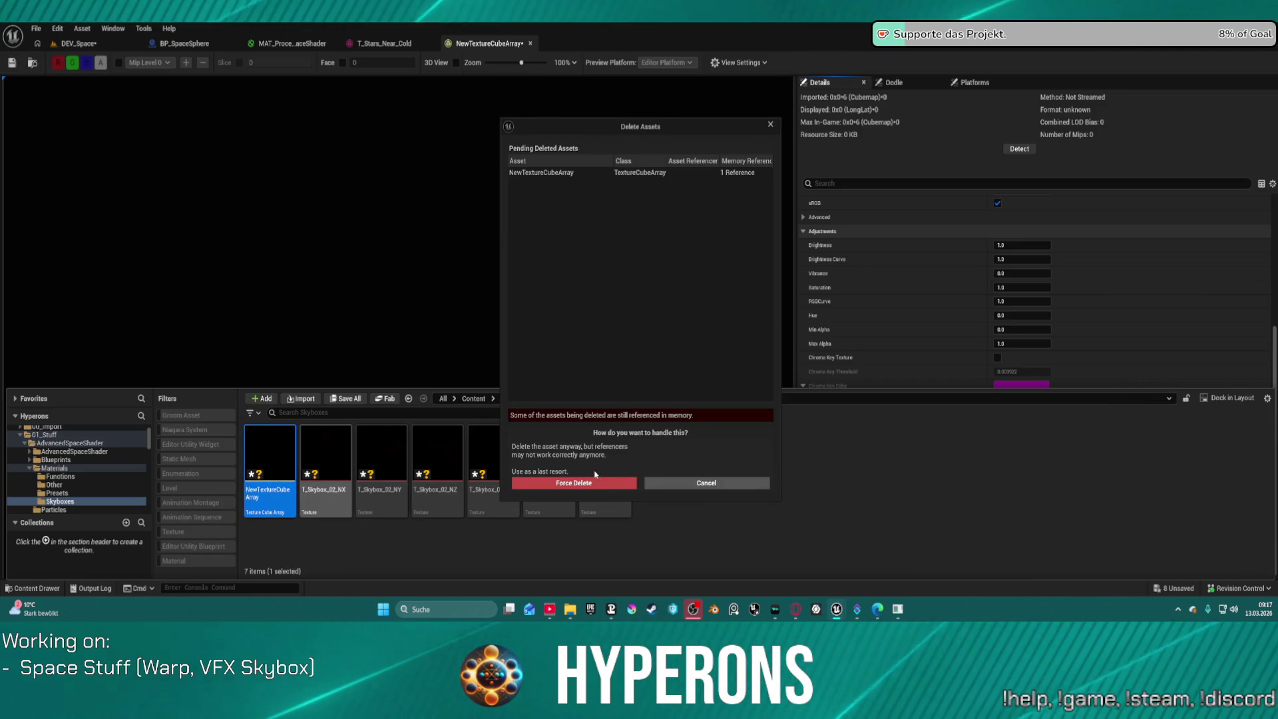
click(694, 488)
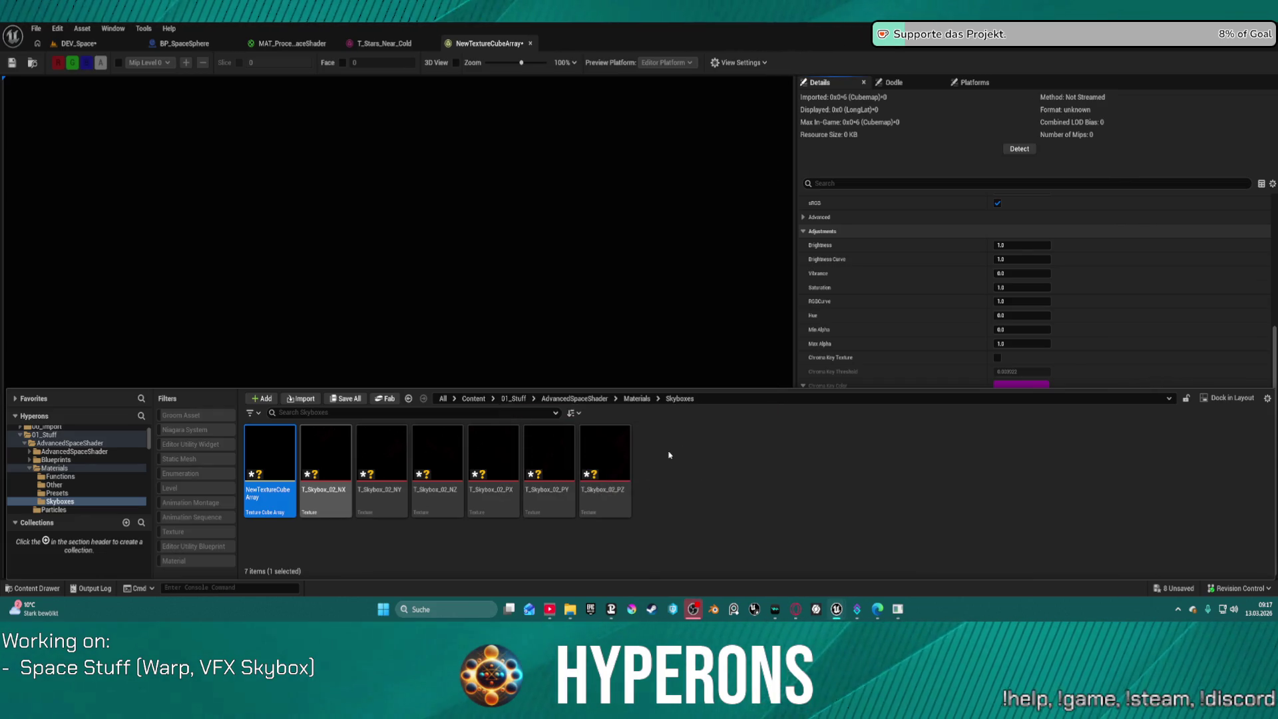
right_click(662, 453)
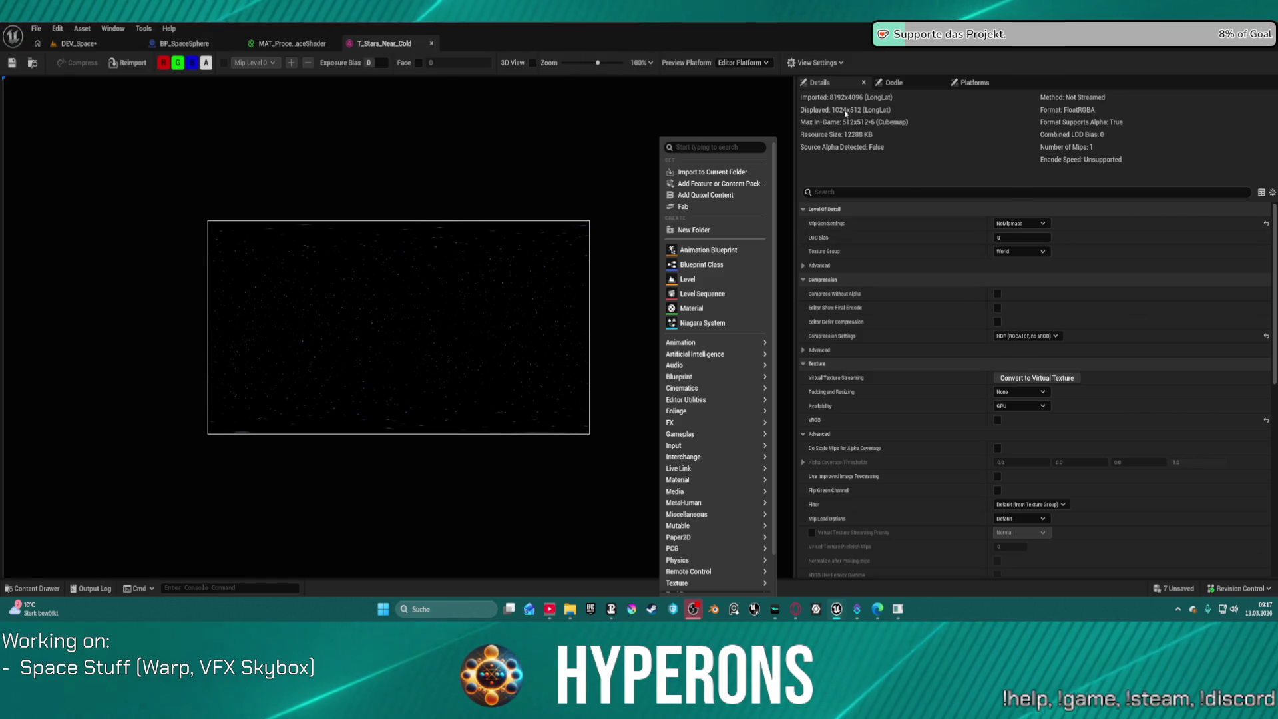
scroll(968, 542, down, 10)
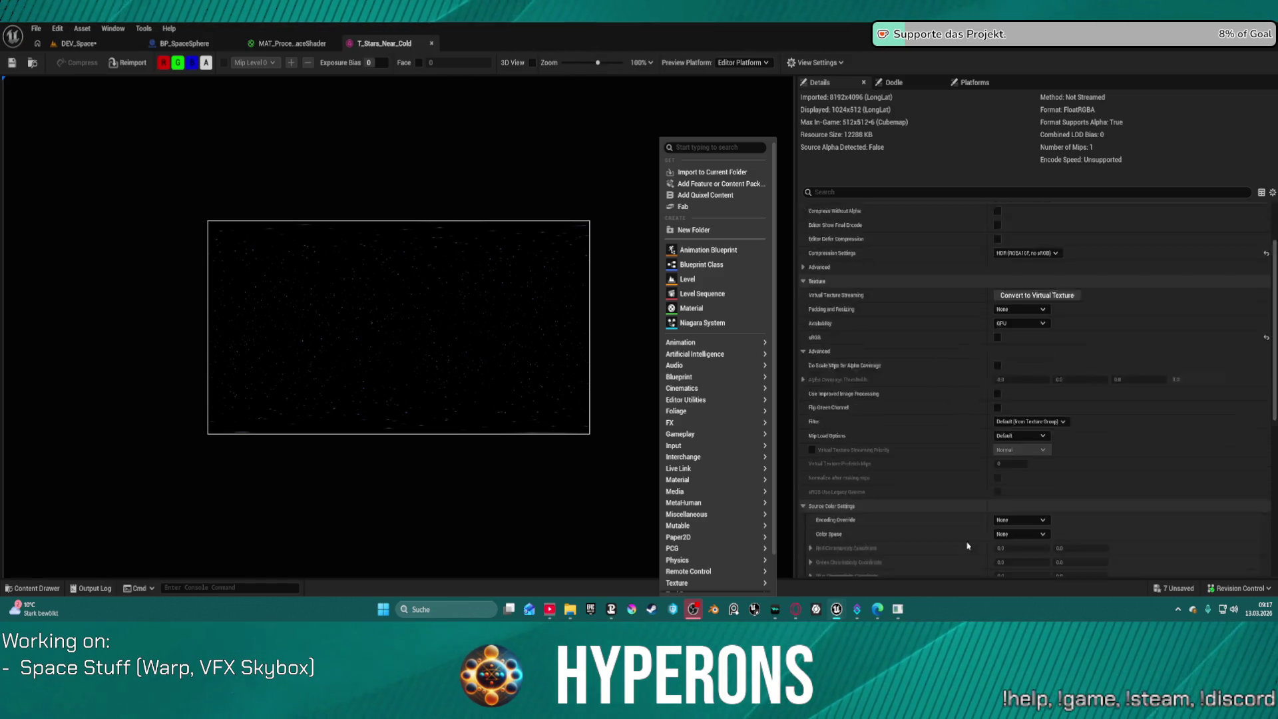
scroll(968, 545, down, 3)
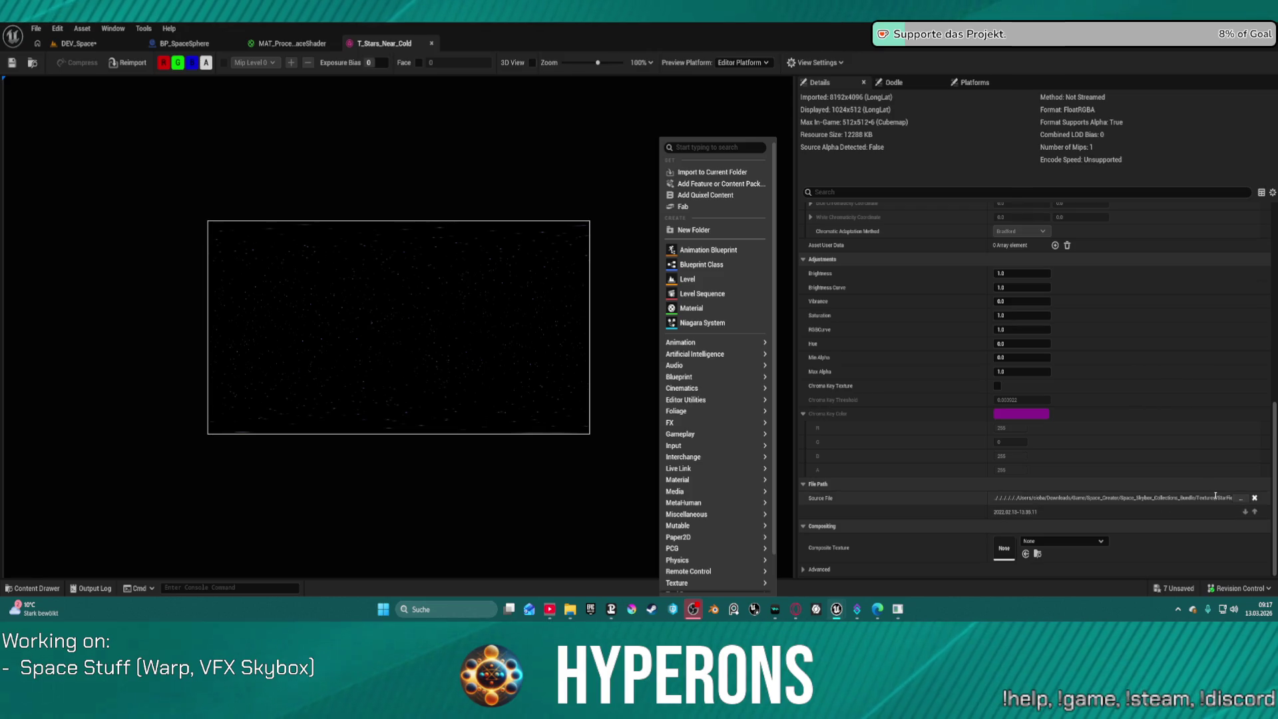
click(1241, 498)
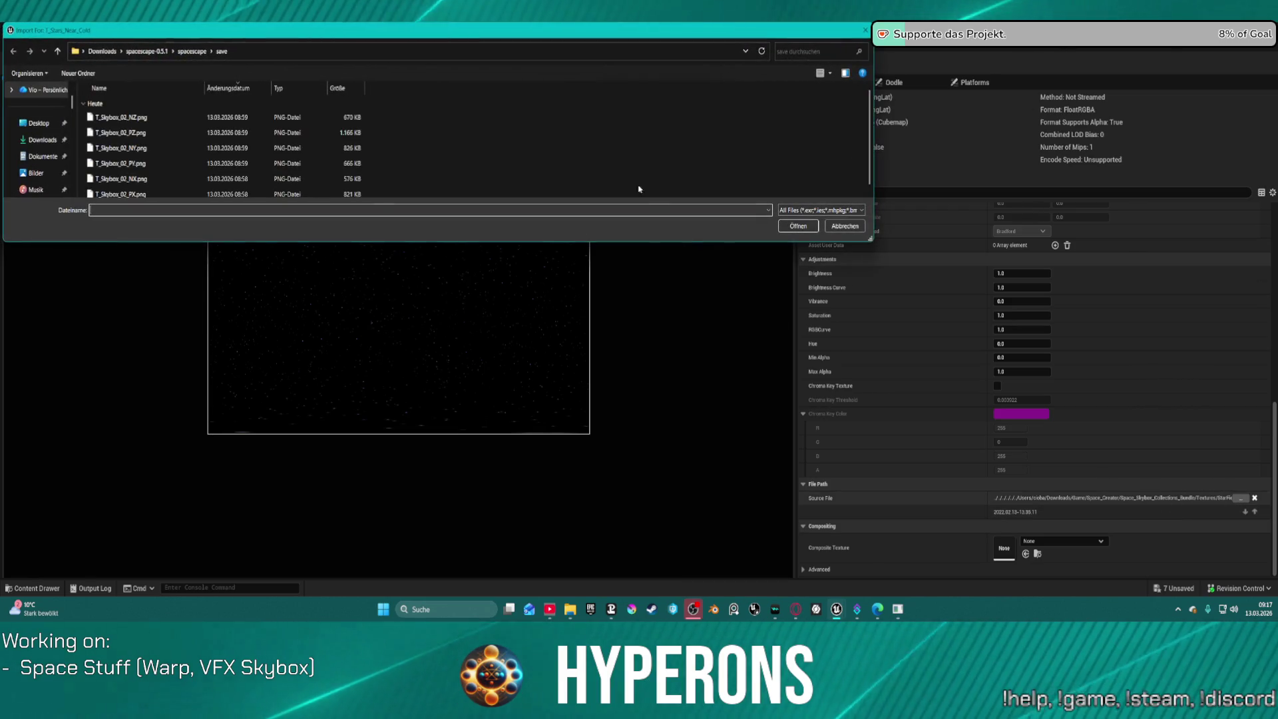
scroll(307, 140, down, 1)
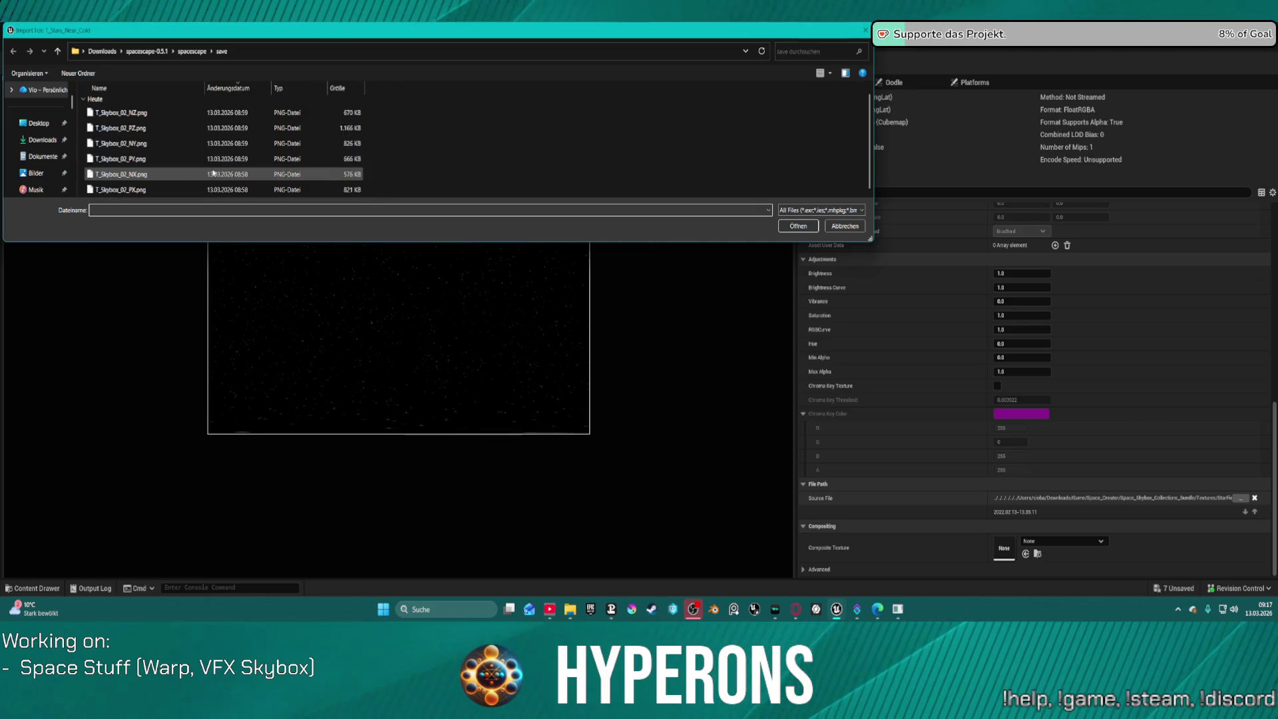
click(865, 30)
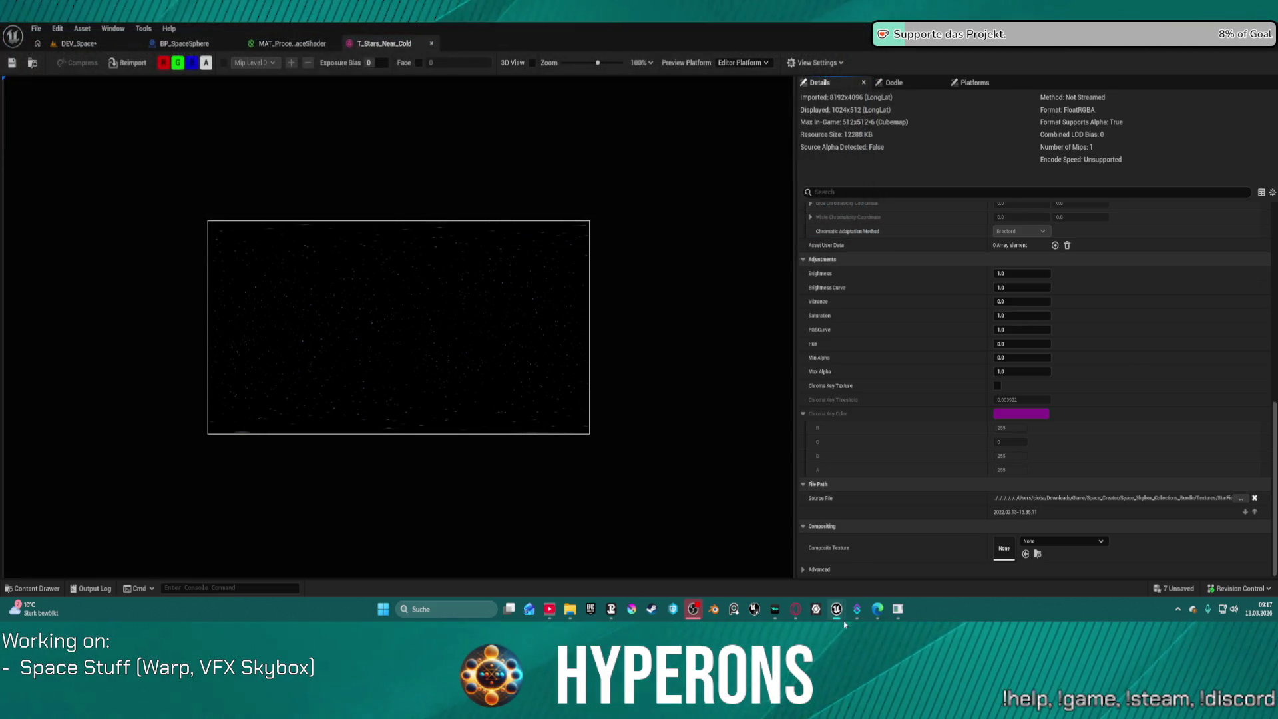
scroll(863, 530, down, 1)
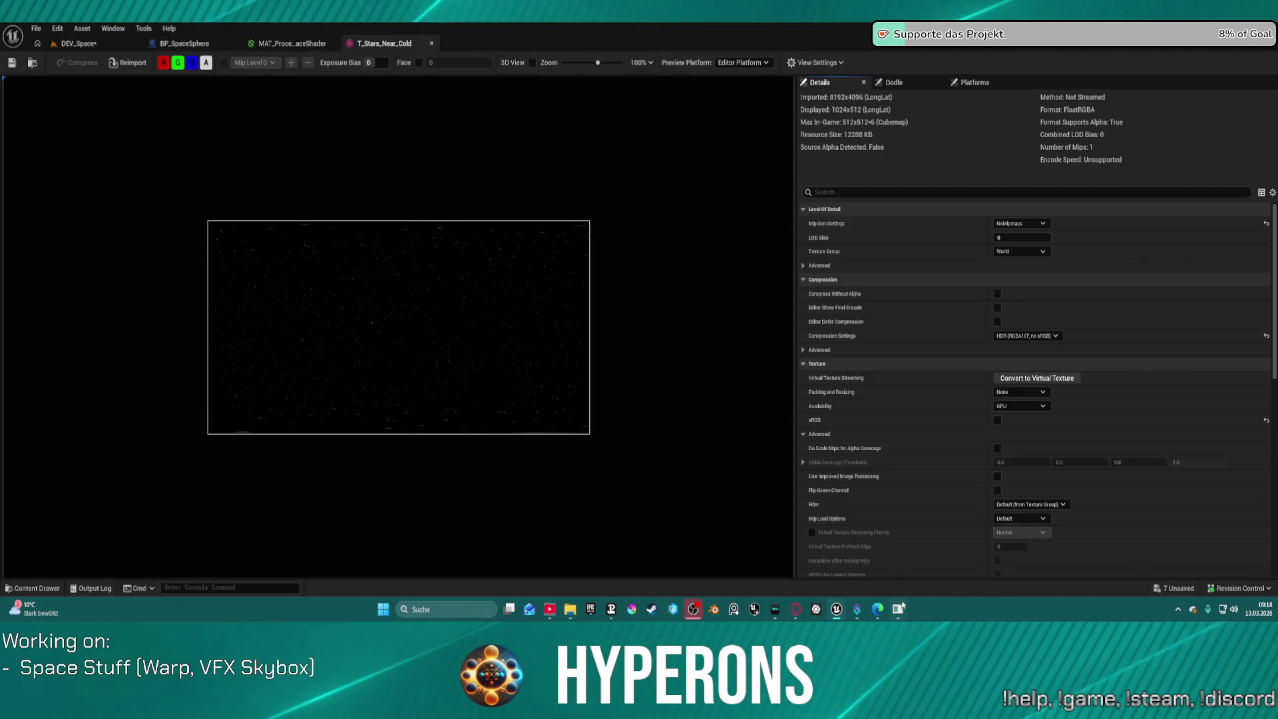
key(alt+Tab)
Expand the Blue Nebula layer settings and place the Space 3D page beside the starfield
mouse_move(663, 322)
mouse_down()
mouse_move(944, 206)
mouse_move(930, 93)
mouse_move(621, 210)
mouse_up()
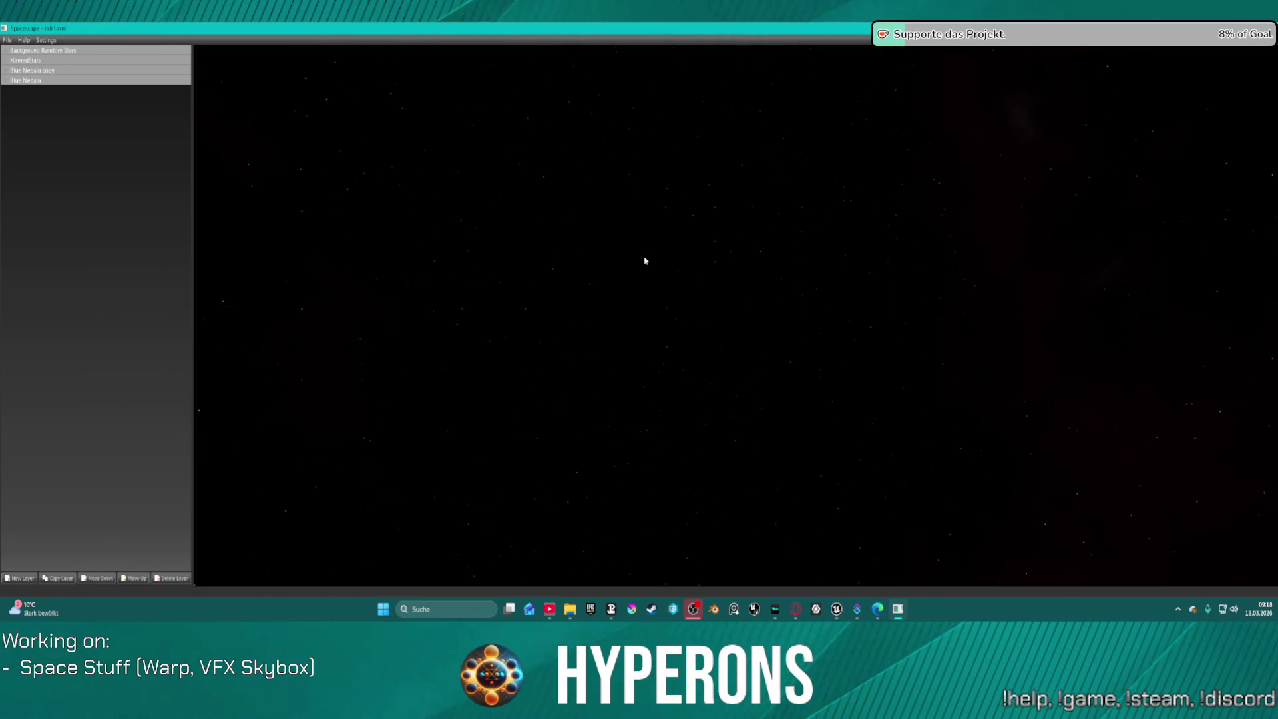
click(3, 63)
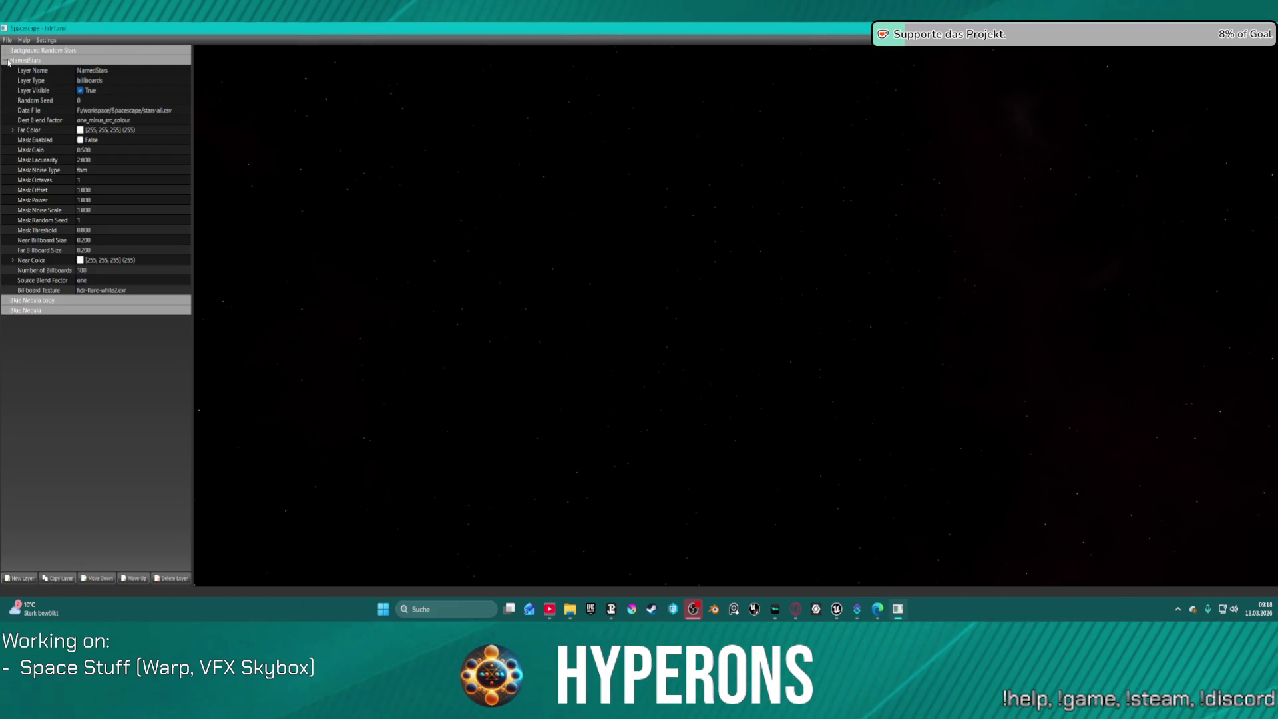
click(7, 61)
click(7, 51)
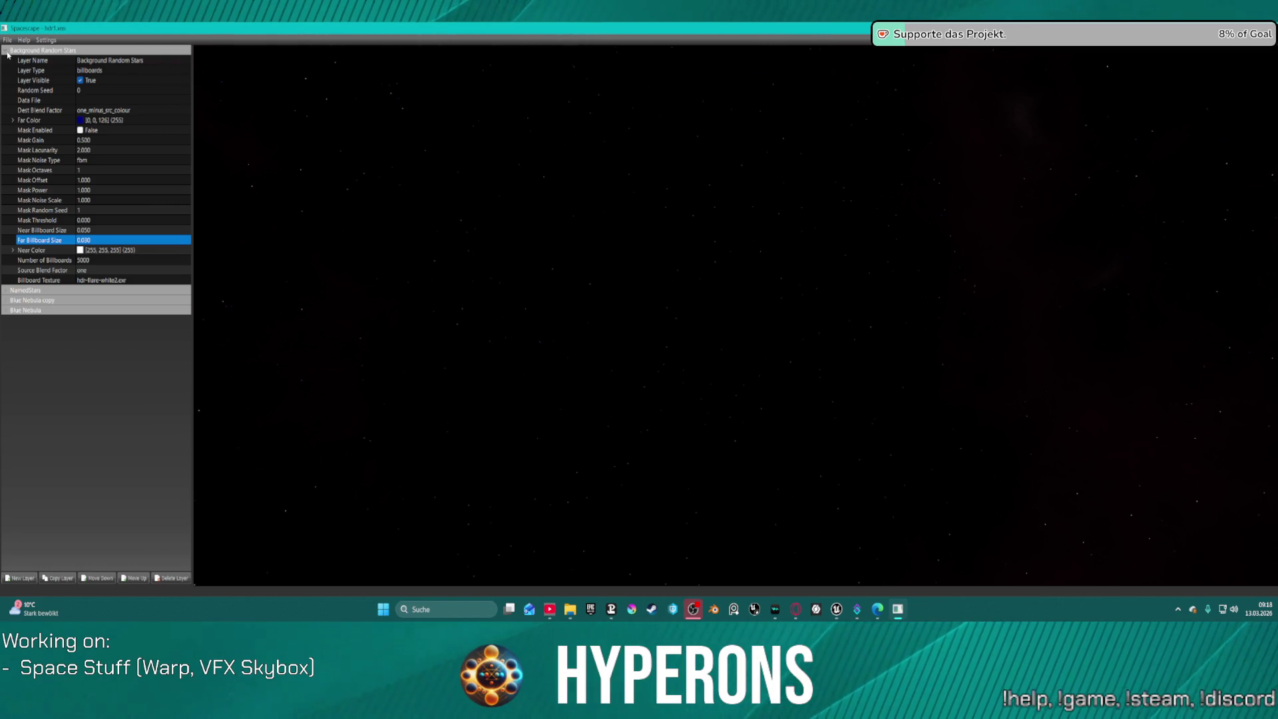
click(5, 51)
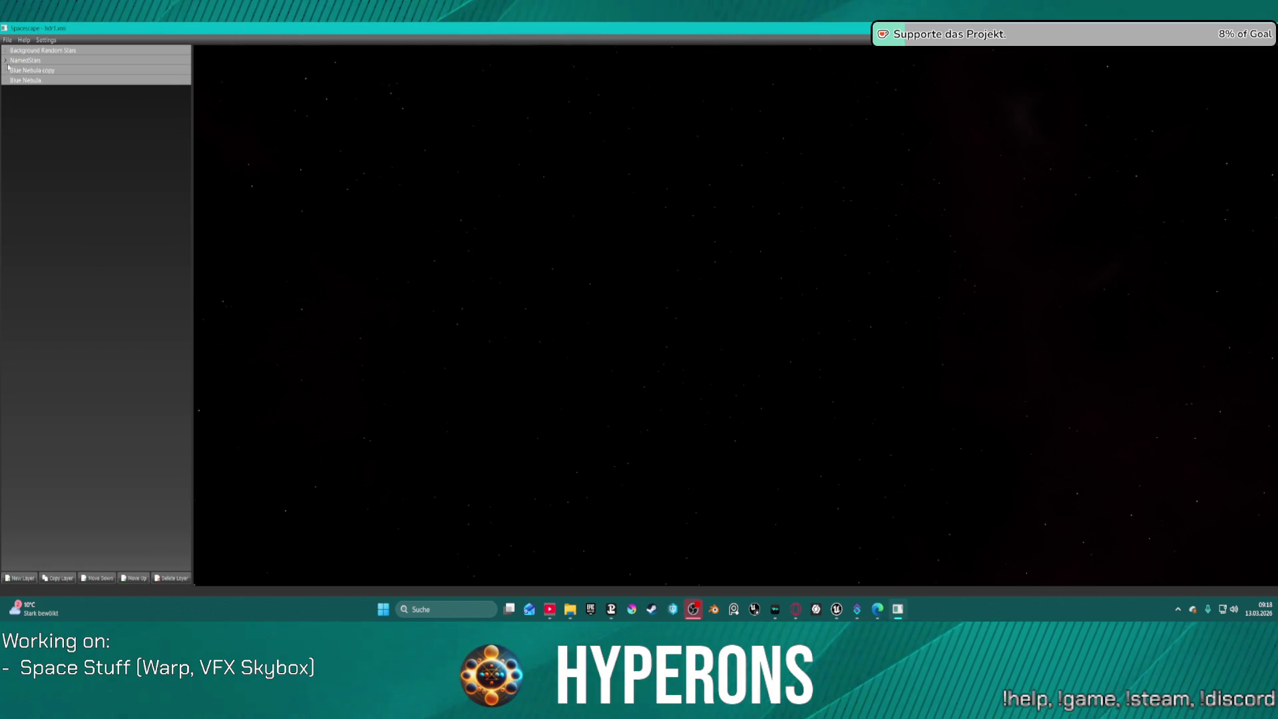
click(5, 80)
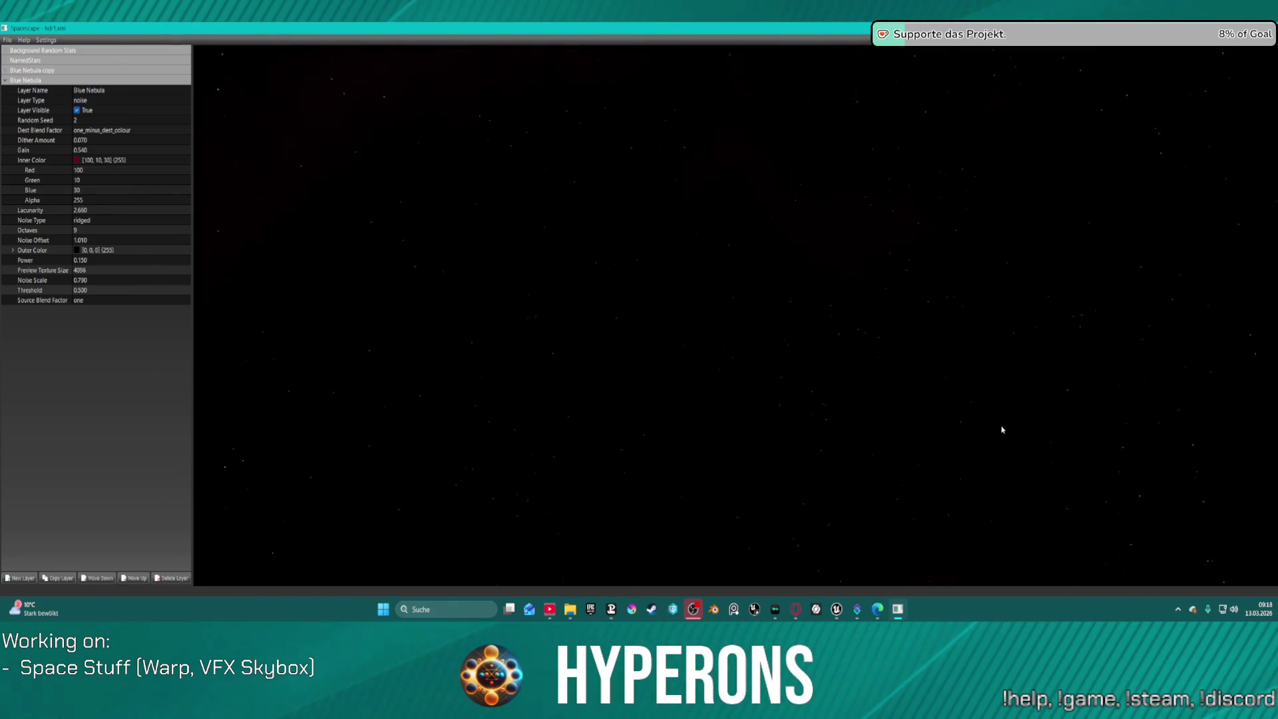
drag(1002, 555, 876, 351)
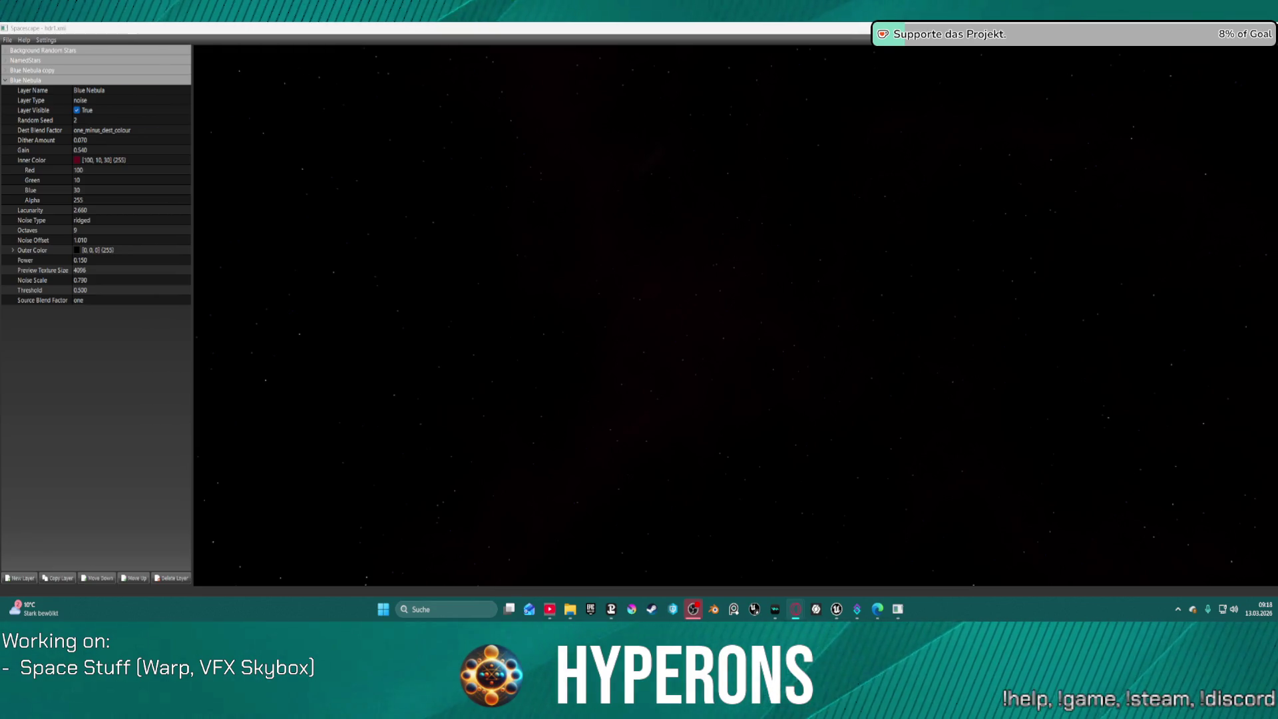
drag(812, 71, 716, 239)
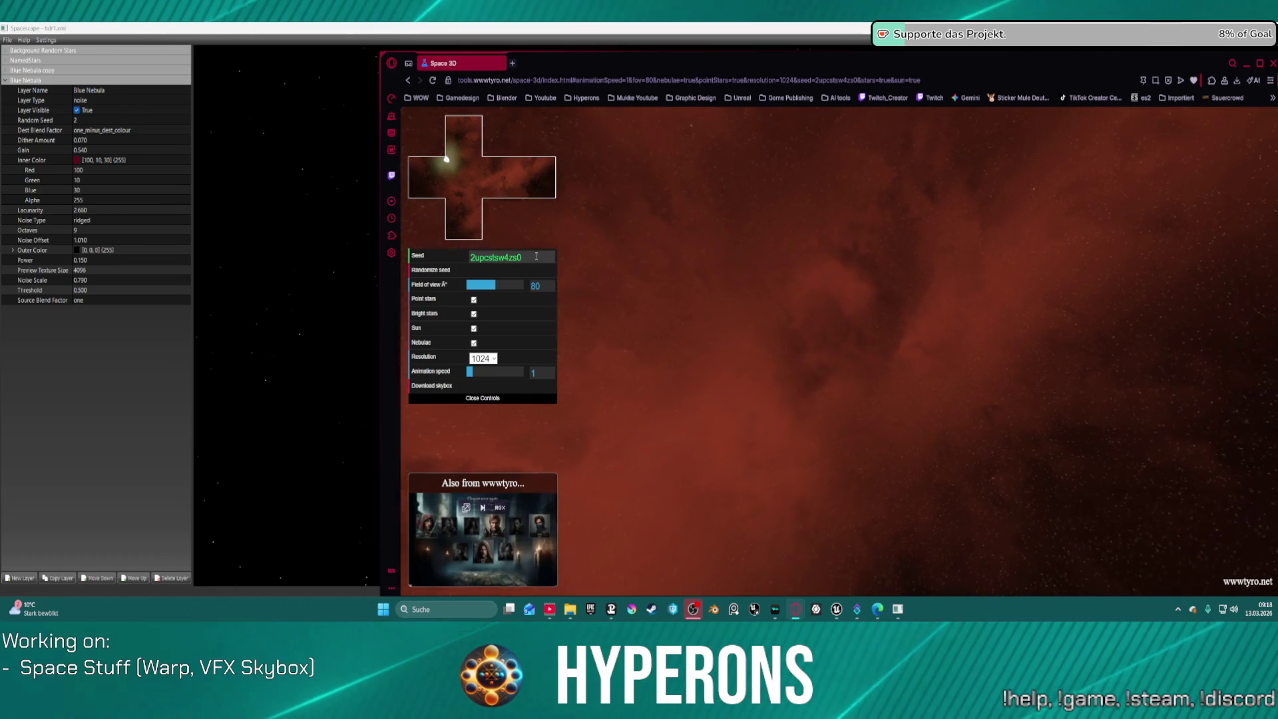
Keep the skybox resolution at 1024, switch off nebulae, and adjust the animation speed
click(491, 359)
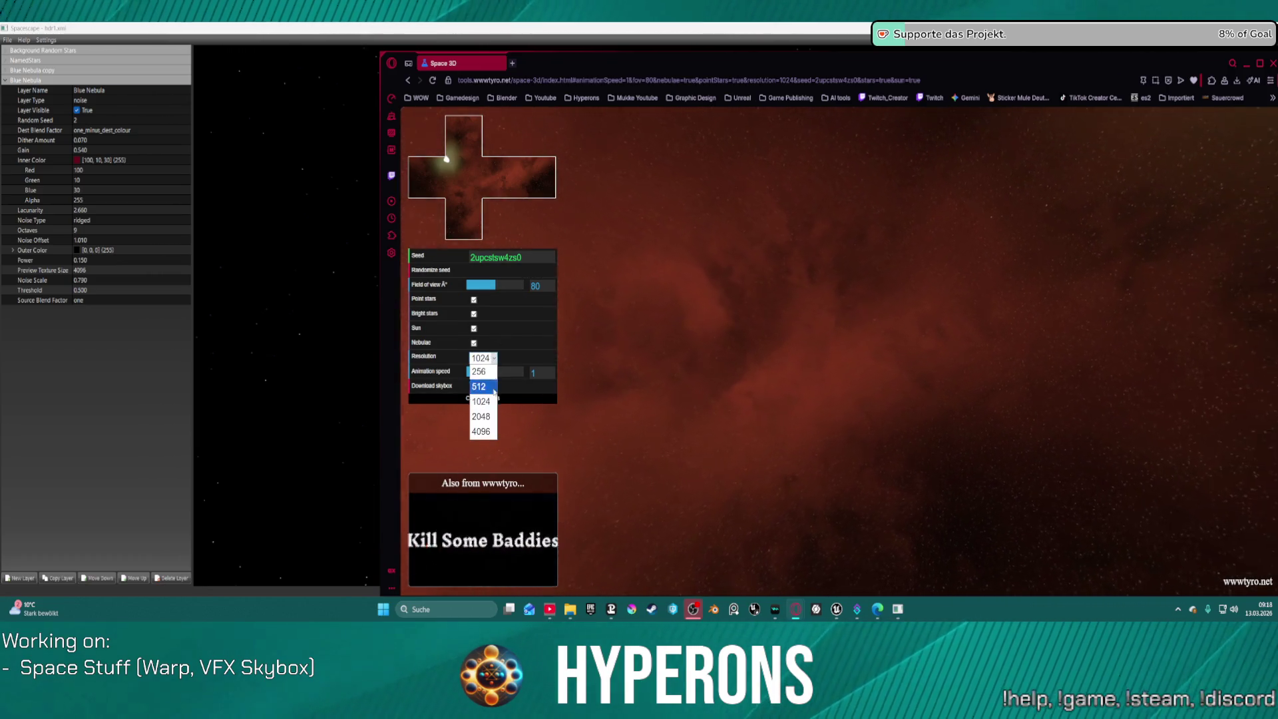
click(732, 260)
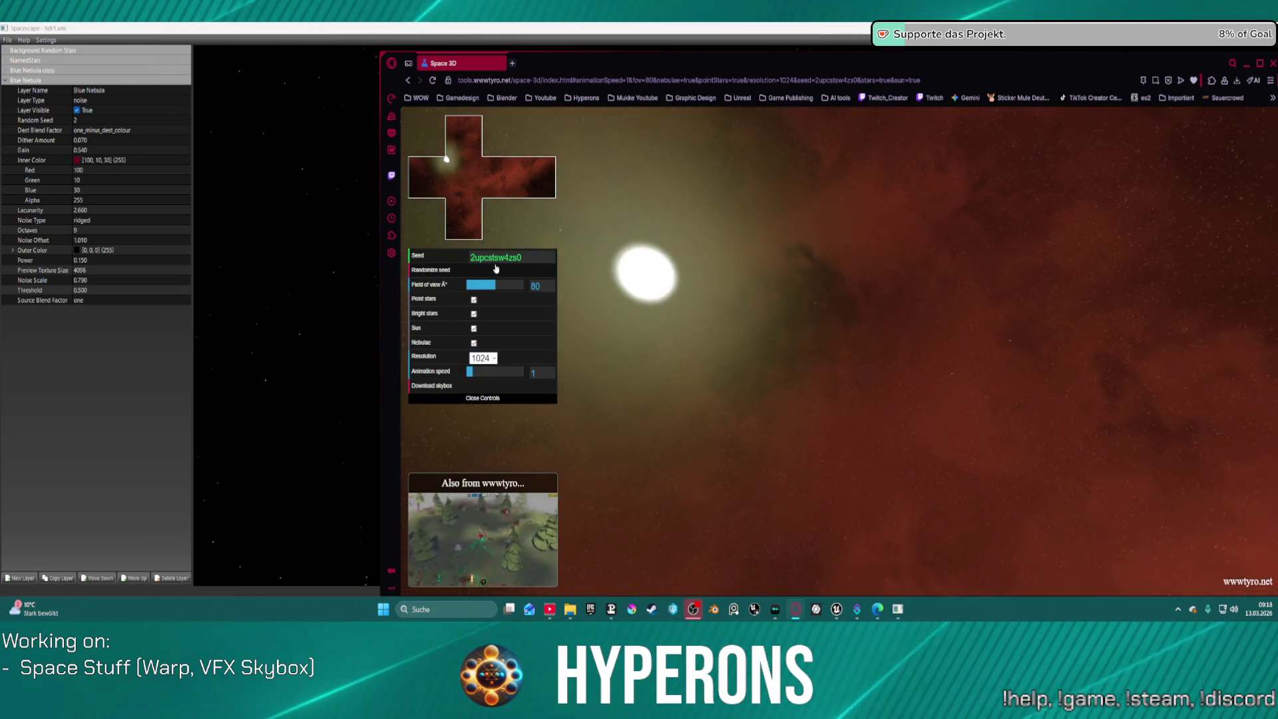
click(474, 342)
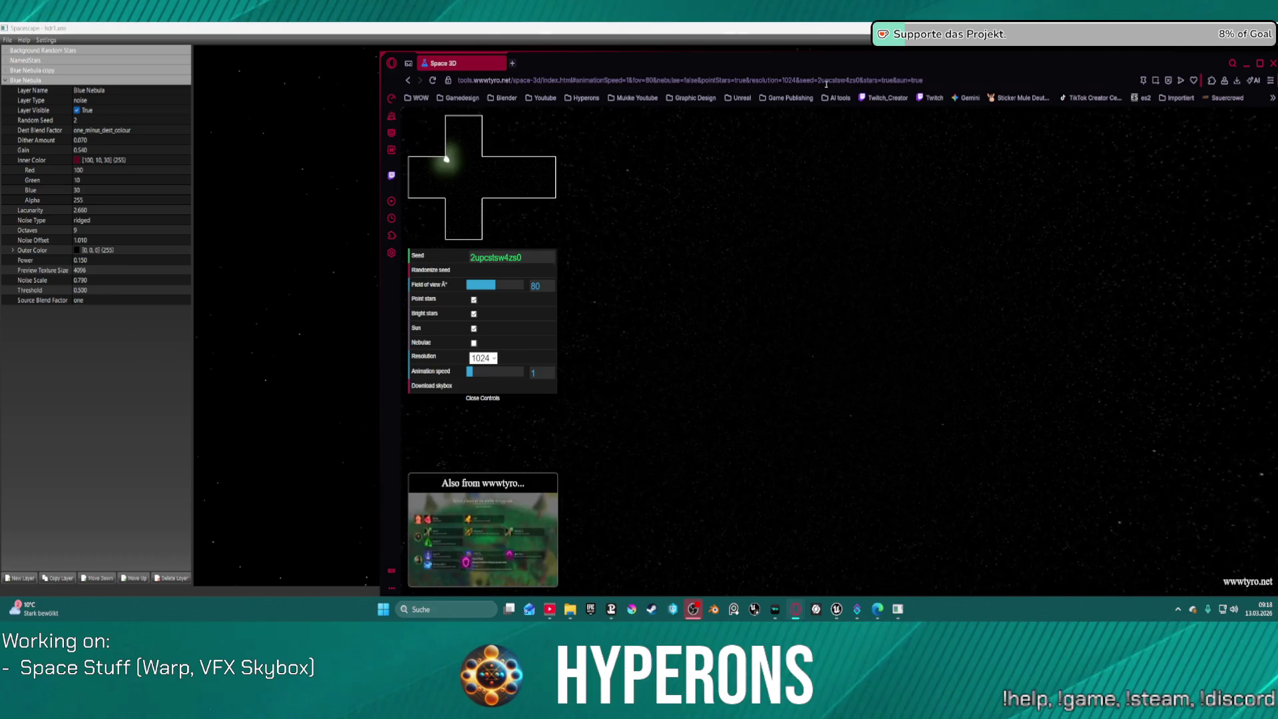
click(467, 371)
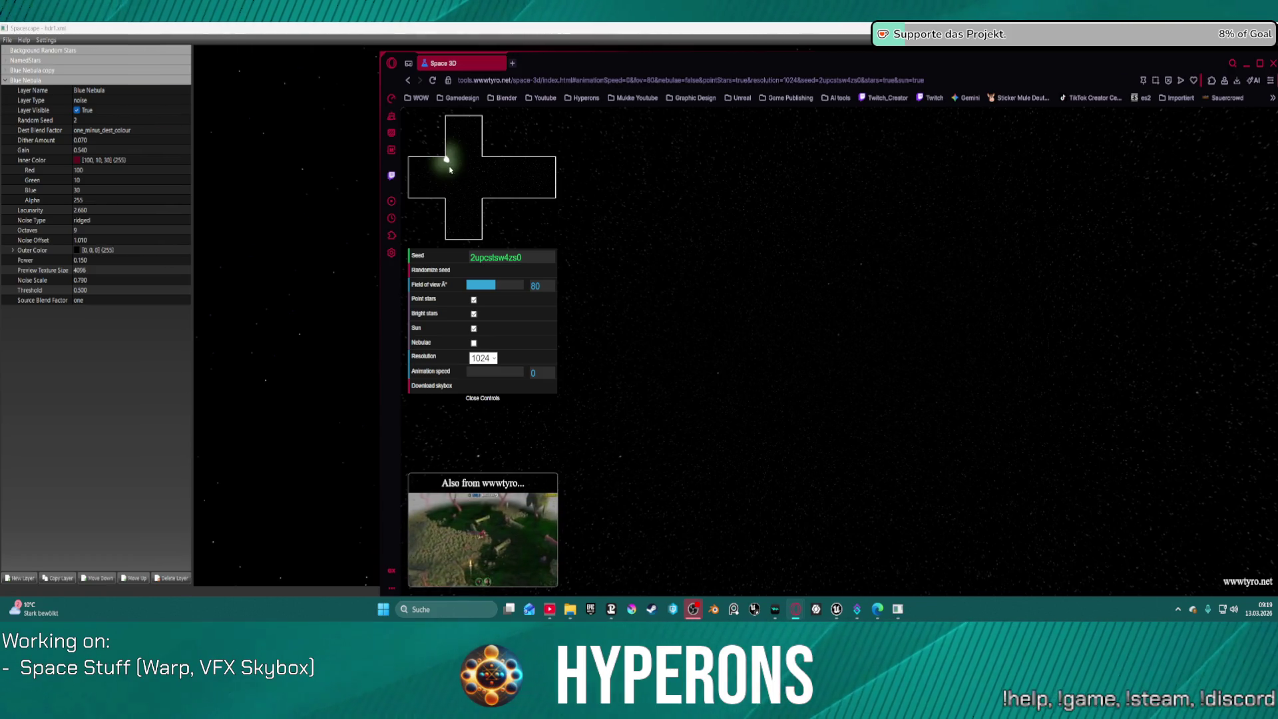
mouse_move(467, 371)
mouse_down()
mouse_move(537, 376)
mouse_move(392, 376)
mouse_move(567, 368)
mouse_move(398, 383)
mouse_up()
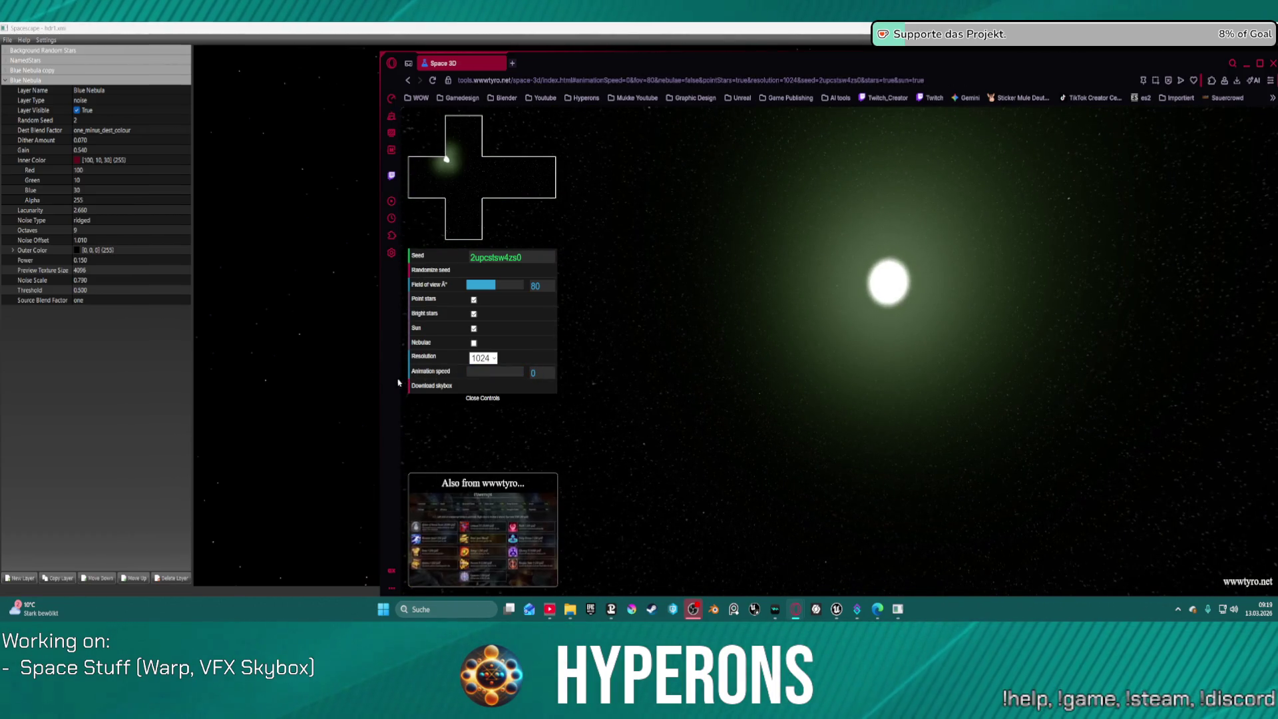
Remove the sun, reroll the random seed a few times, and turn off point stars
click(474, 328)
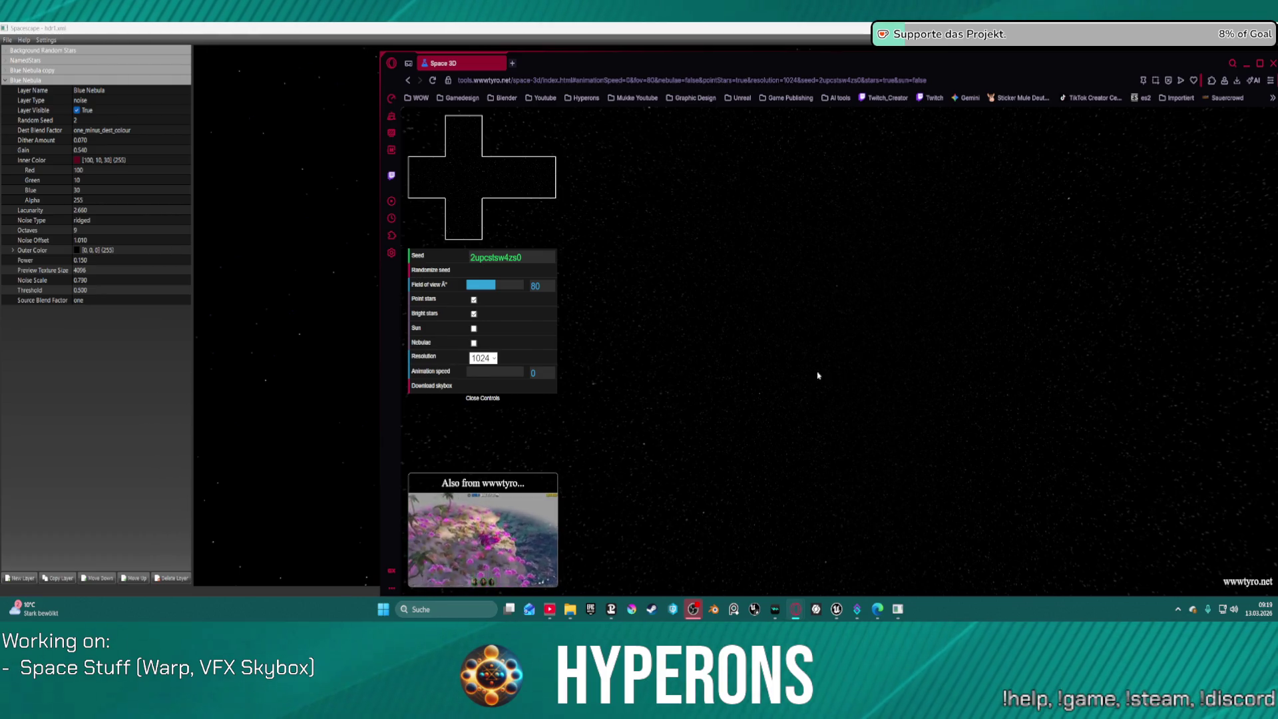
click(422, 272)
click(423, 275)
click(422, 275)
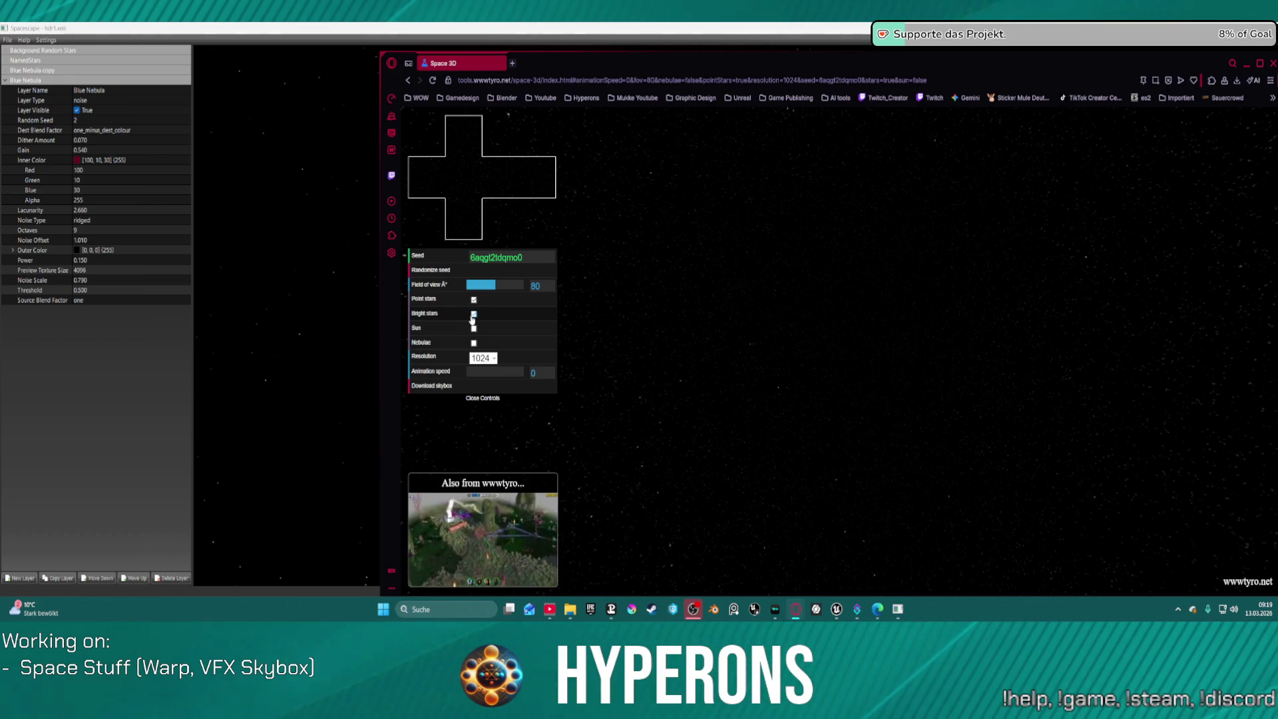
click(473, 301)
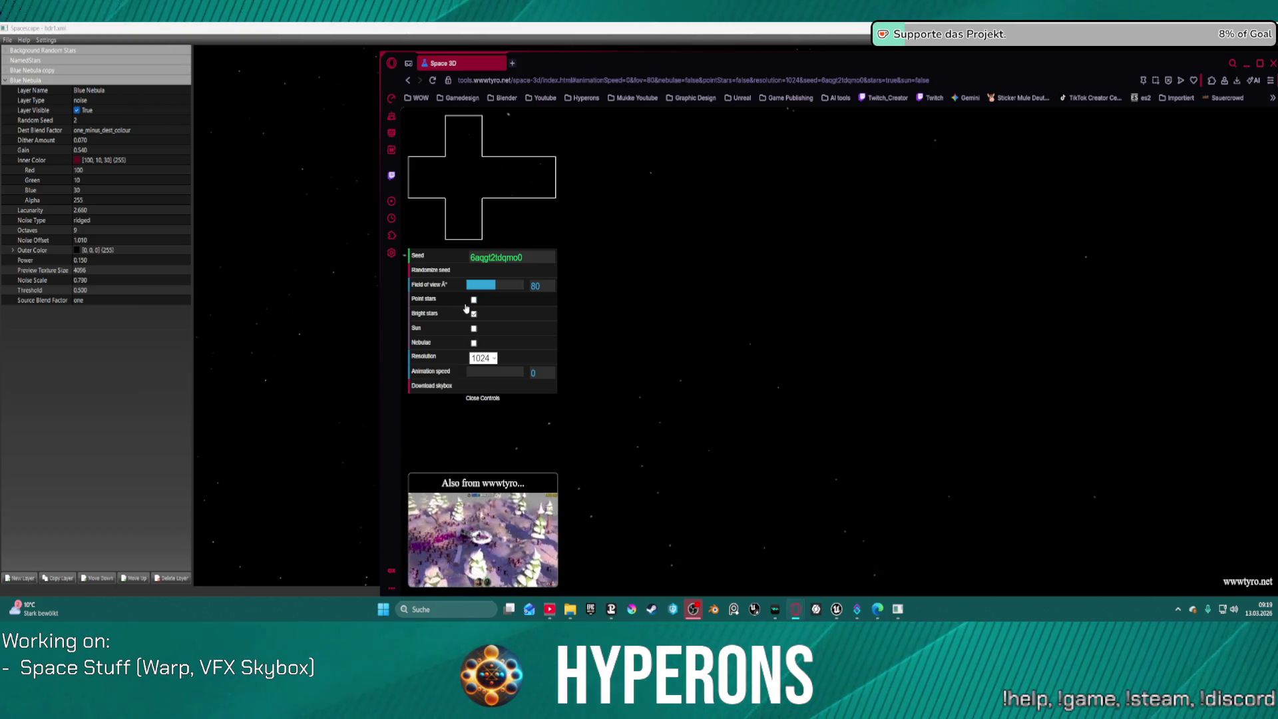
Save the skybox as skybox.zip, open it, and cancel the extraction wizard
click(445, 391)
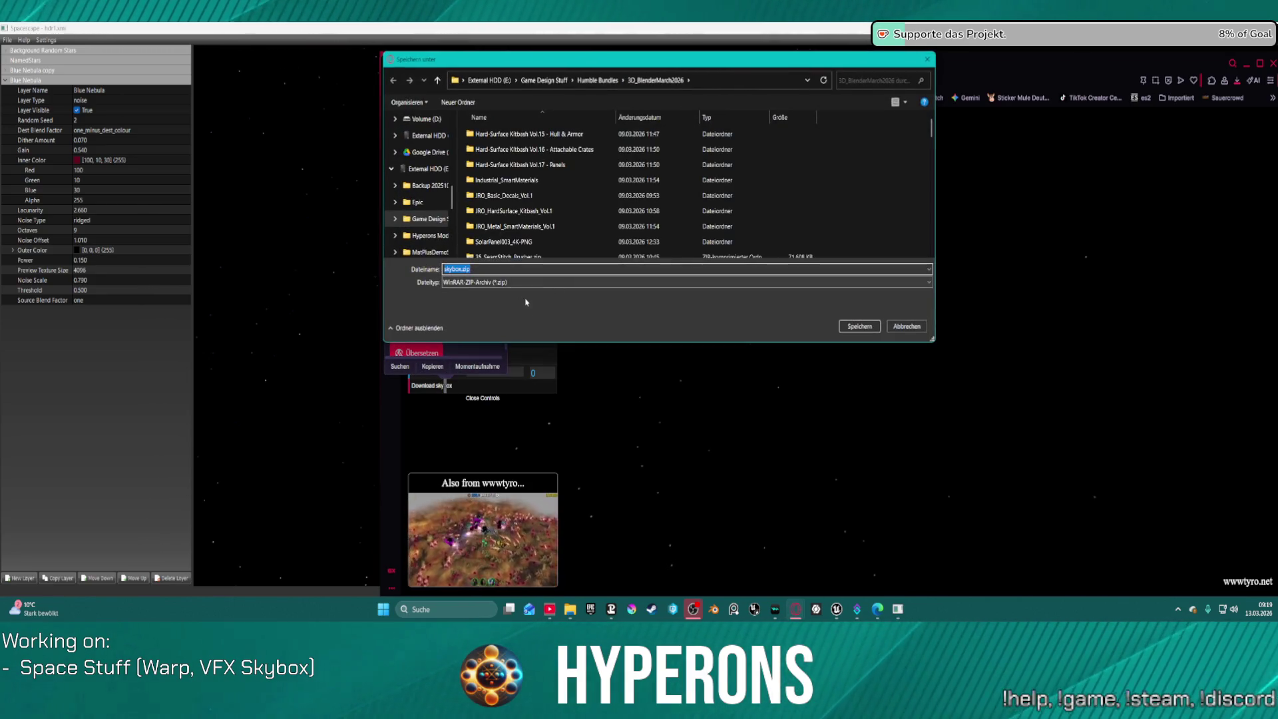
drag(532, 60, 704, 0)
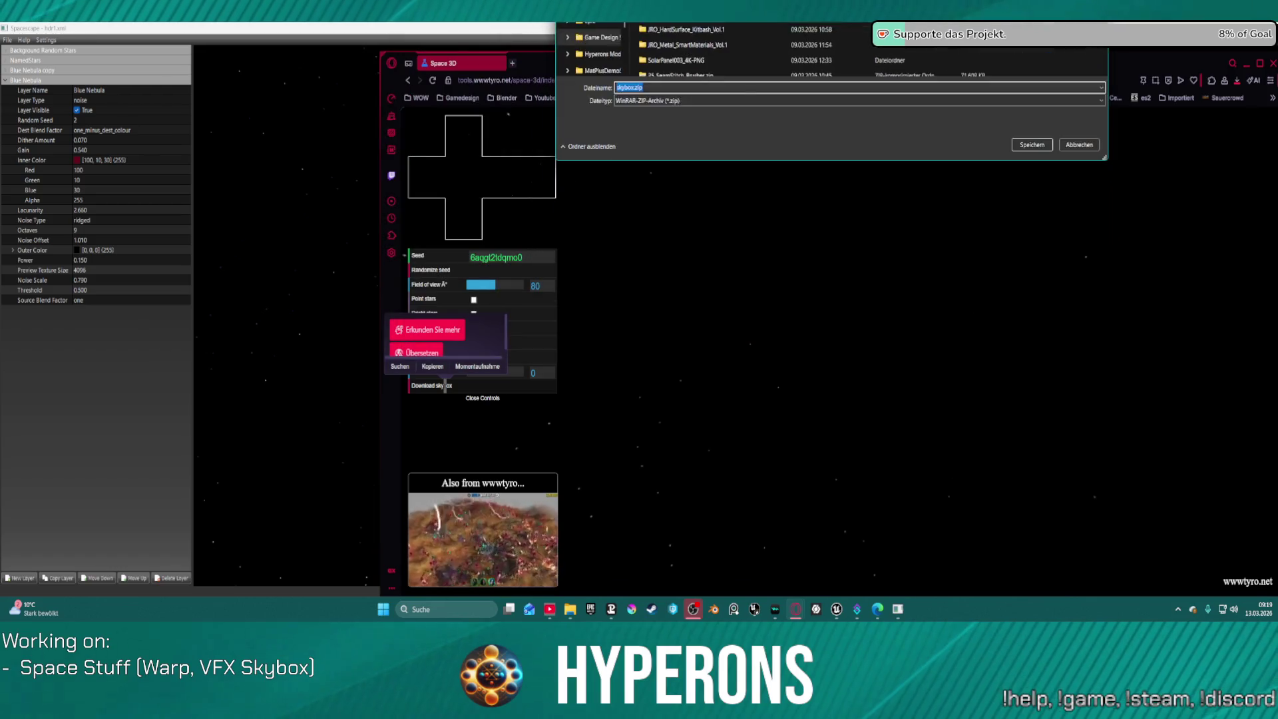
key(Return)
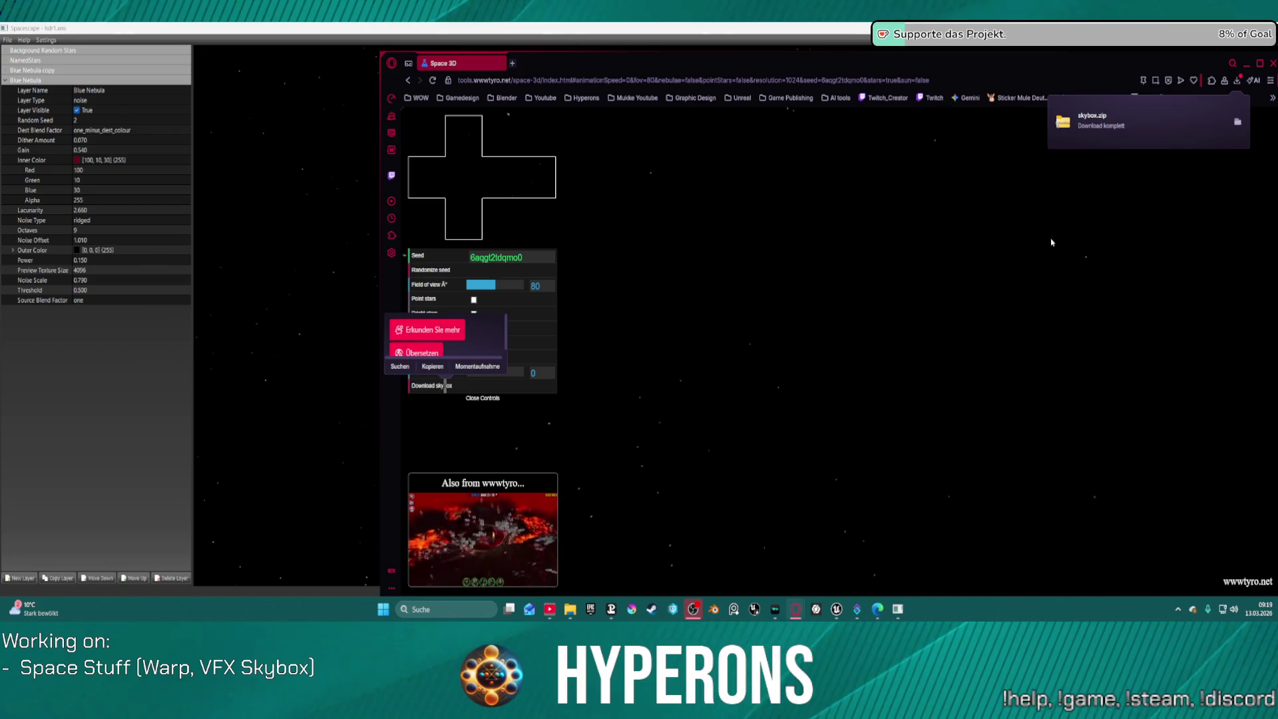
click(1238, 123)
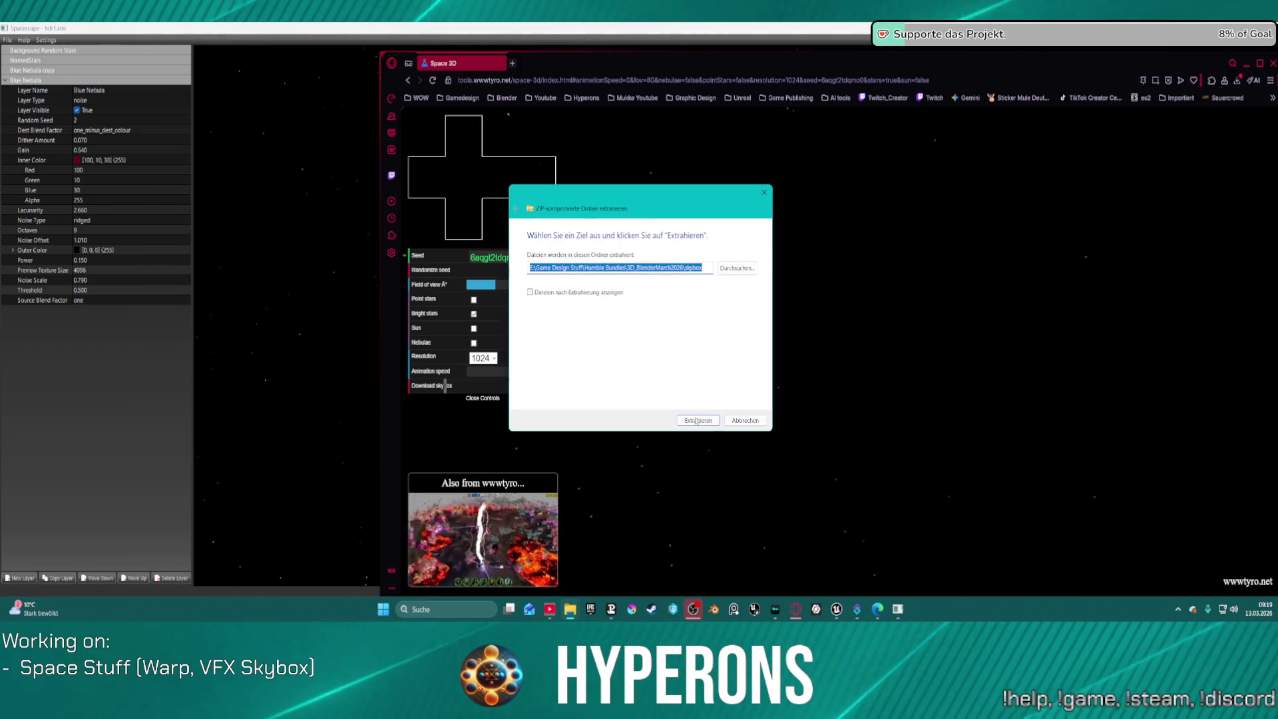
key(Escape)
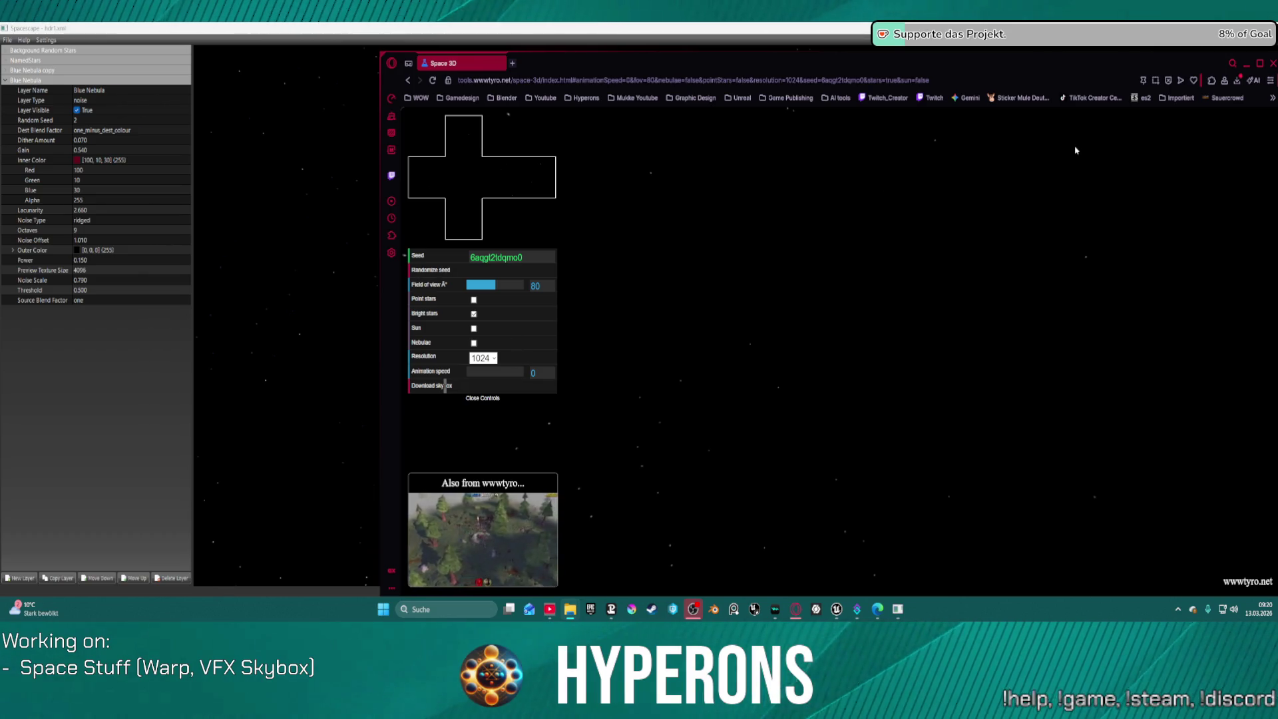
Close the Space 3D browser and turn on Settings > Enable HDR in Spacescape
click(1271, 64)
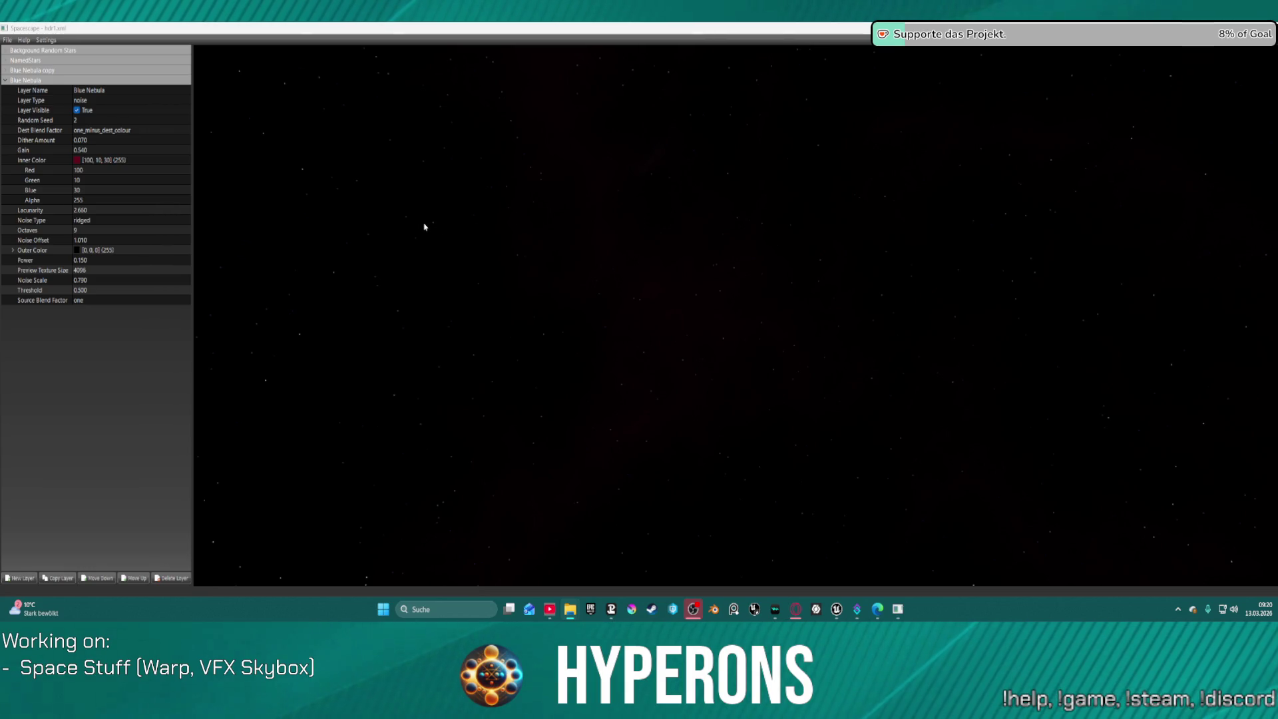
click(31, 41)
mouse_move(47, 40)
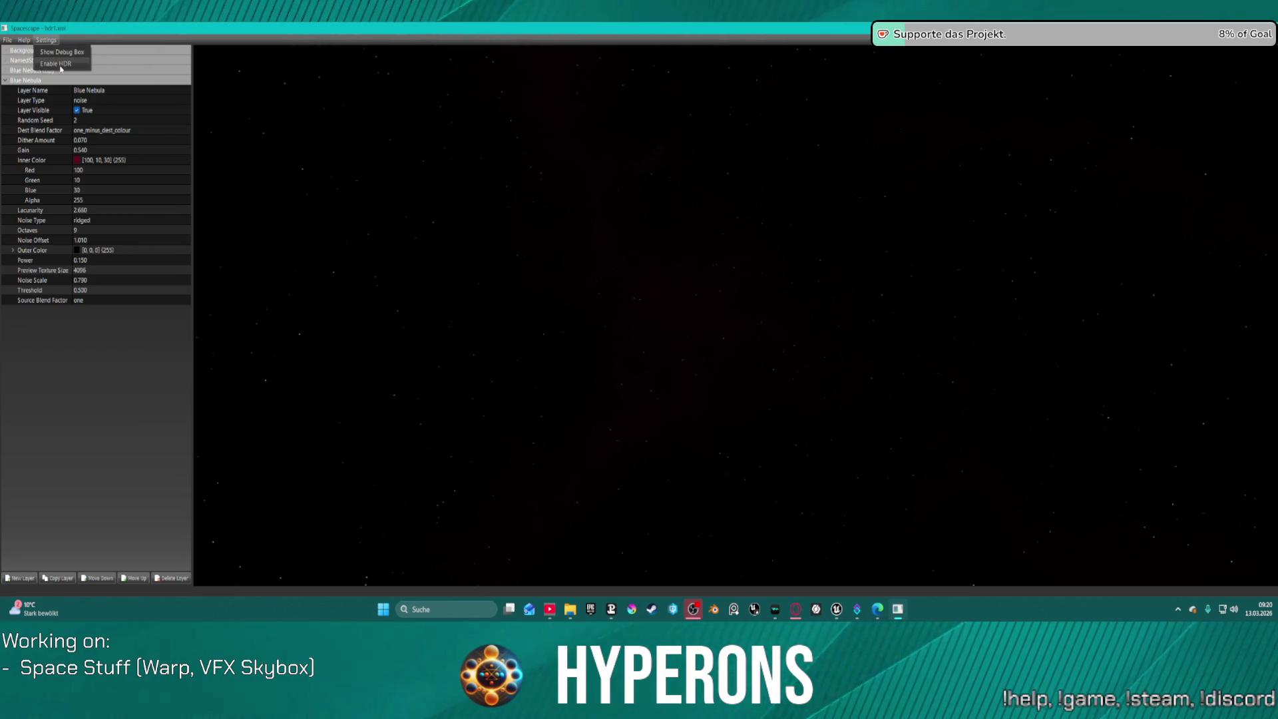
click(60, 64)
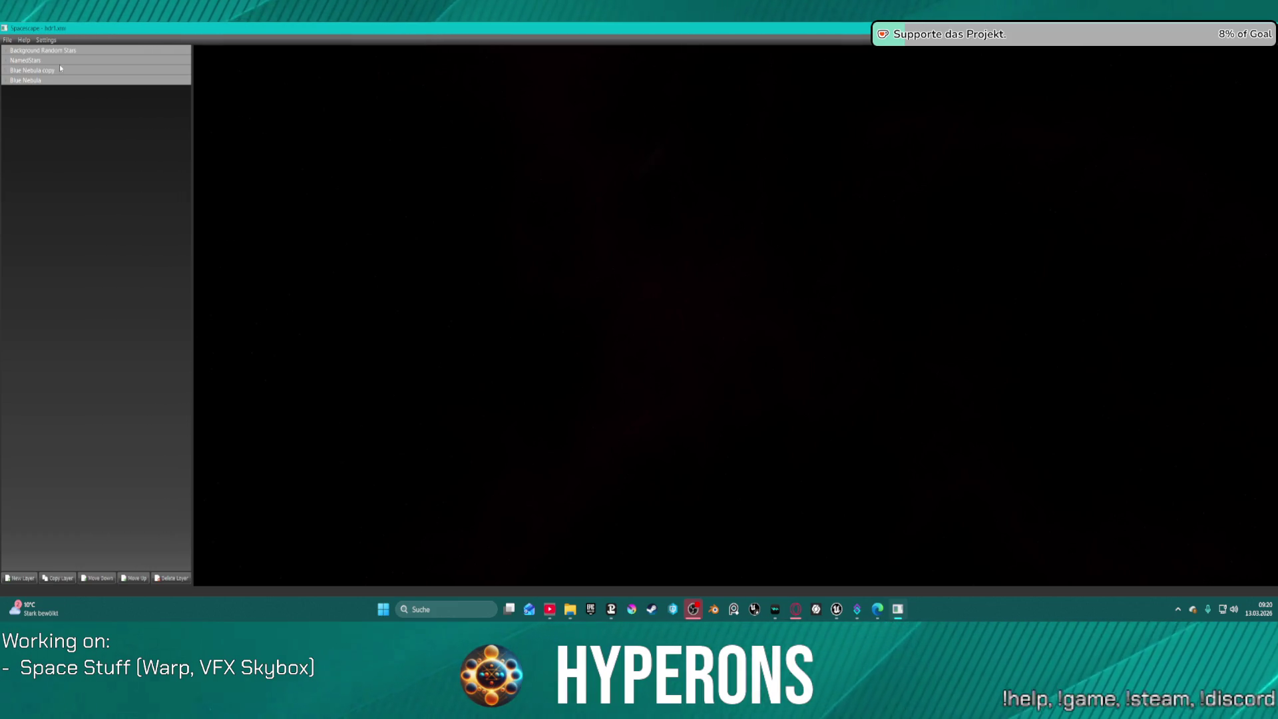
click(50, 40)
click(35, 44)
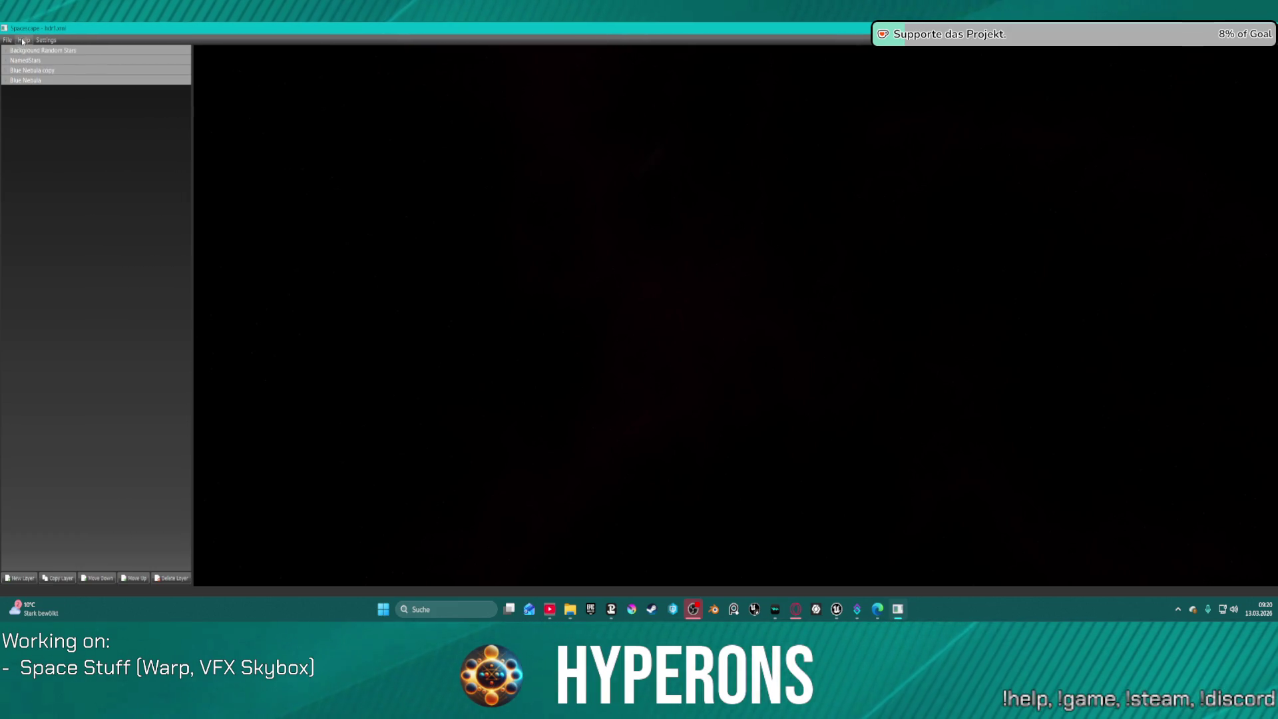
click(13, 42)
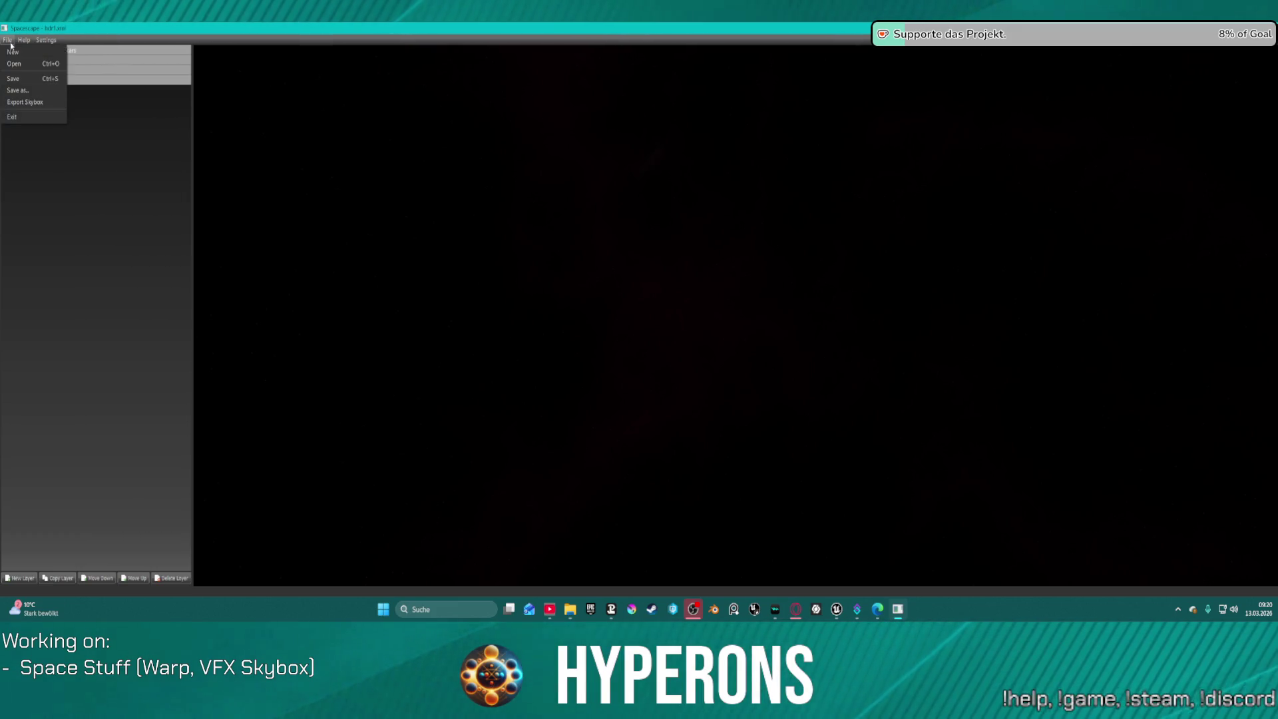
click(26, 103)
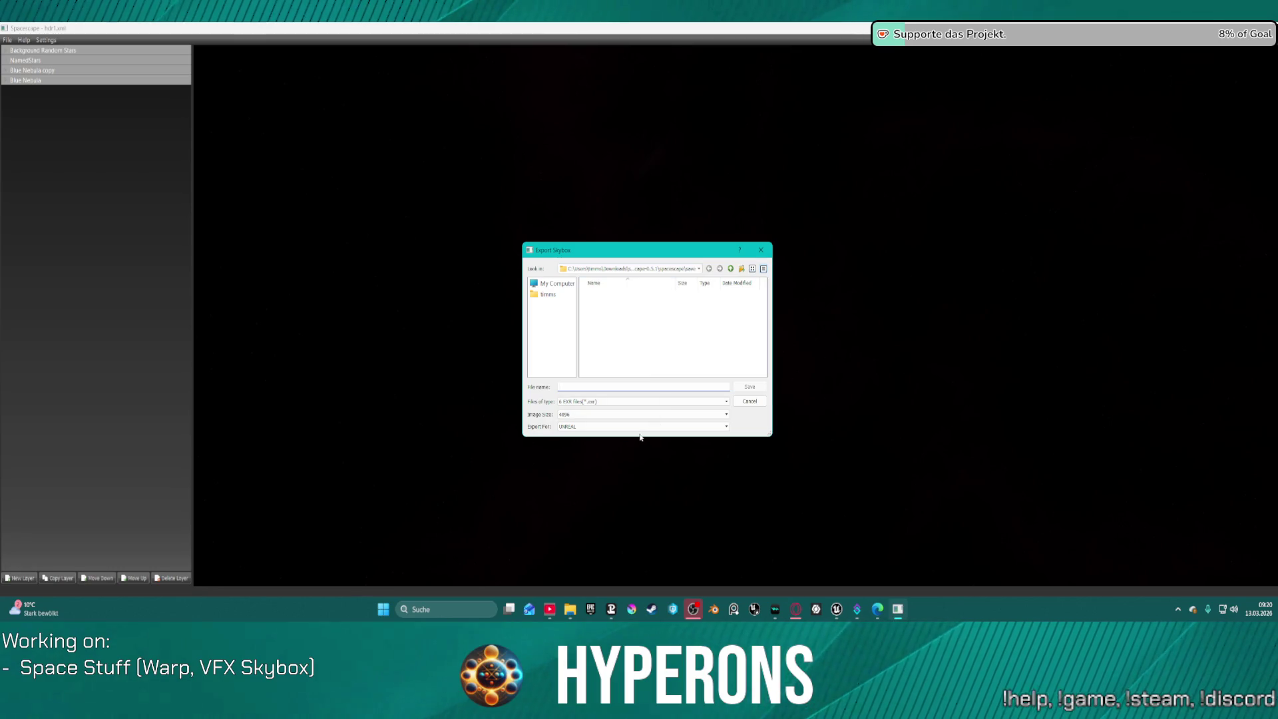
click(628, 402)
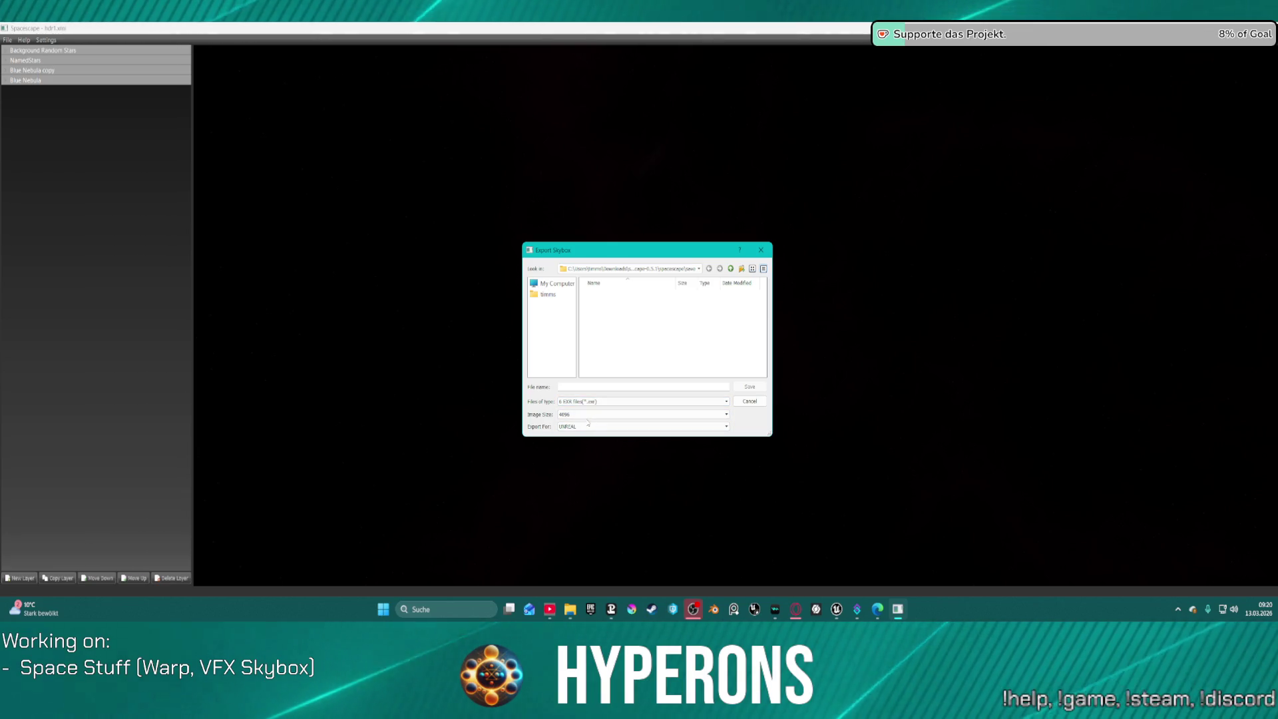
click(599, 414)
click(608, 419)
click(612, 428)
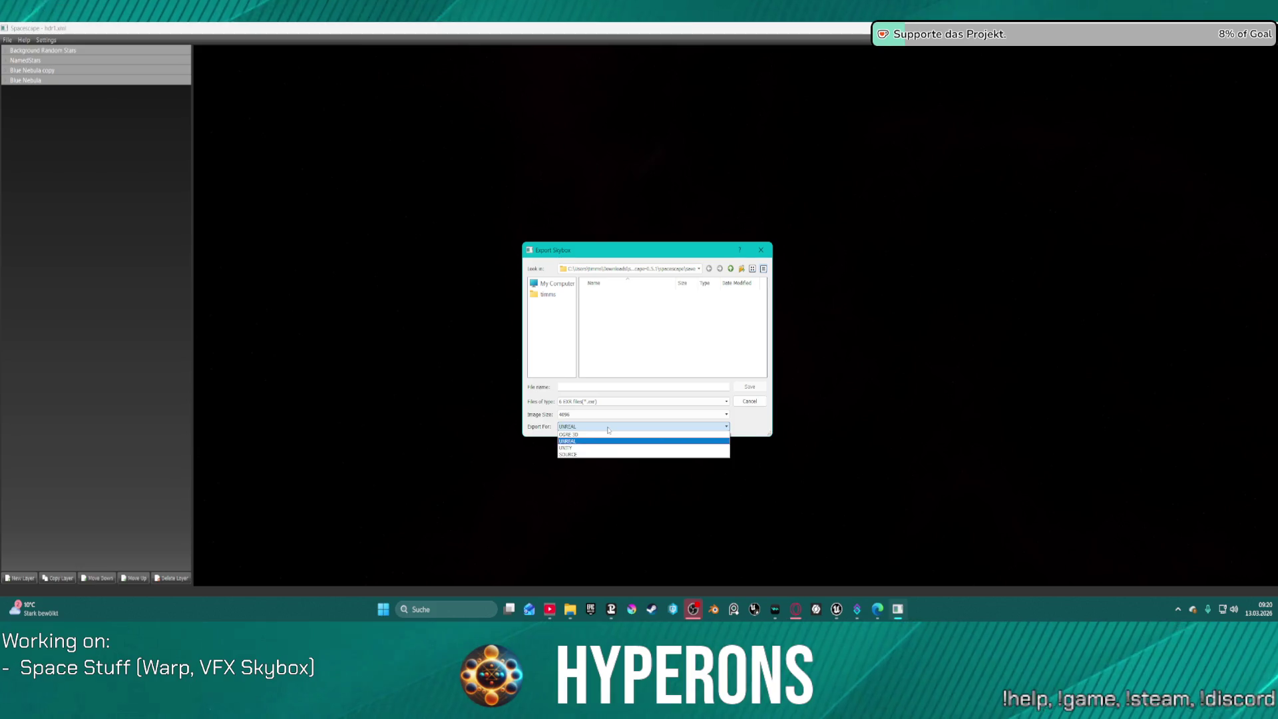
click(608, 429)
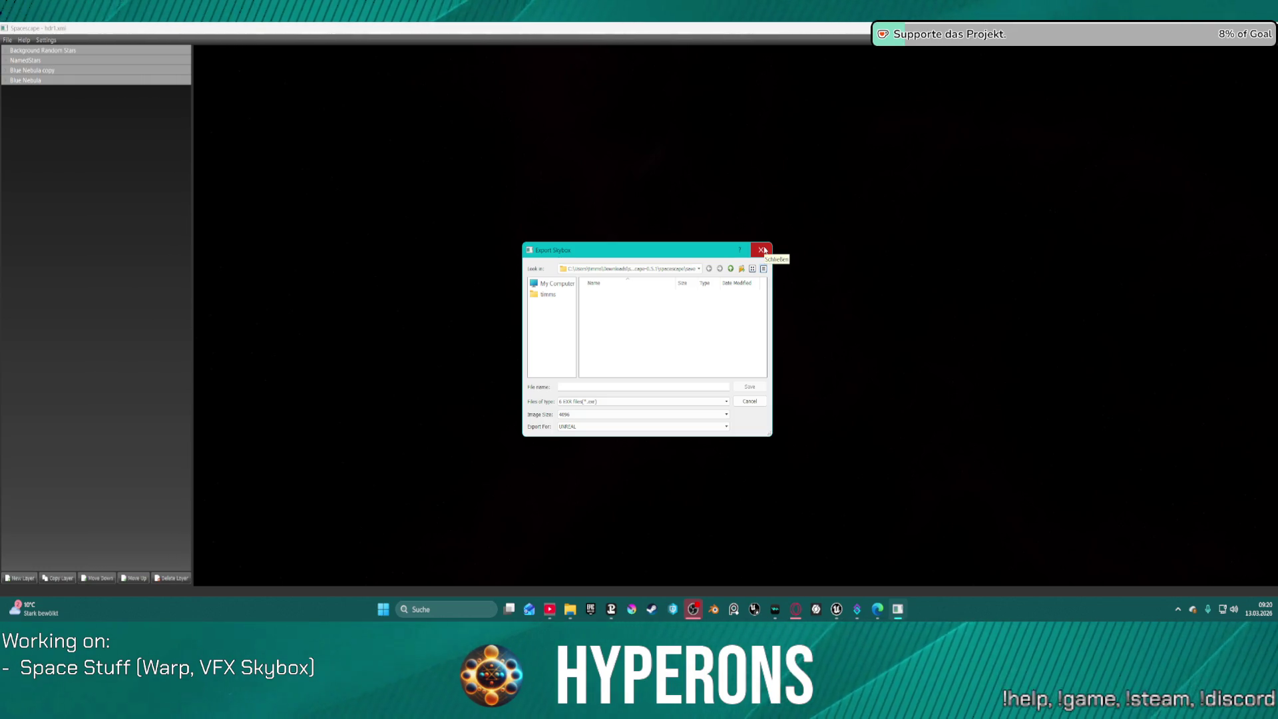
click(749, 400)
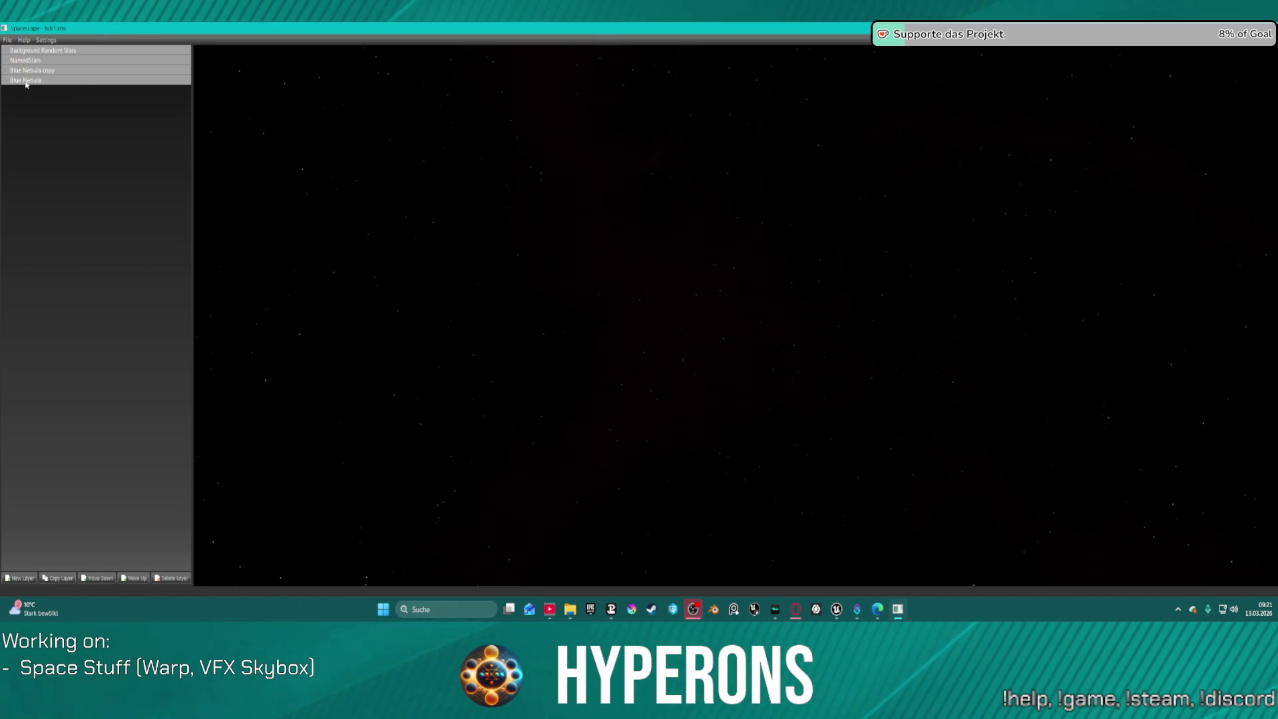
Export the skybox as a Single DDS Cube Map named TEST
click(7, 40)
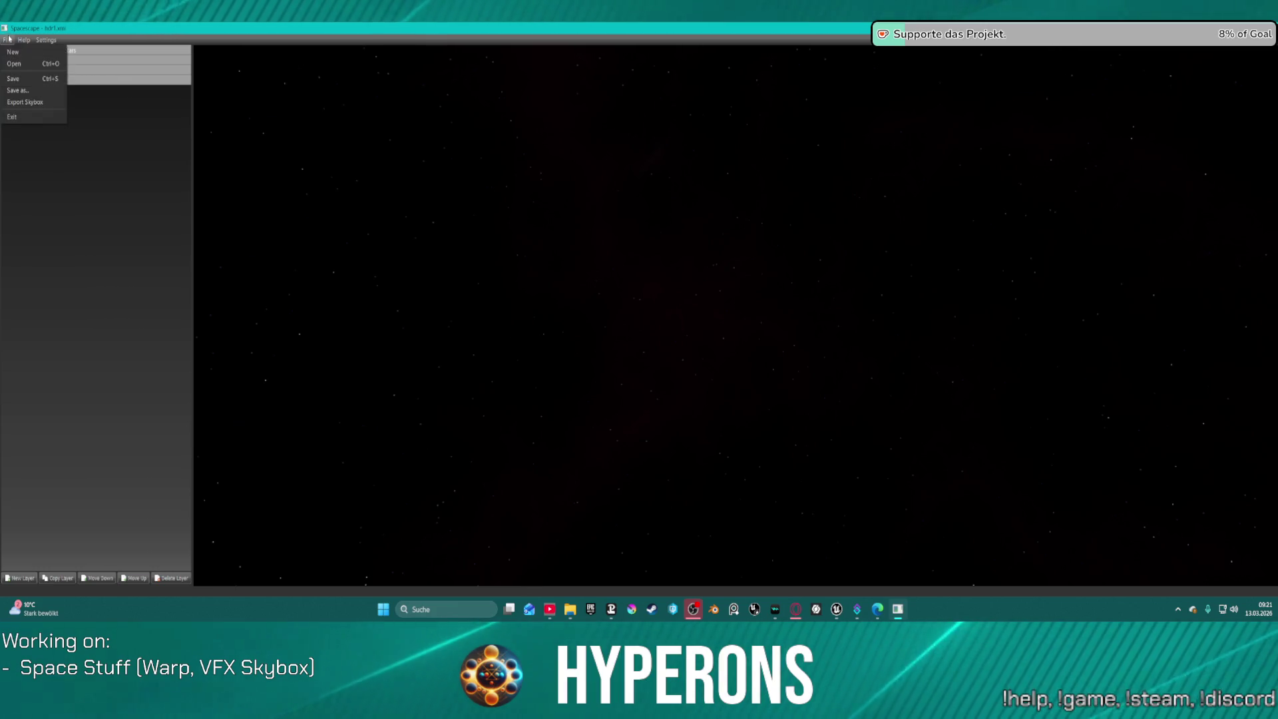
click(29, 100)
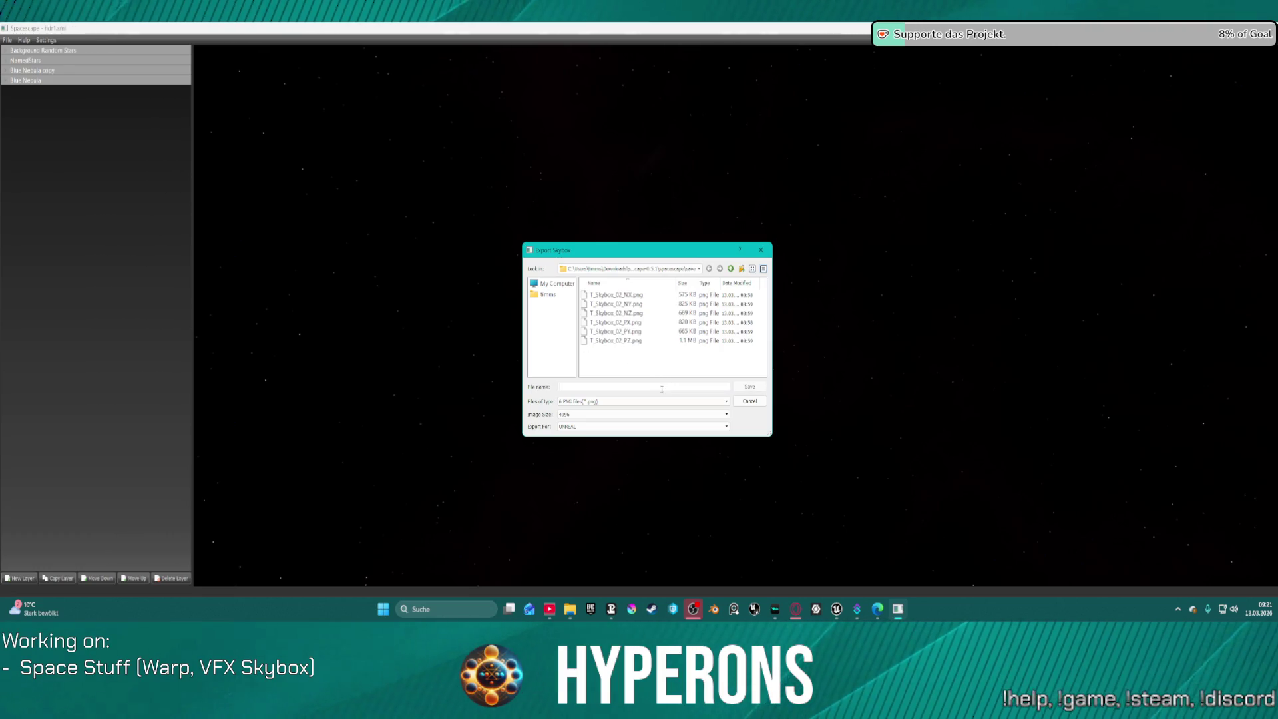
click(726, 404)
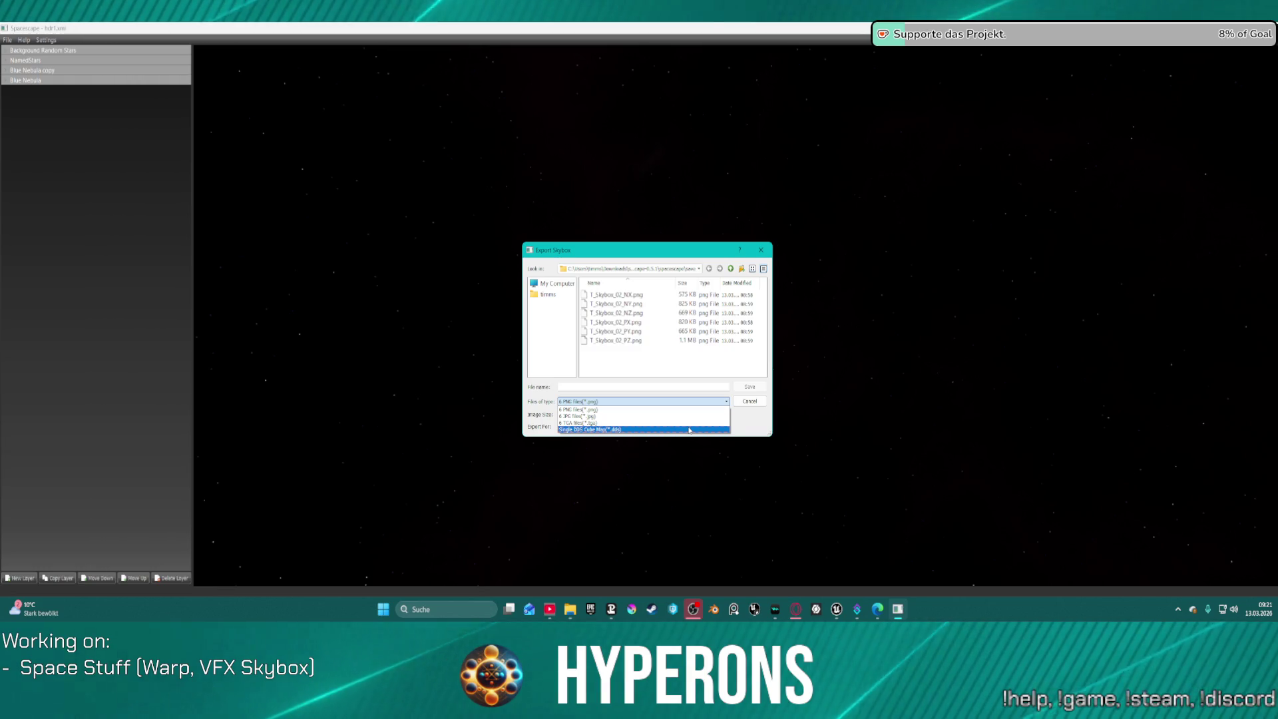
click(689, 430)
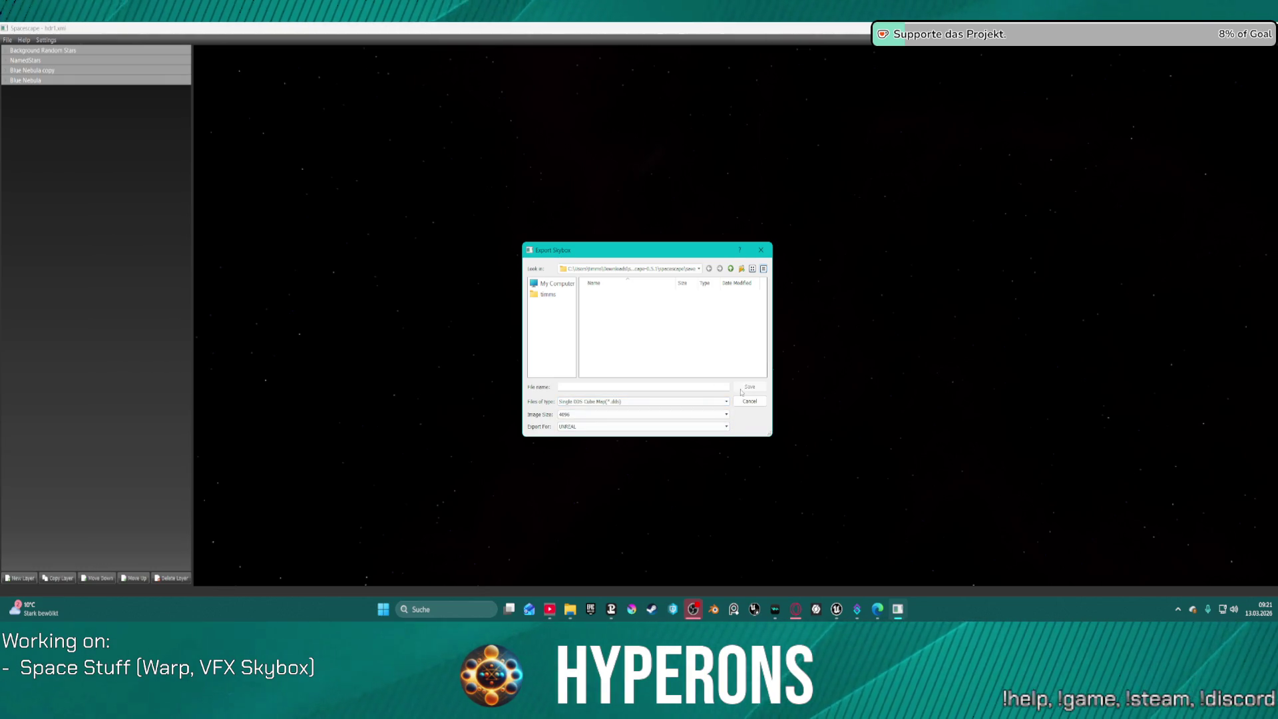
click(590, 389)
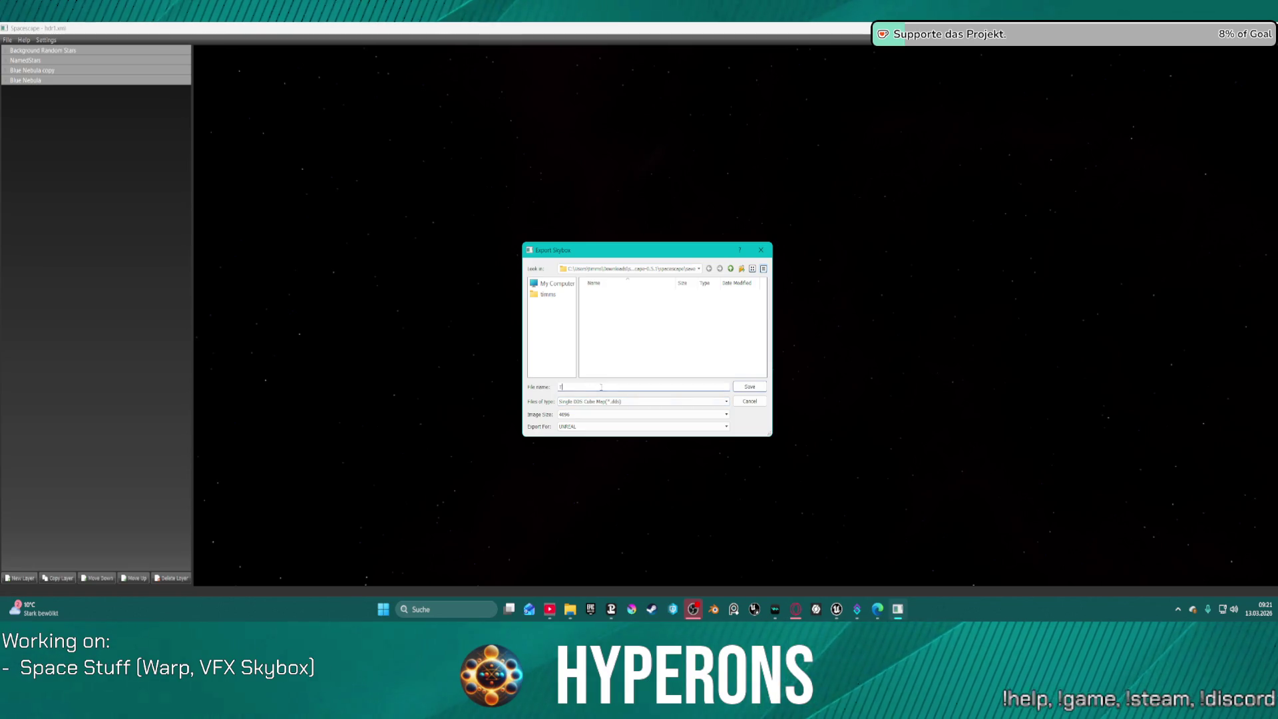
text(TEST)
click(751, 388)
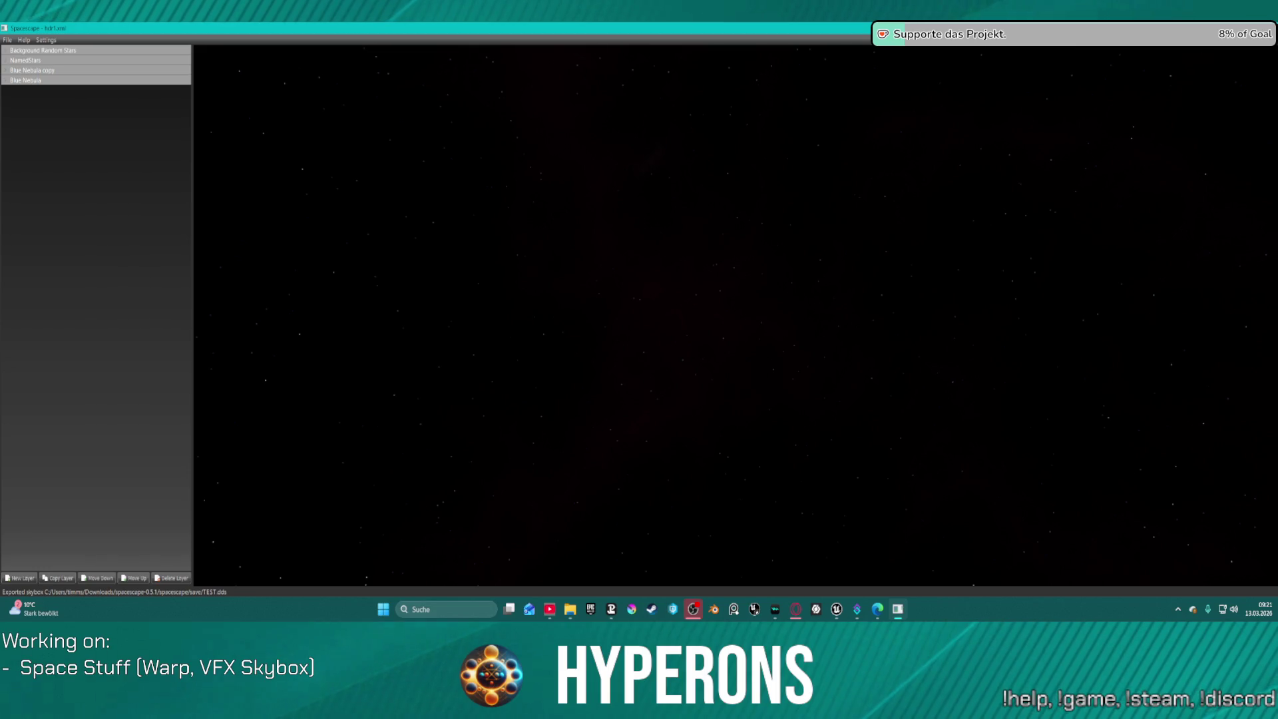
key(alt+Tab)
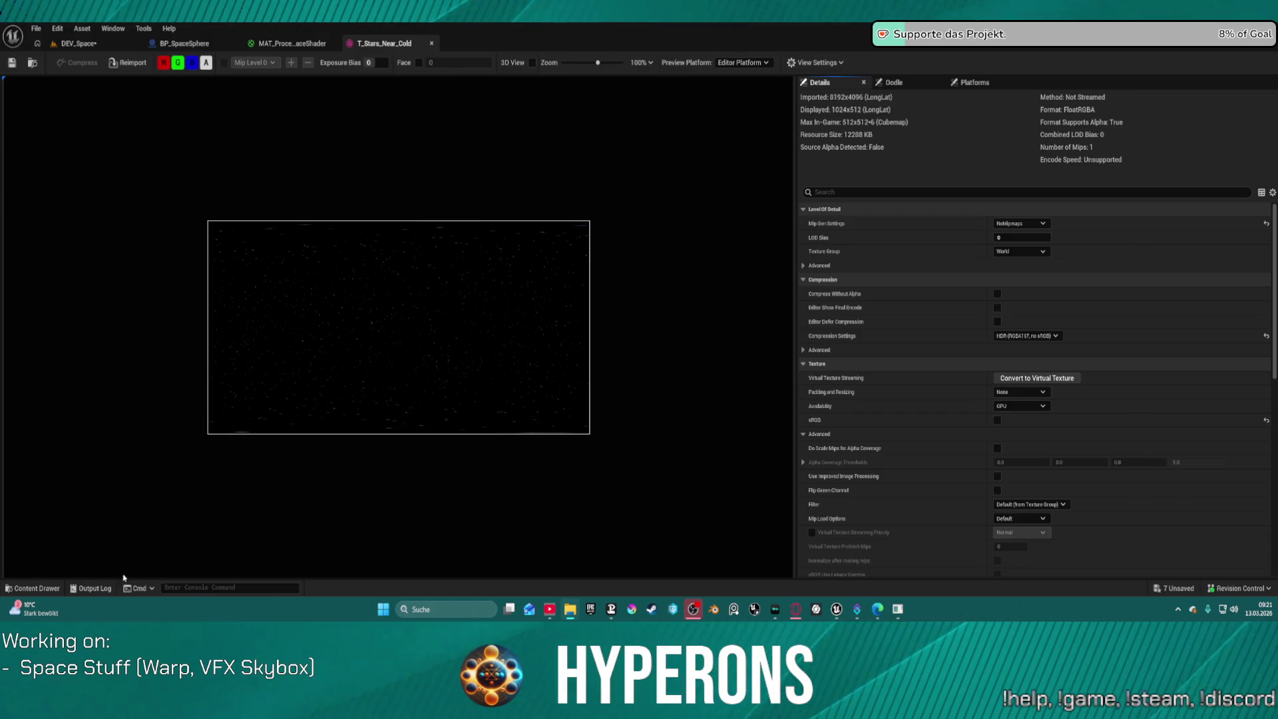
Bring up the Skyboxes folder in the Content Drawer
click(32, 588)
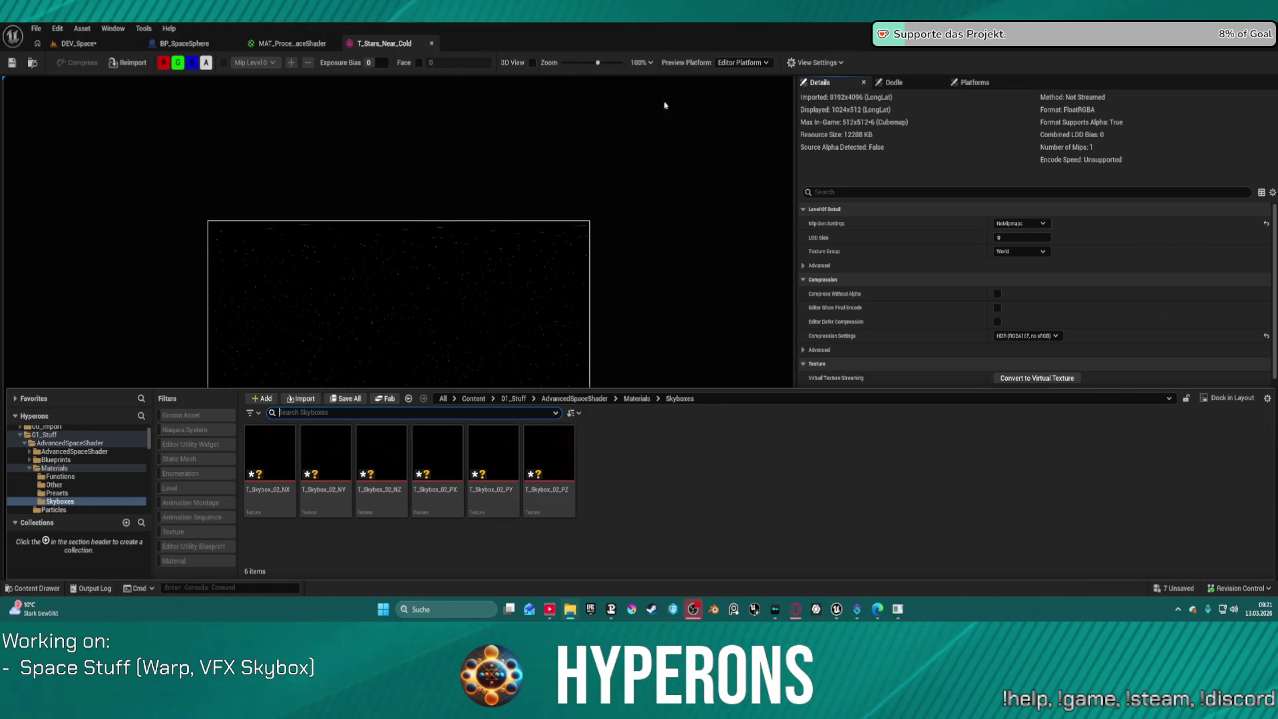
click(654, 594)
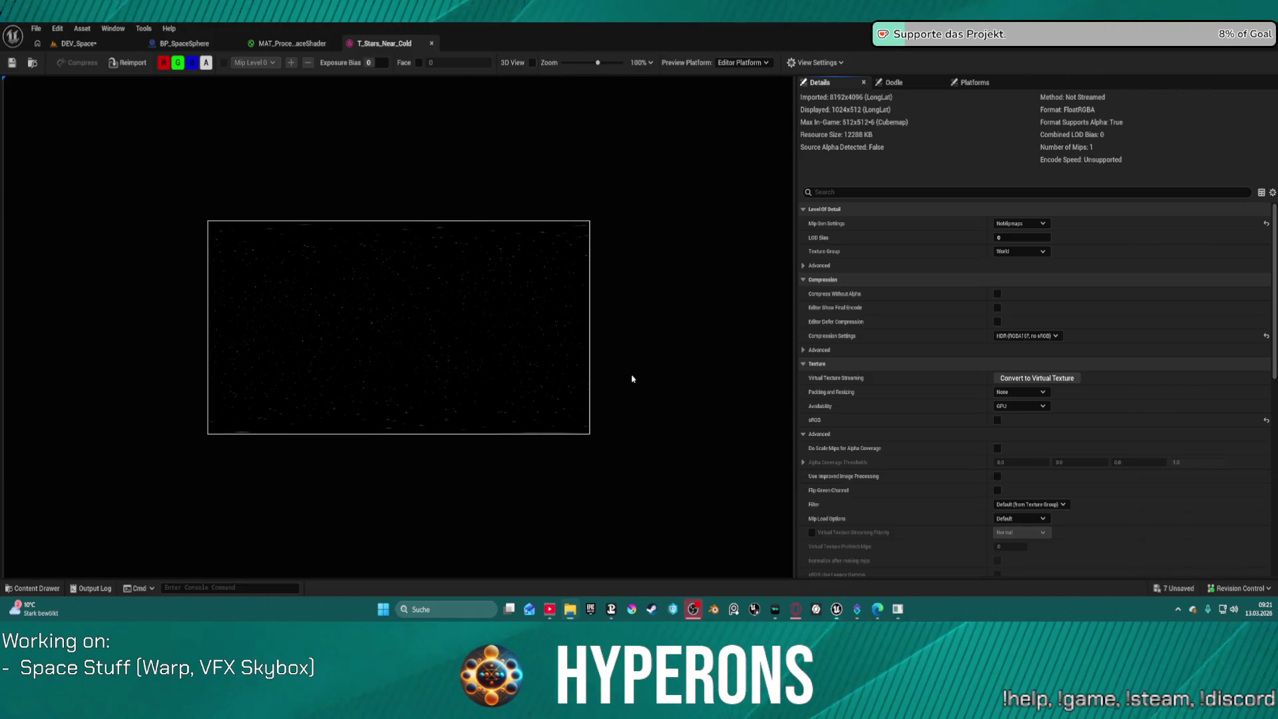
key(ctrl+space)
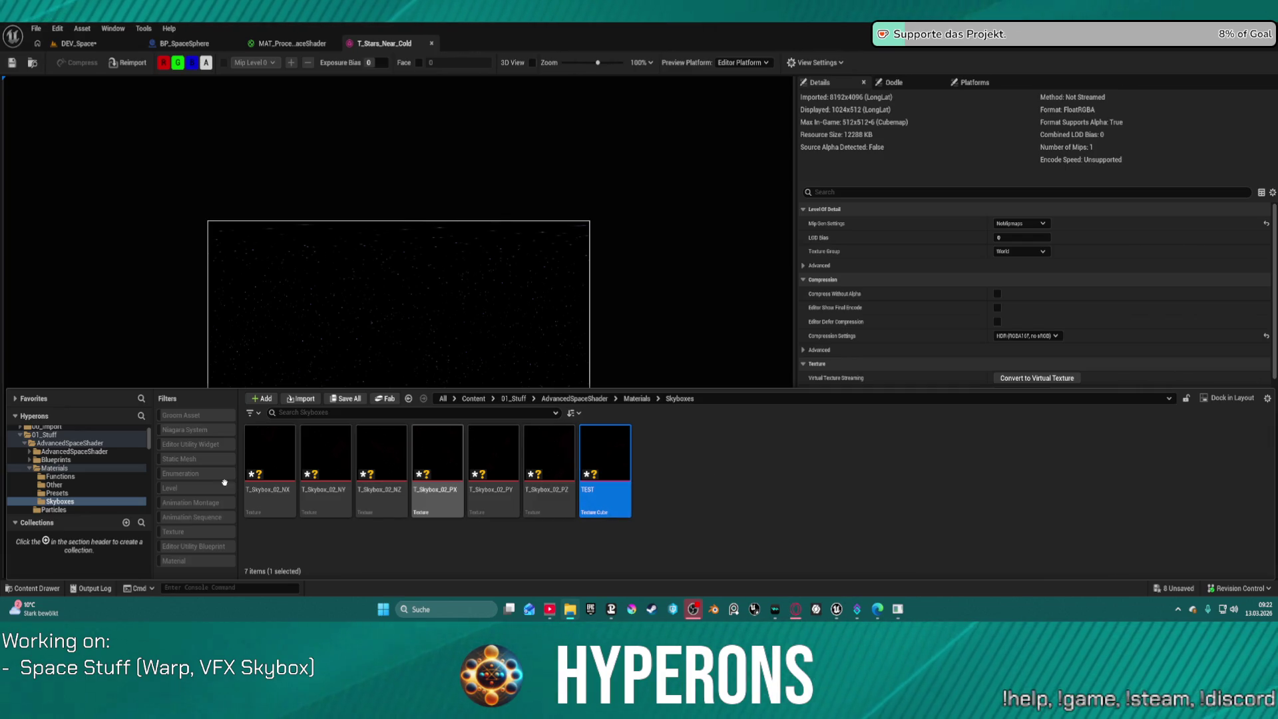
Select the six old T_Skybox_02 face textures and delete them
click(270, 466)
shift+click(546, 466)
key(Delete)
click(570, 486)
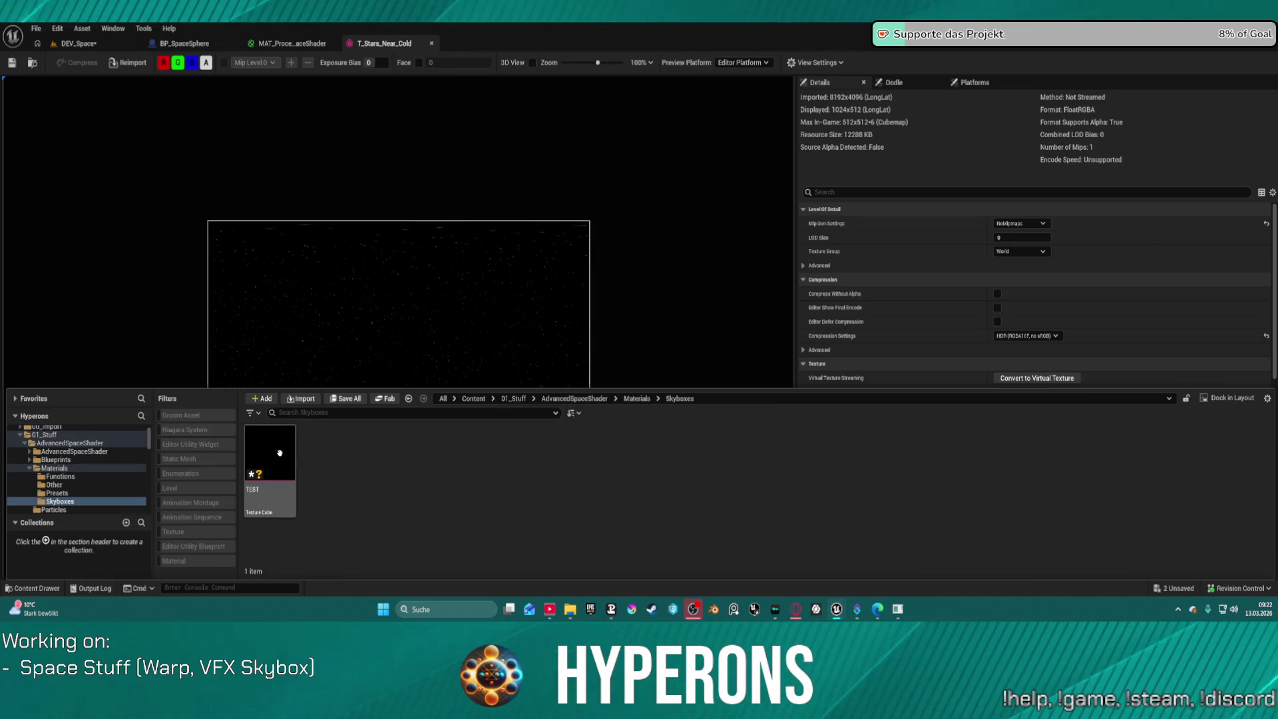
Inspect TEST as a 4096x4096x6 DXT5 cubemap, then return to the DEV_Space level
click(280, 453)
key(Return)
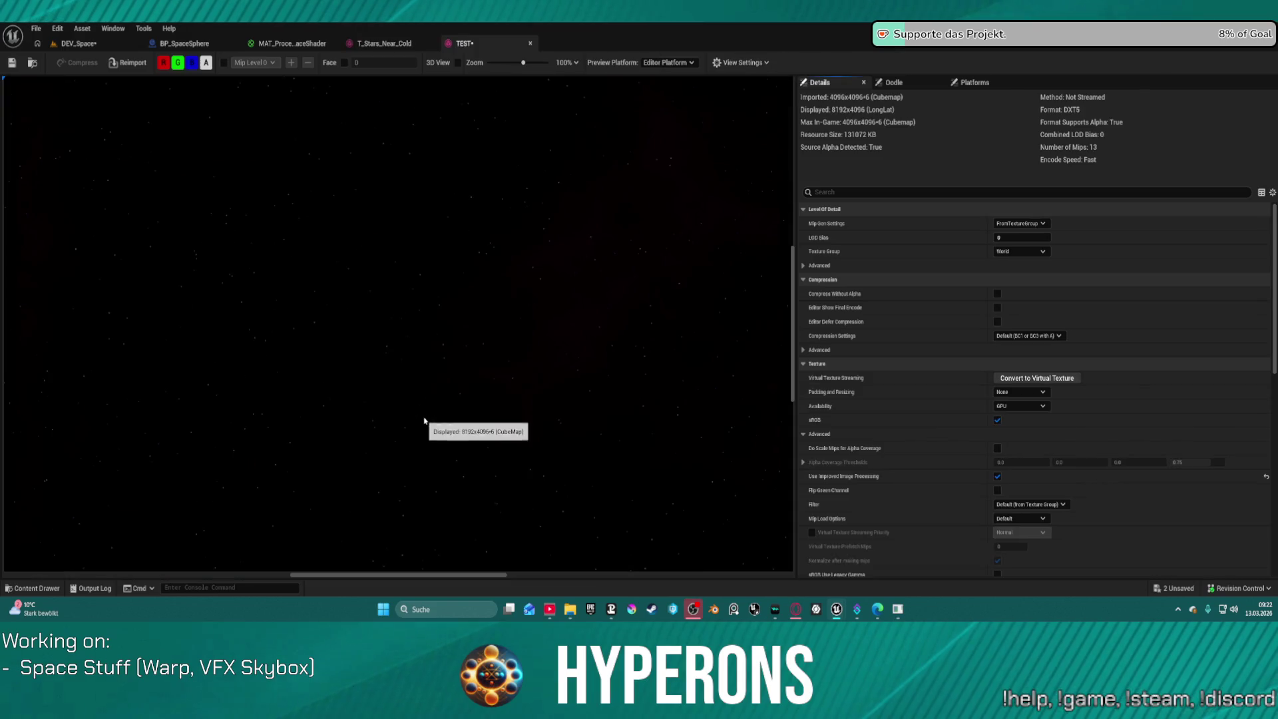
mouse_move(353, 348)
mouse_down()
mouse_move(446, 300)
mouse_move(533, 226)
mouse_move(450, 163)
mouse_move(553, 299)
mouse_move(764, 419)
mouse_move(762, 539)
mouse_up()
mouse_move(299, 340)
mouse_down()
mouse_move(396, 399)
mouse_move(475, 303)
mouse_move(433, 129)
mouse_move(280, 133)
mouse_up()
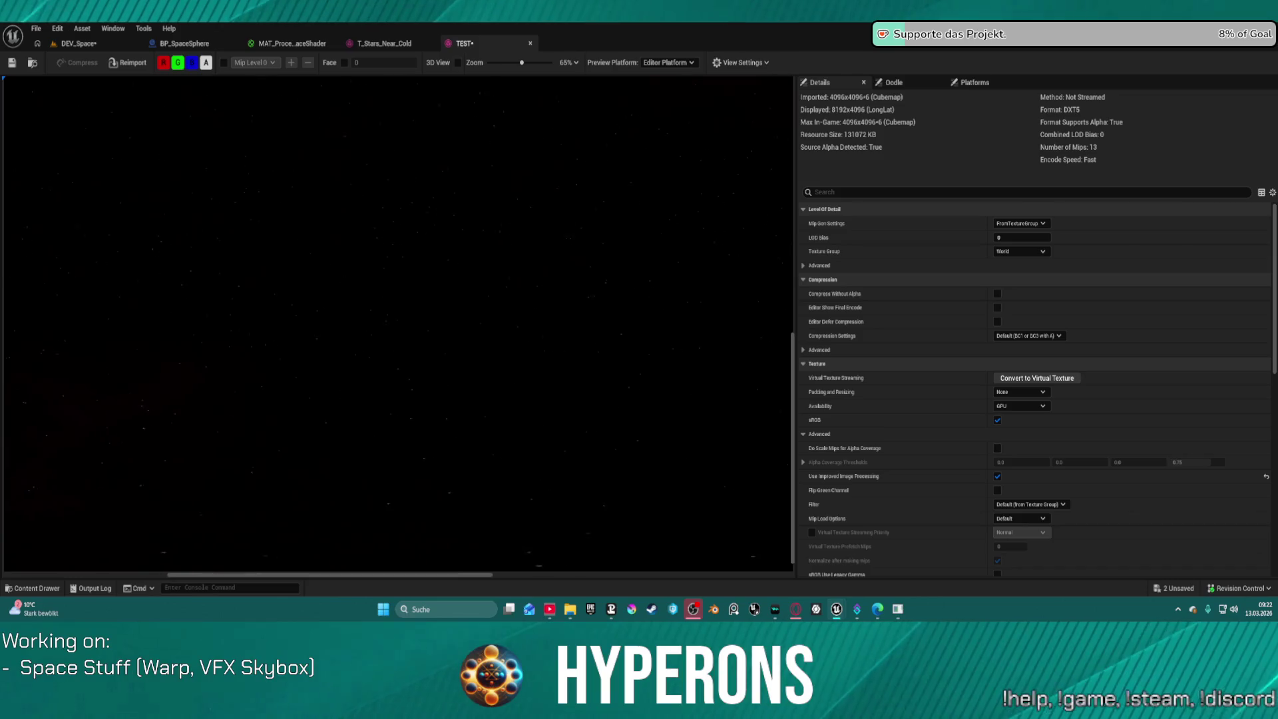
click(75, 43)
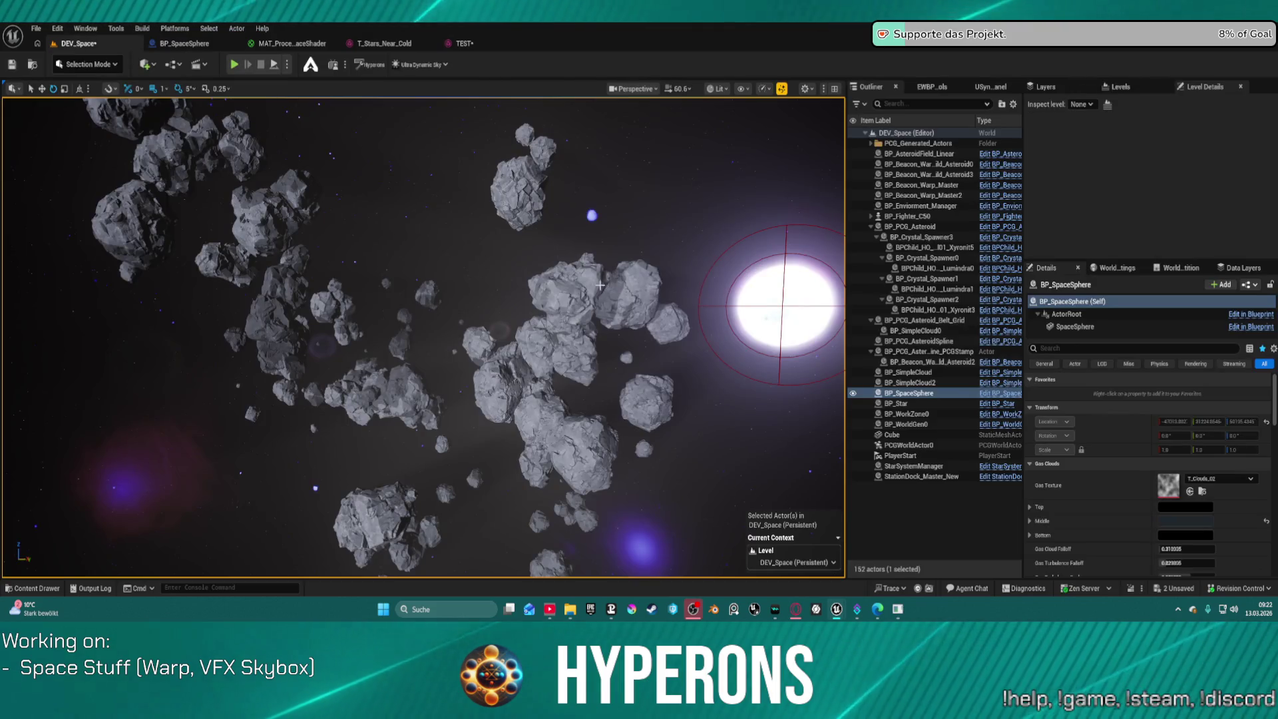
scroll(424, 338, up, 10)
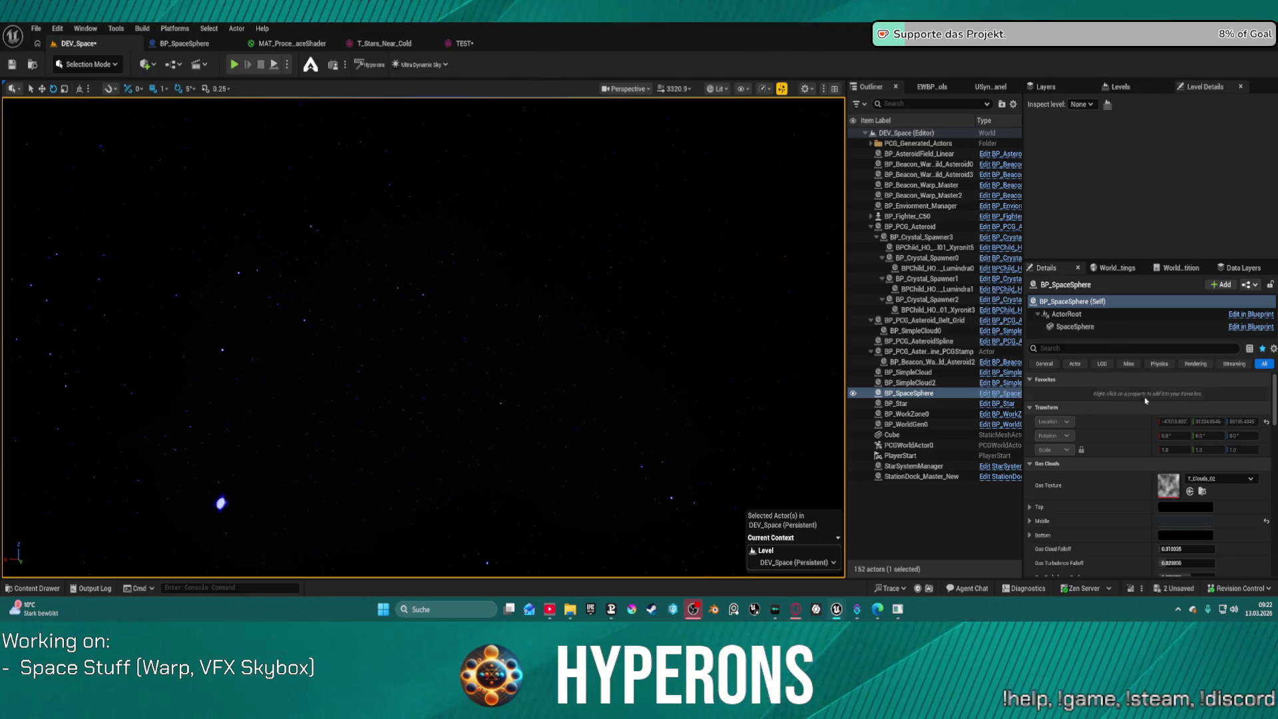
scroll(1152, 492, down, 10)
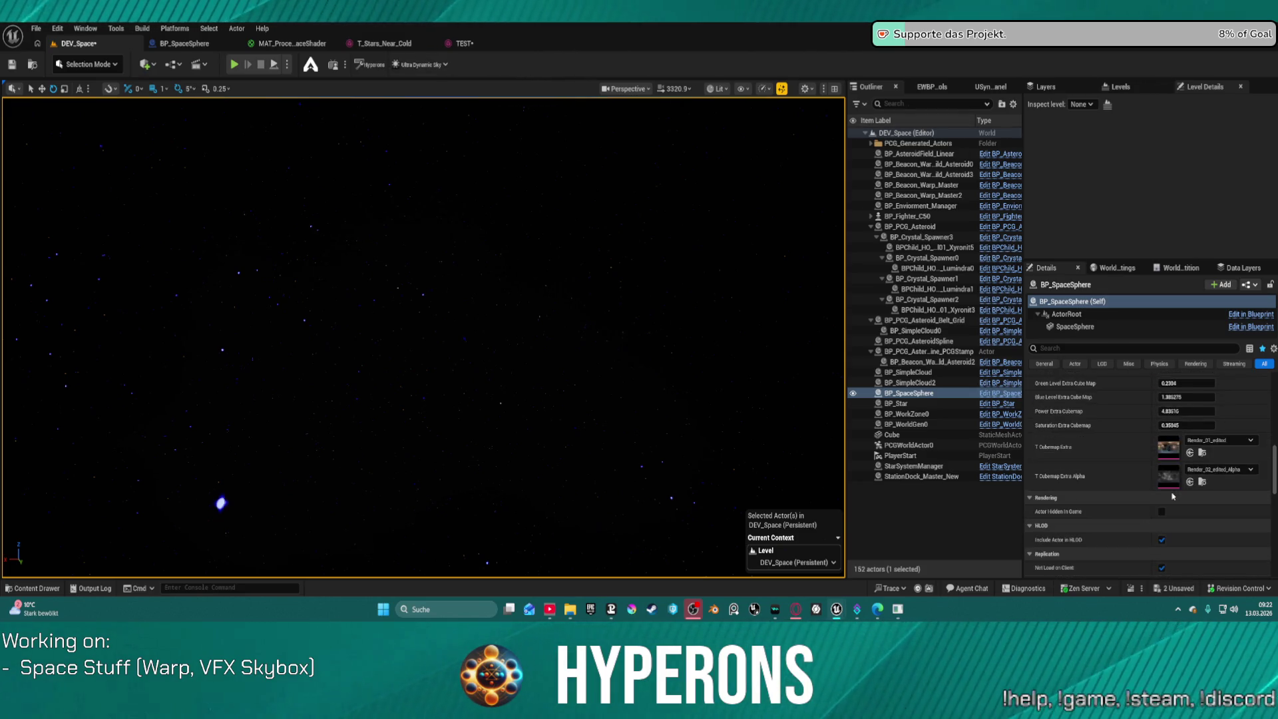
scroll(1179, 488, up, 2)
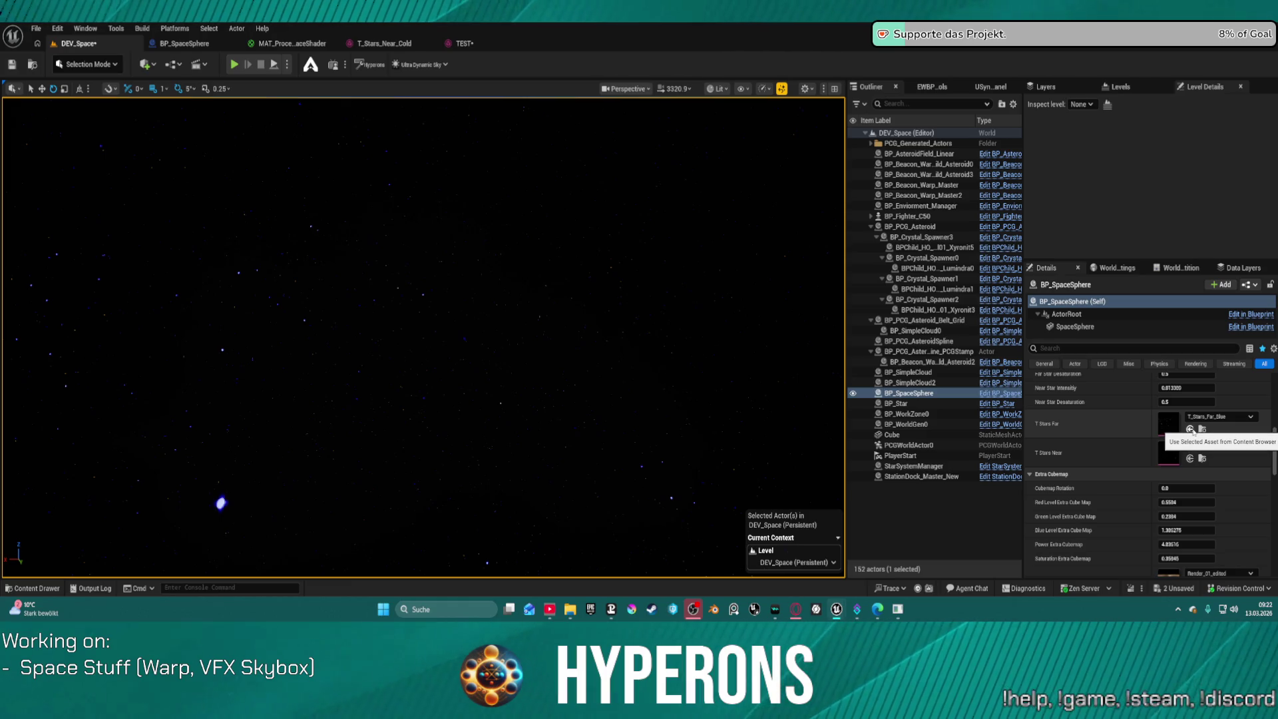
click(1192, 431)
click(1192, 431)
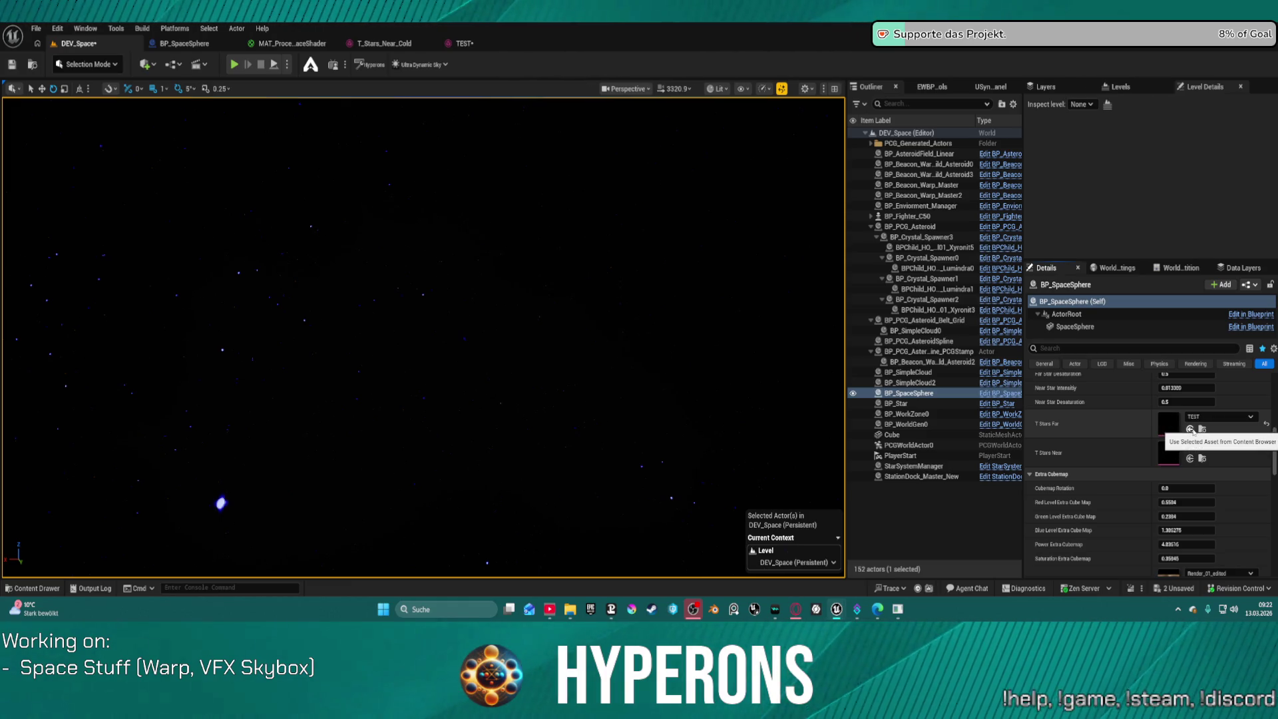
click(1190, 458)
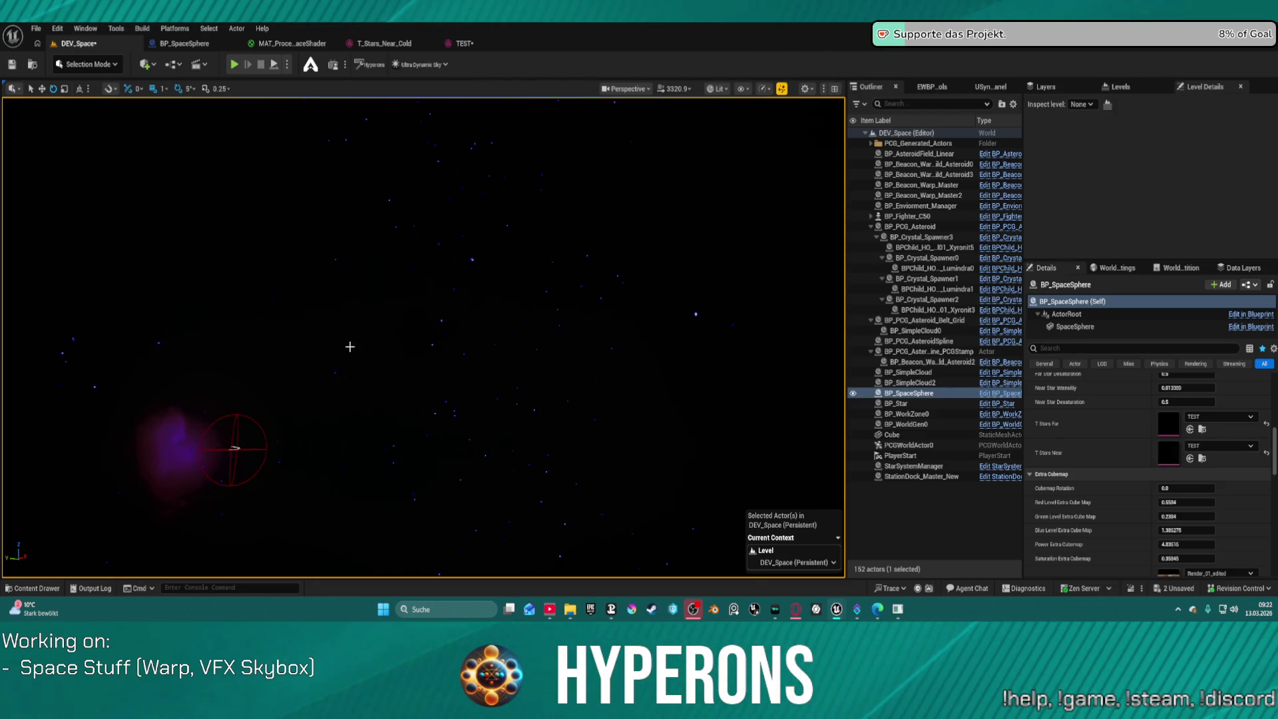
scroll(1220, 474, up, 3)
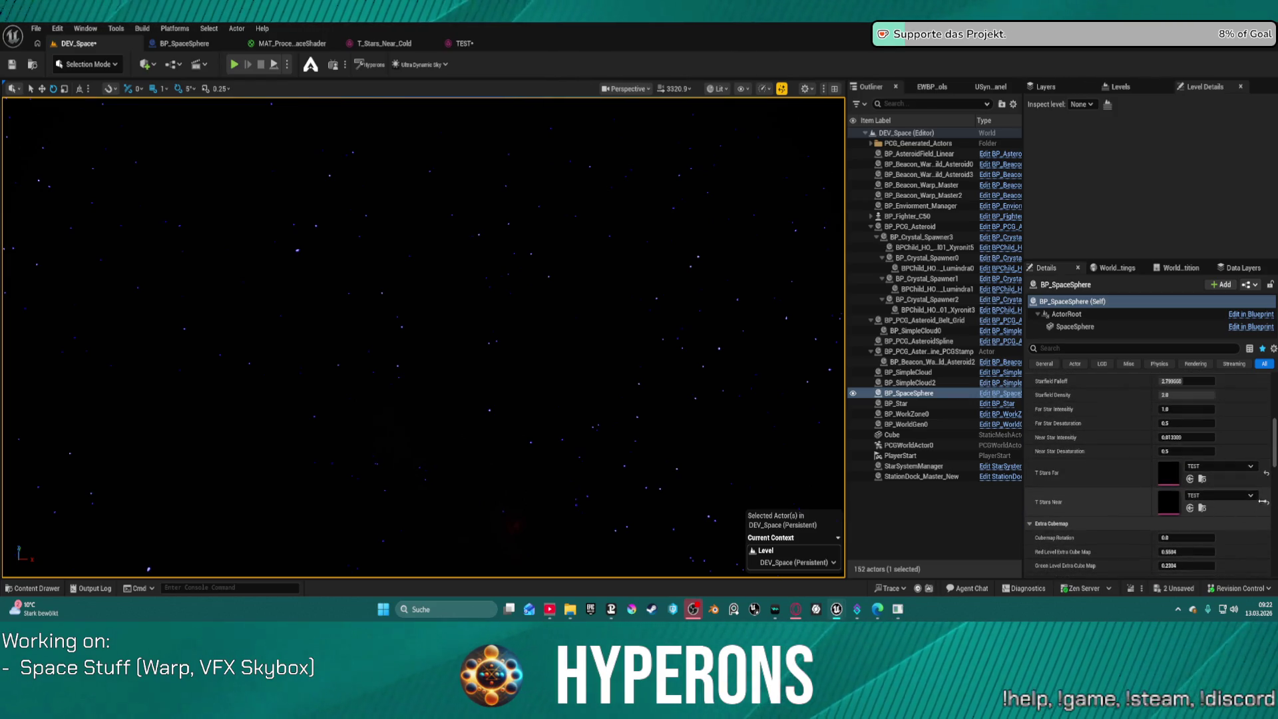
click(1262, 501)
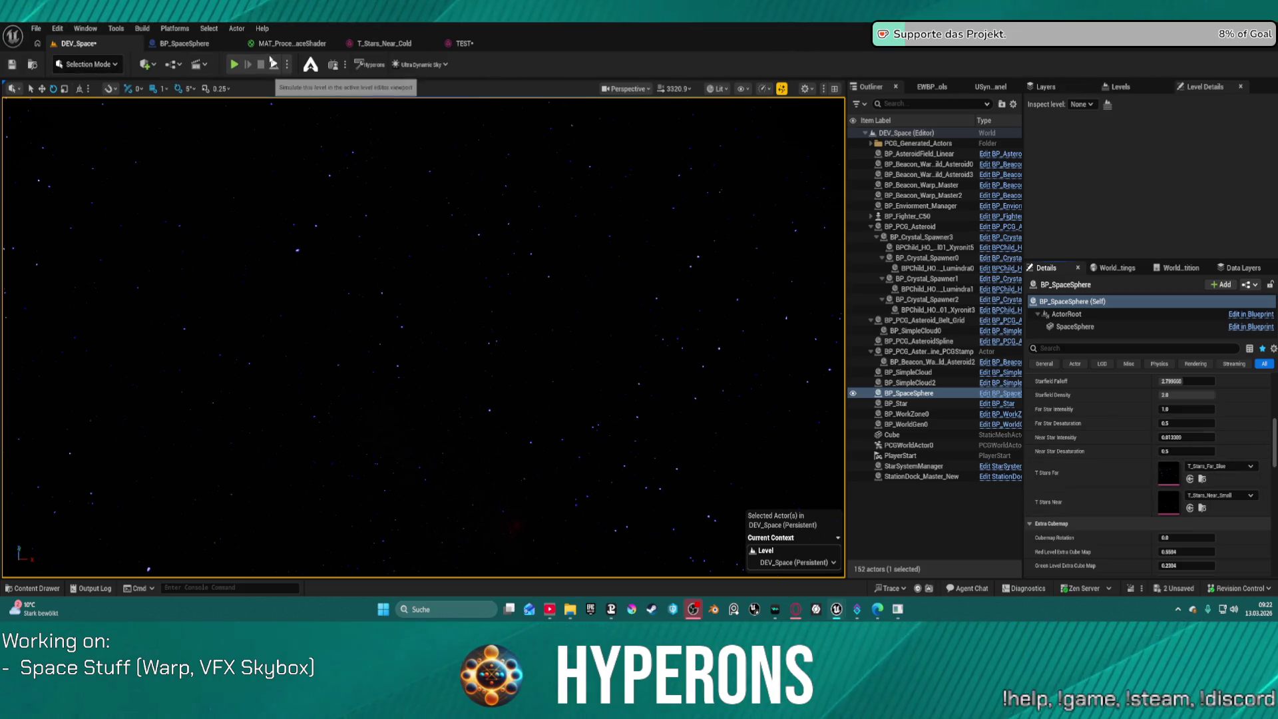
click(286, 44)
scroll(801, 142, down, 6)
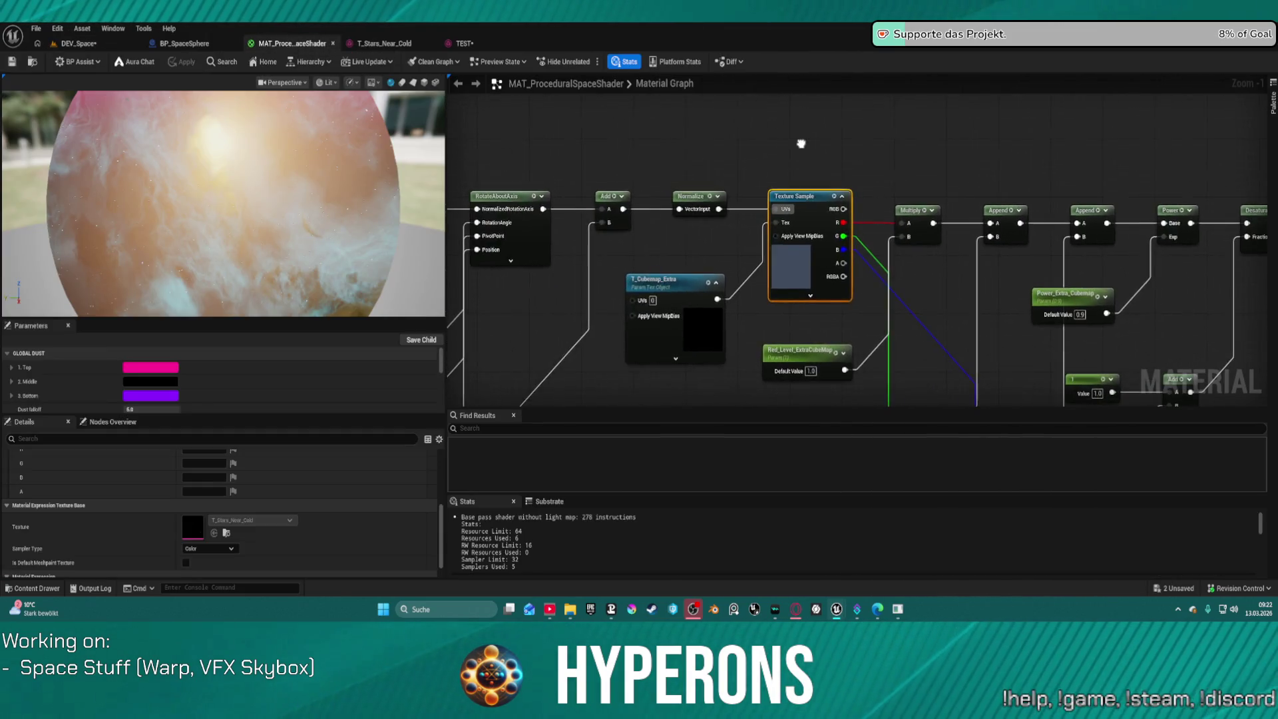
scroll(772, 200, up, 3)
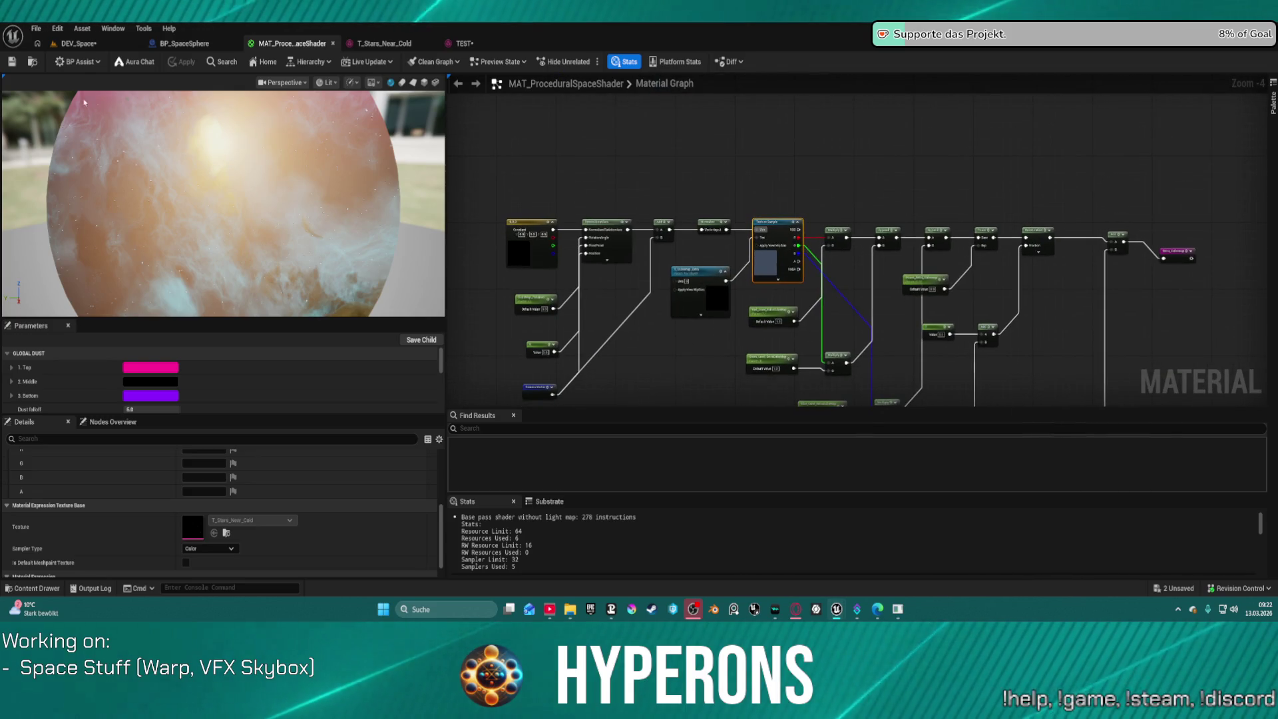
click(78, 44)
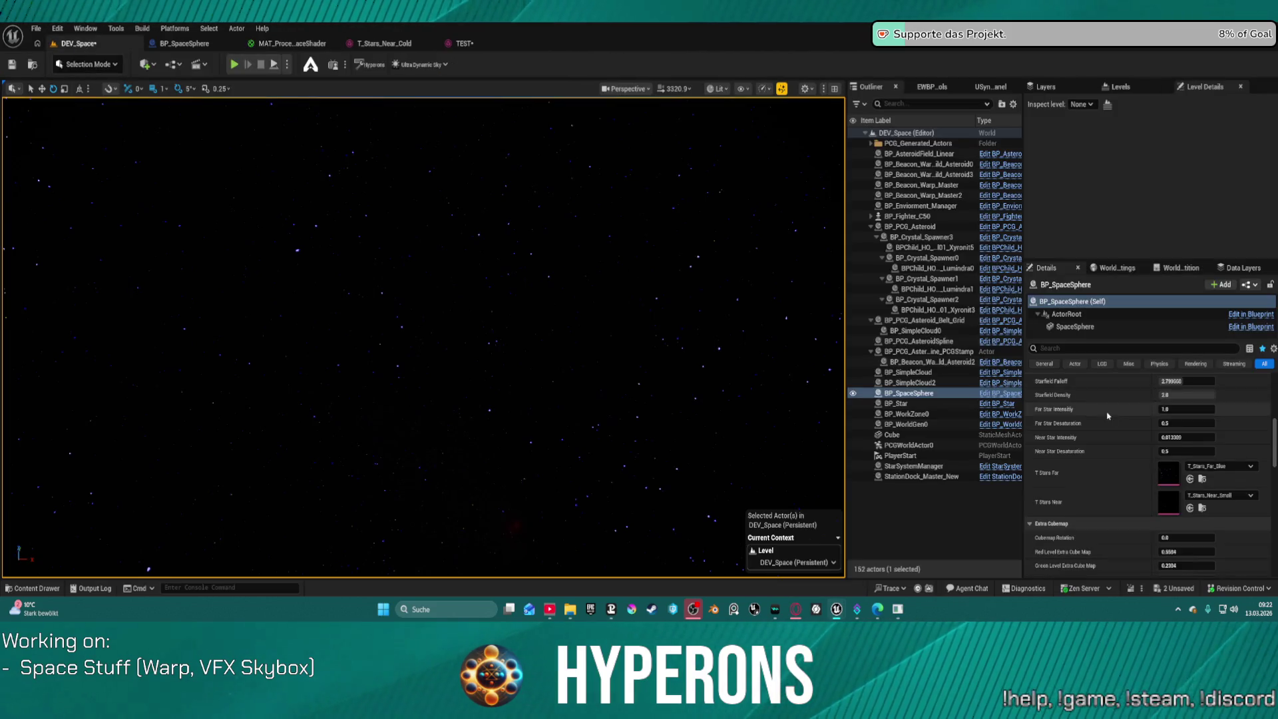
Assign the TEST texture to BP_SpaceSphere's T Cubemap Extra slot
scroll(1122, 449, down, 5)
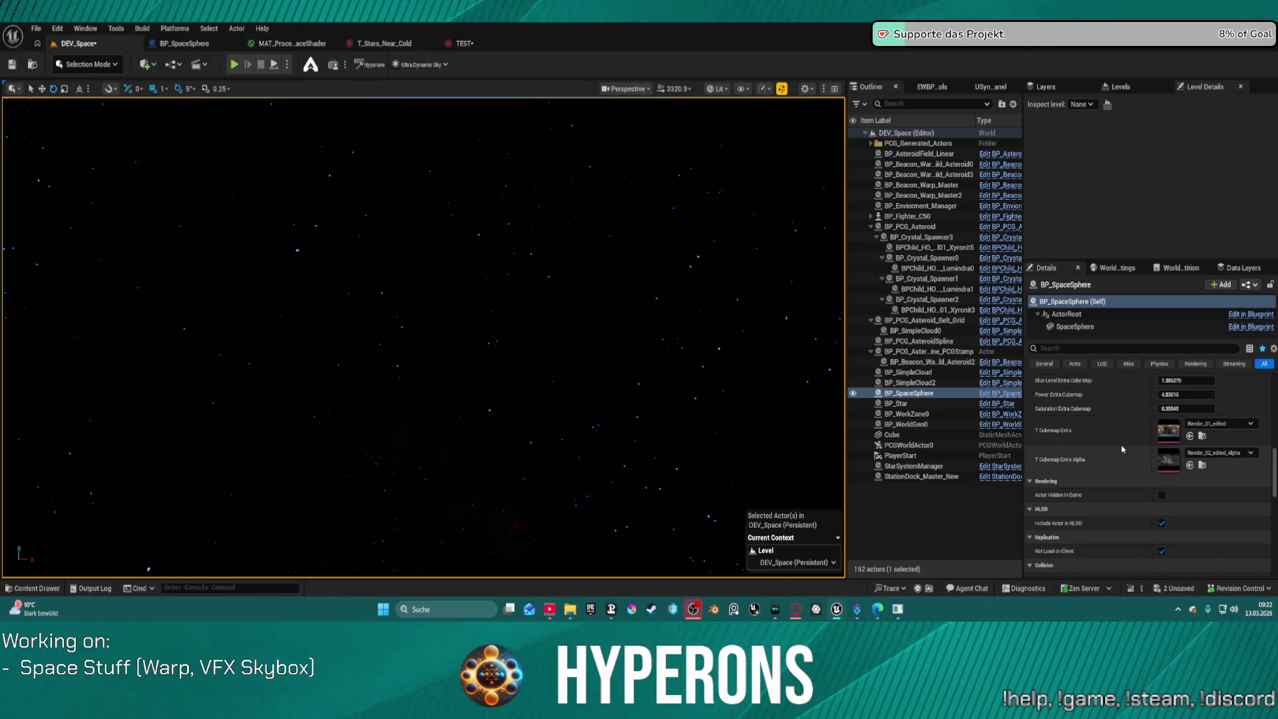
click(1190, 437)
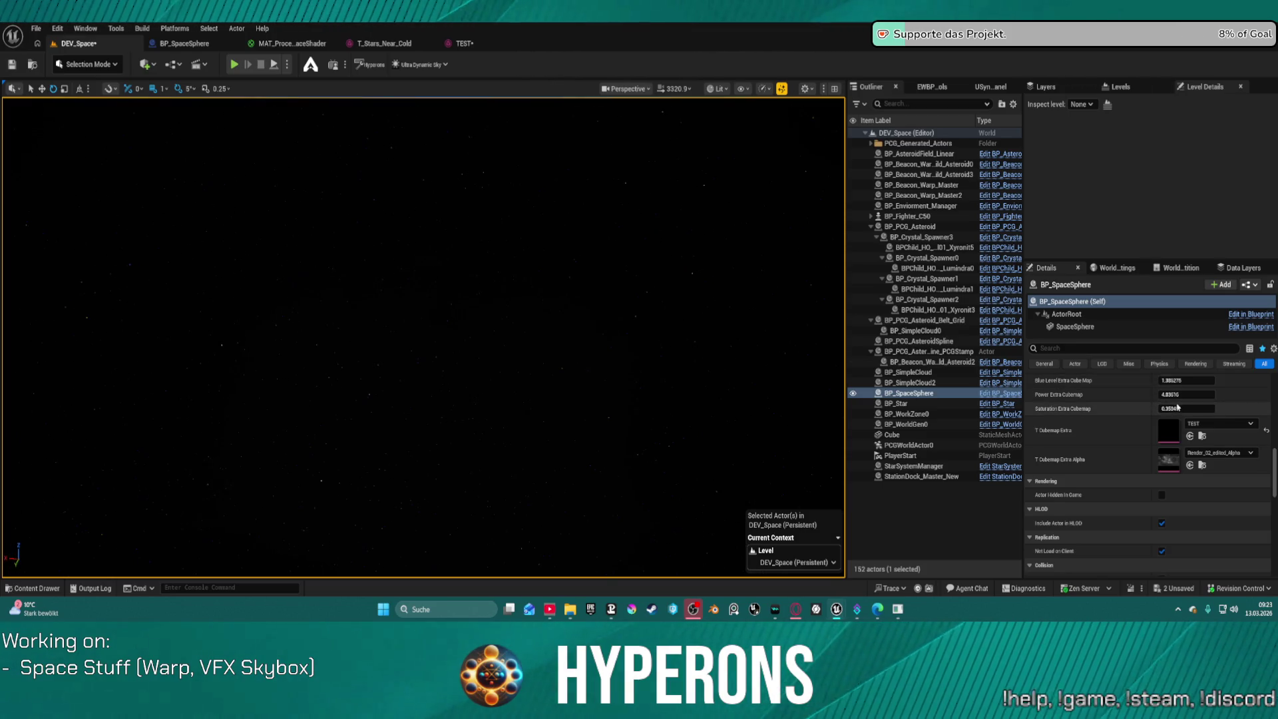
scroll(1197, 405, up, 2)
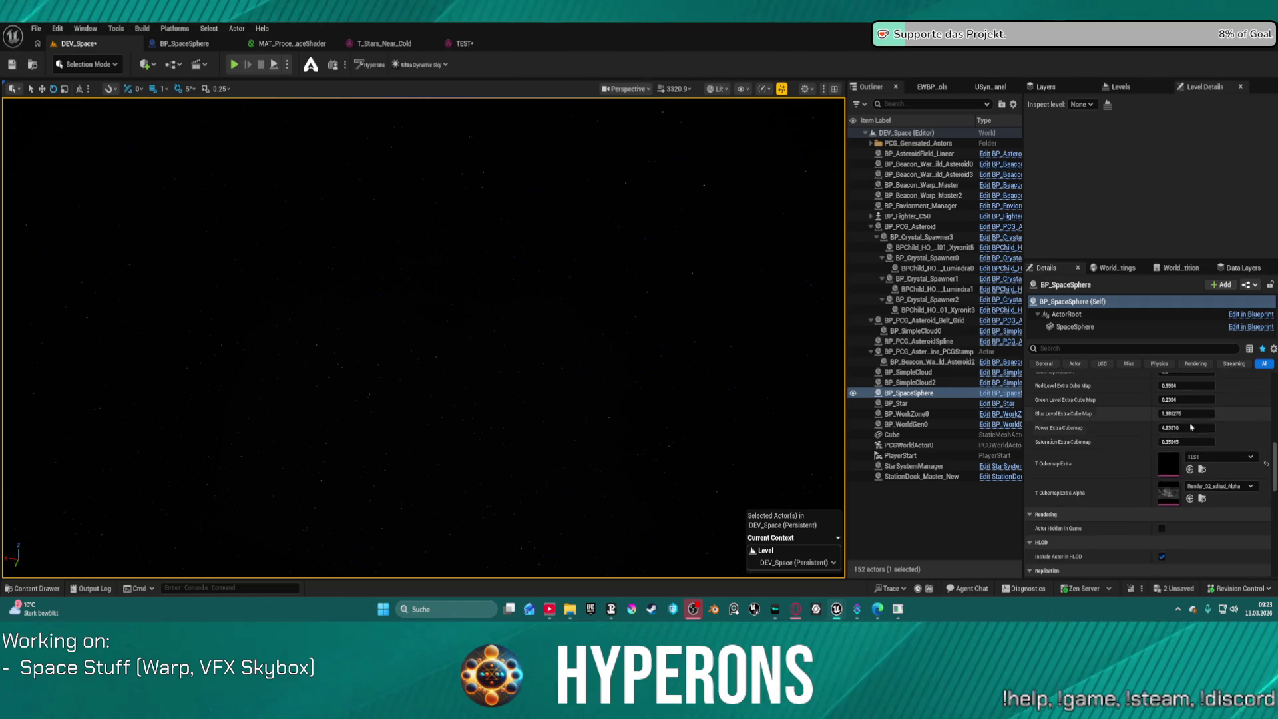
Lower Power Extra Cubemap to about 0.73 and look around the sky
drag(1182, 429, 1130, 424)
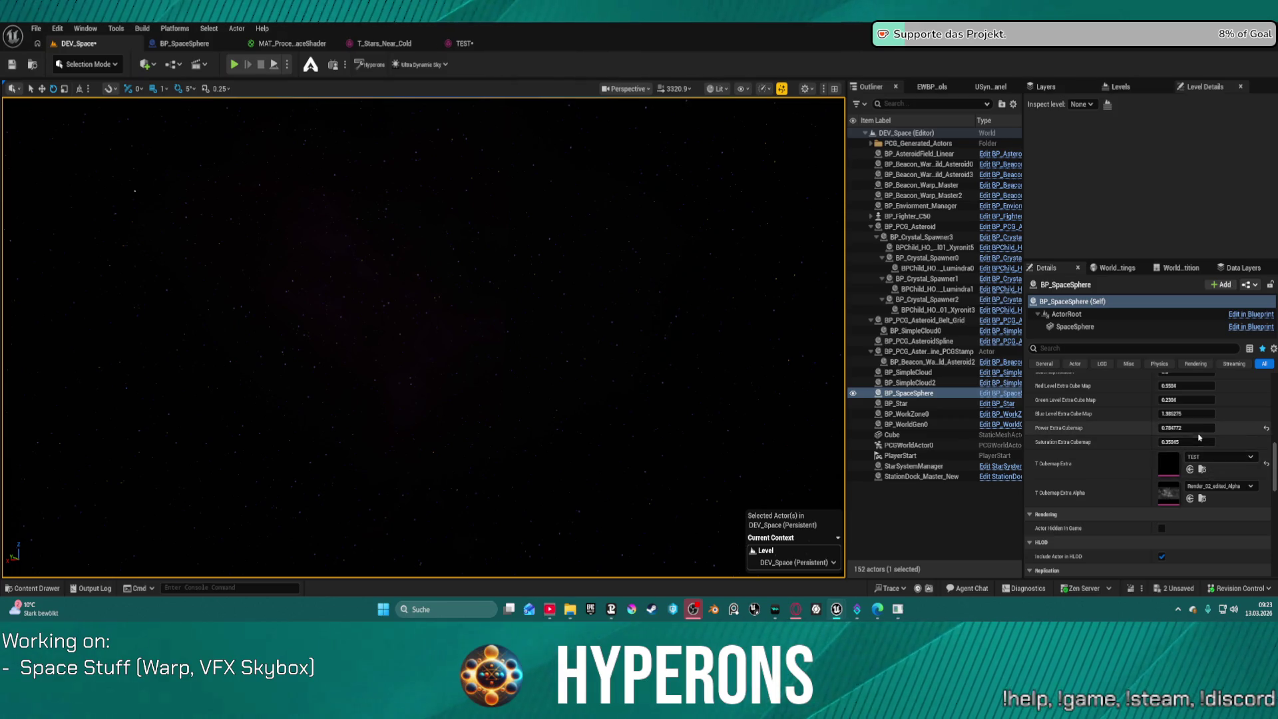
mouse_move(1200, 428)
mouse_down()
mouse_move(1214, 428)
mouse_move(1191, 428)
mouse_up()
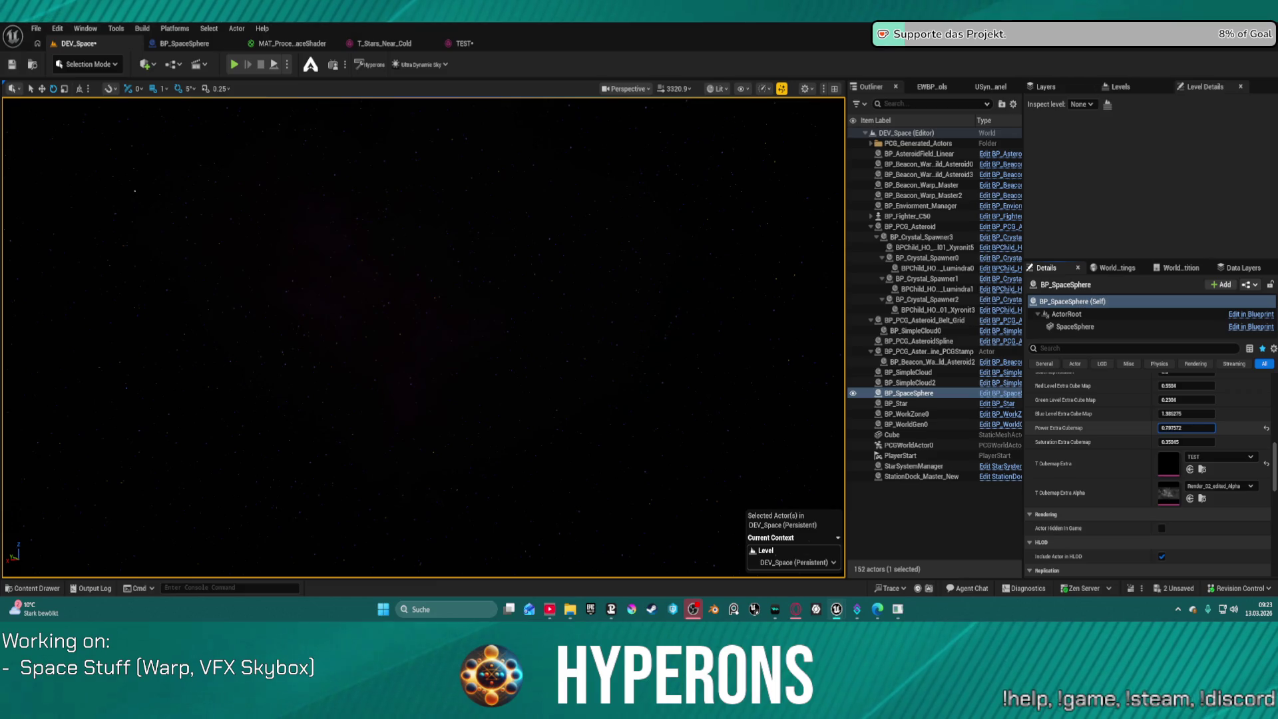
drag(1191, 428, 1175, 429)
drag(451, 434, 413, 406)
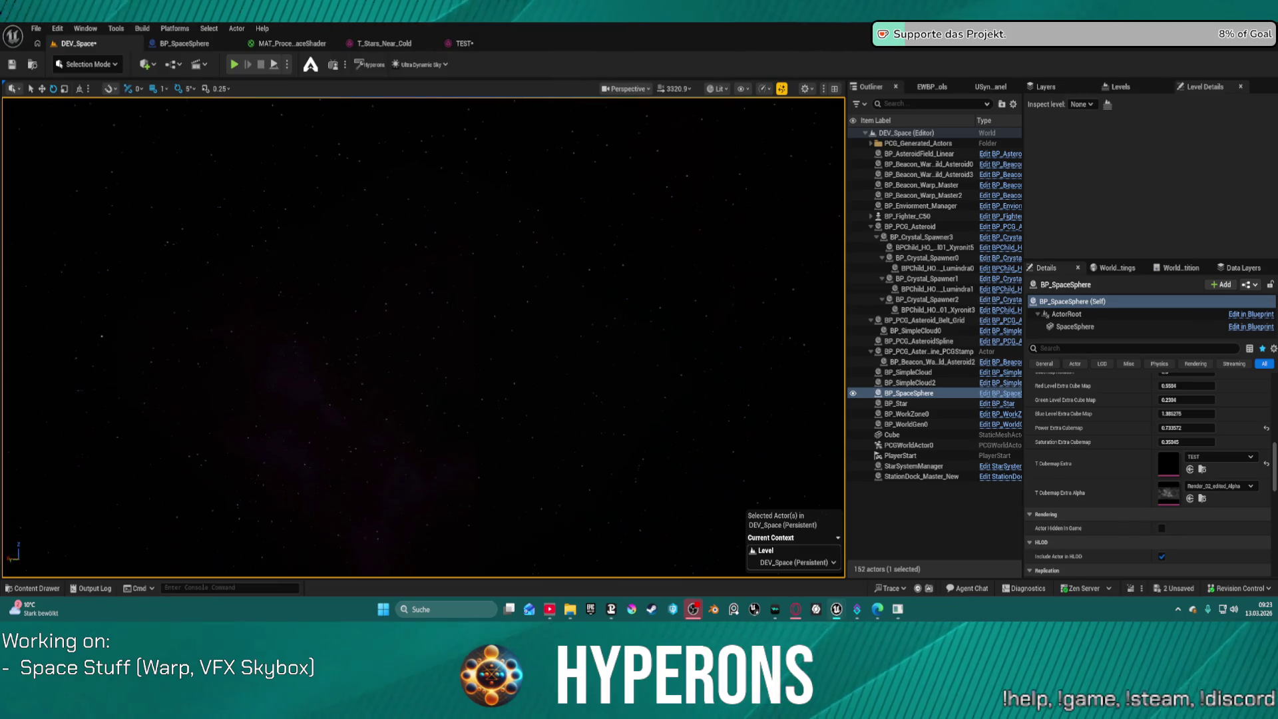
mouse_move(426, 332)
mouse_down()
mouse_move(546, 399)
mouse_move(553, 485)
mouse_move(516, 479)
mouse_move(543, 482)
mouse_move(539, 493)
mouse_up()
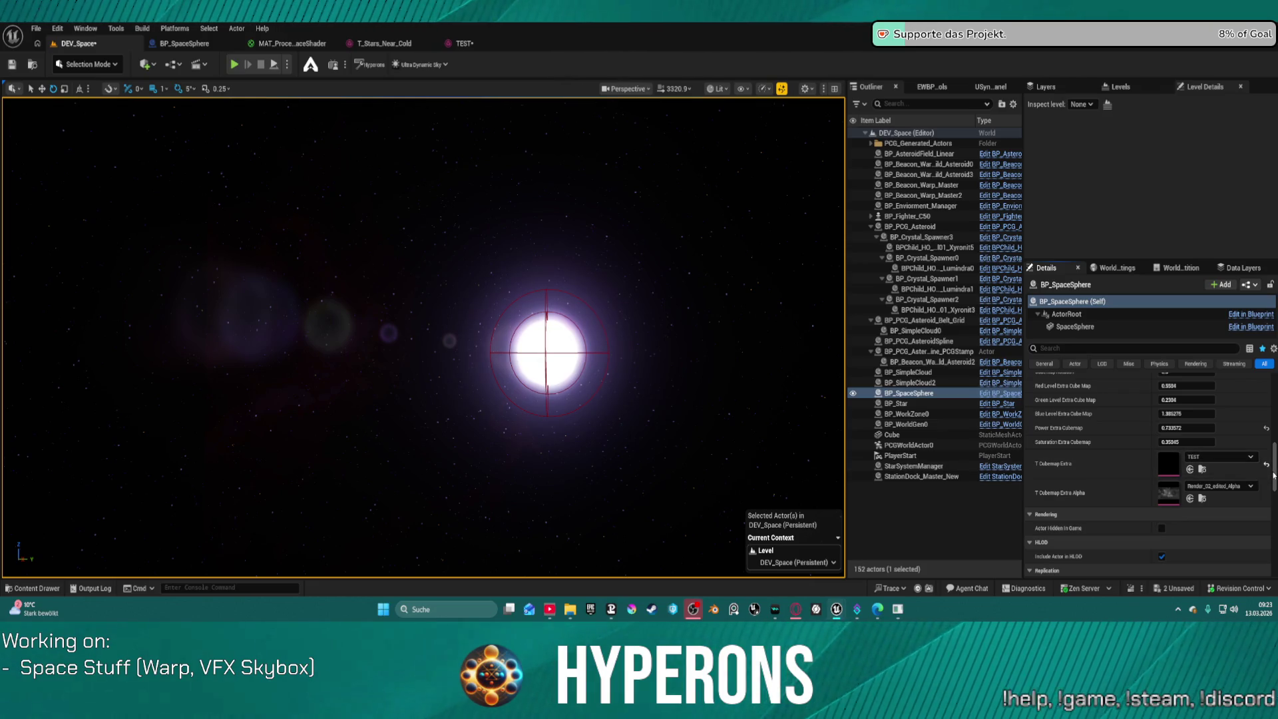
Restore Render_01_edited as T Cubemap Extra and retune Power Extra Cubemap to about 0.63
click(1266, 462)
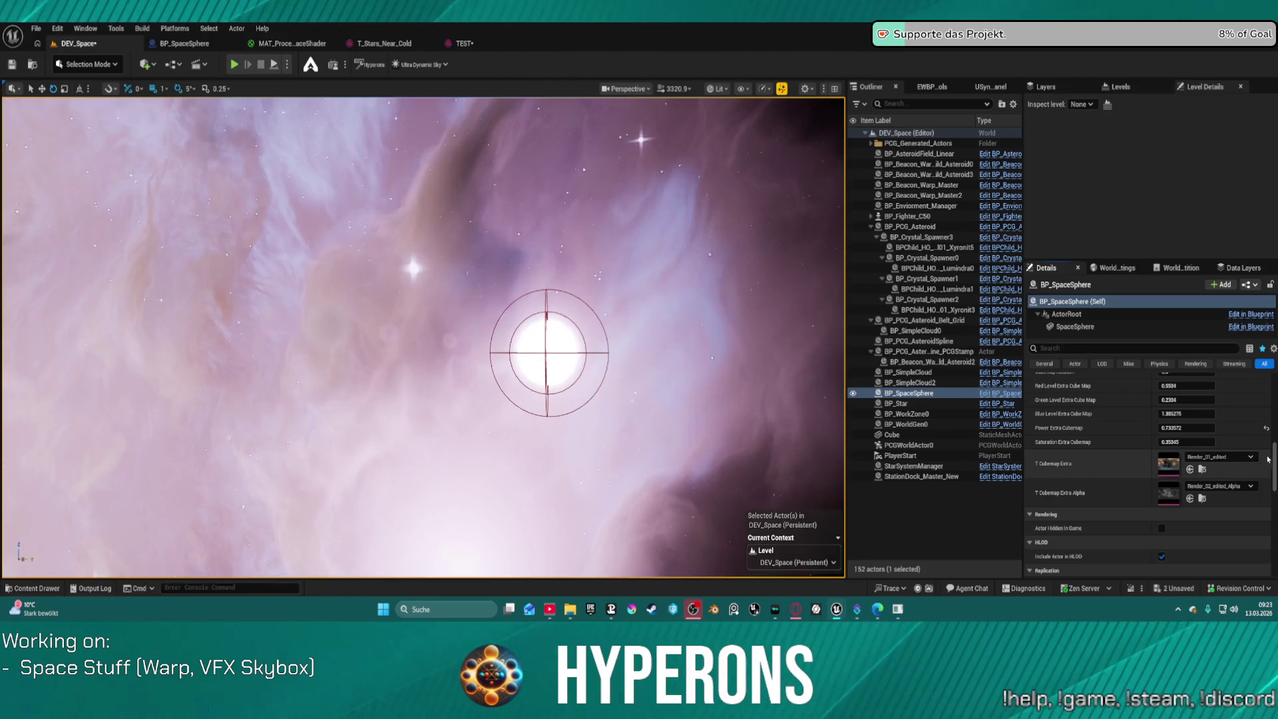
drag(599, 412, 665, 439)
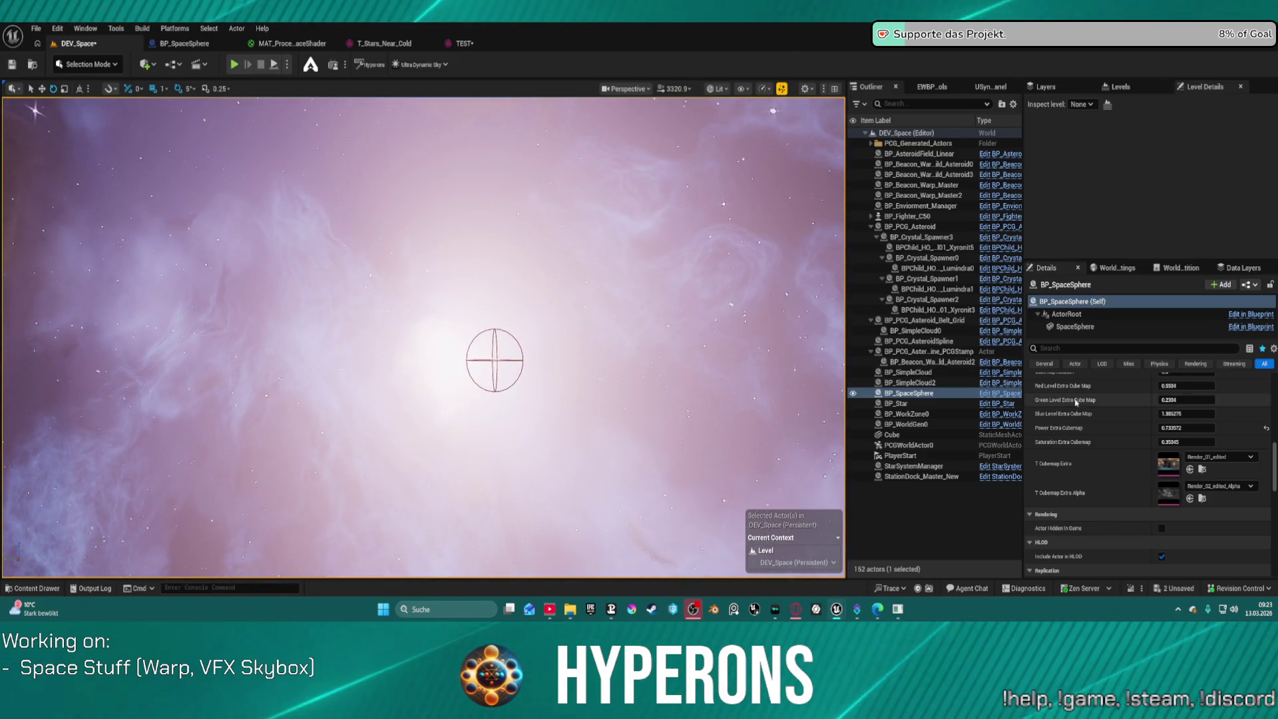
mouse_move(1183, 428)
mouse_down()
mouse_move(1217, 427)
mouse_move(1170, 428)
mouse_move(1187, 428)
mouse_up()
drag(466, 333, 336, 333)
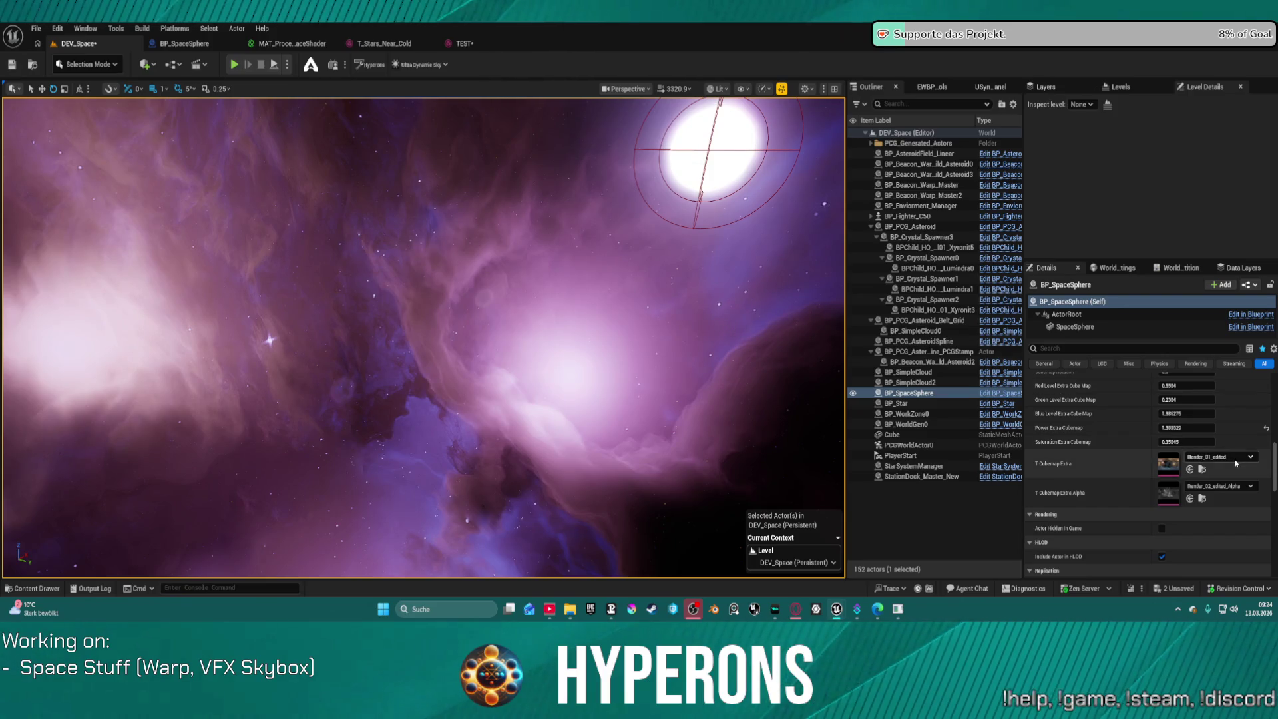
drag(1186, 428, 1257, 424)
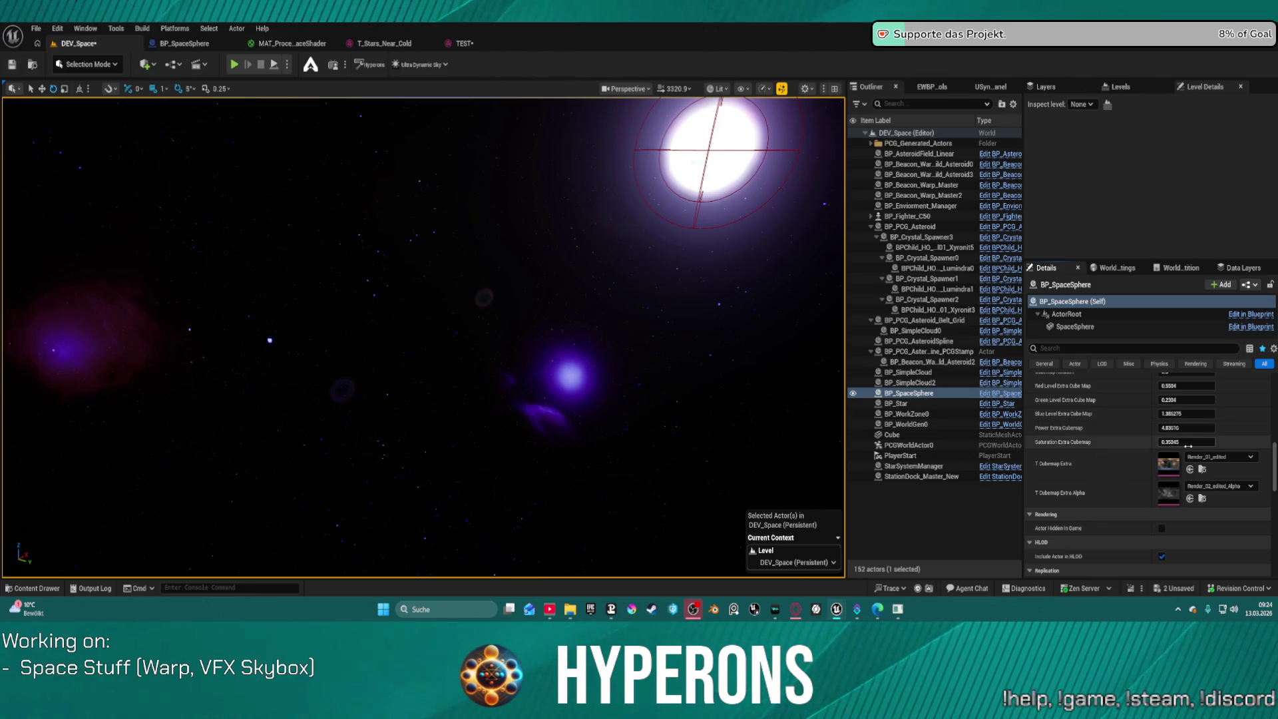
mouse_move(1198, 428)
mouse_down()
mouse_move(1168, 428)
mouse_move(1198, 428)
mouse_up()
drag(426, 333, 358, 367)
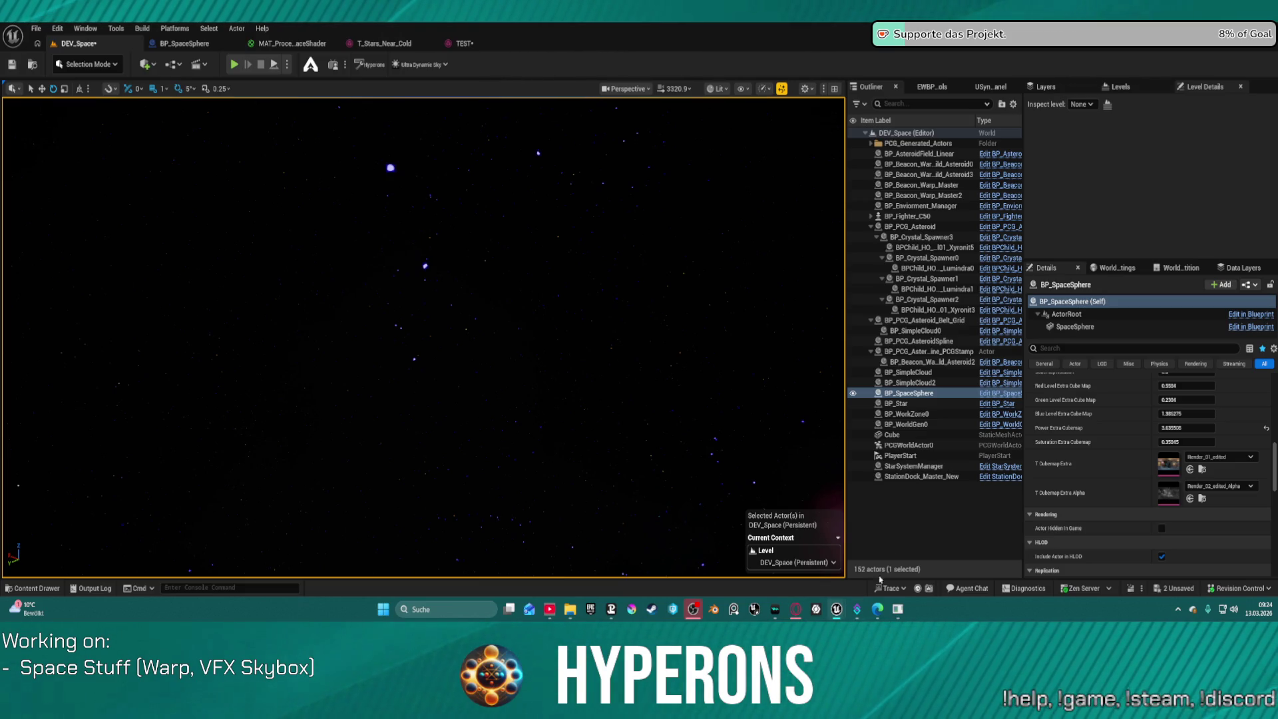
click(901, 610)
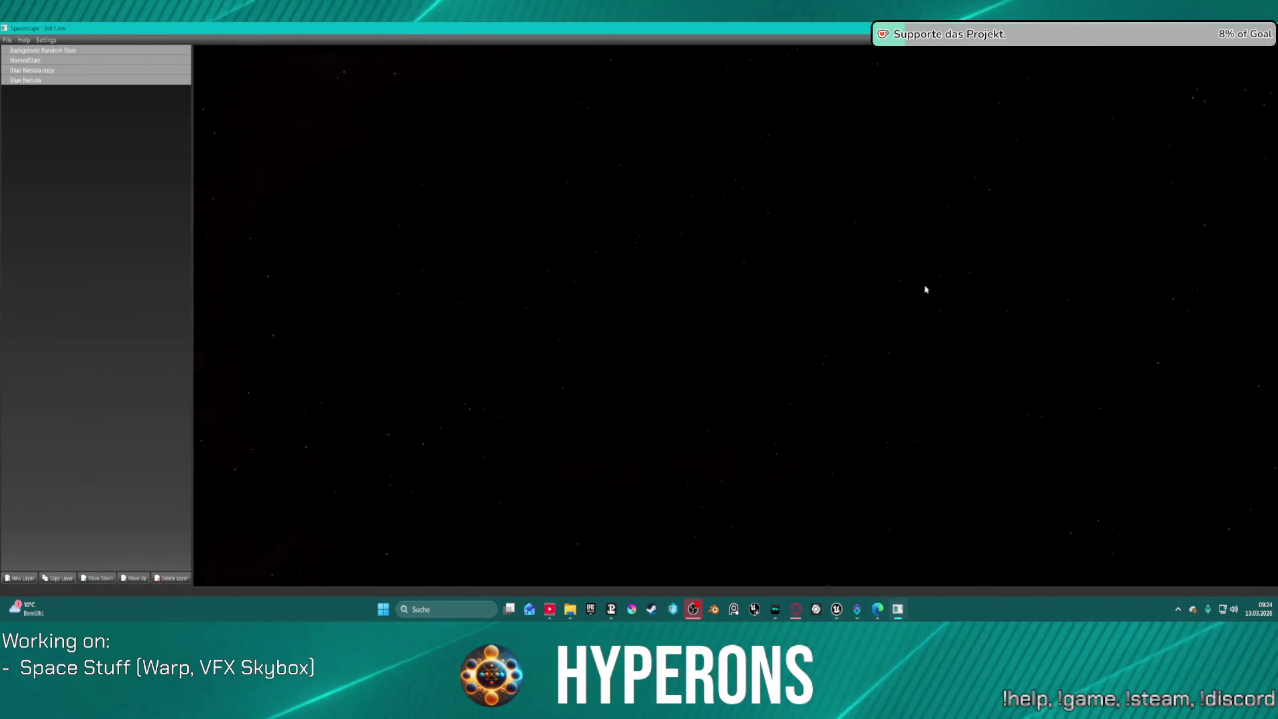
Export the skybox at 4096 over the existing TEST.dds, then close Spacescape
mouse_move(1135, 439)
mouse_down()
mouse_move(728, 459)
mouse_move(621, 373)
mouse_move(371, 330)
mouse_move(28, 162)
mouse_move(490, 279)
mouse_move(816, 185)
mouse_up()
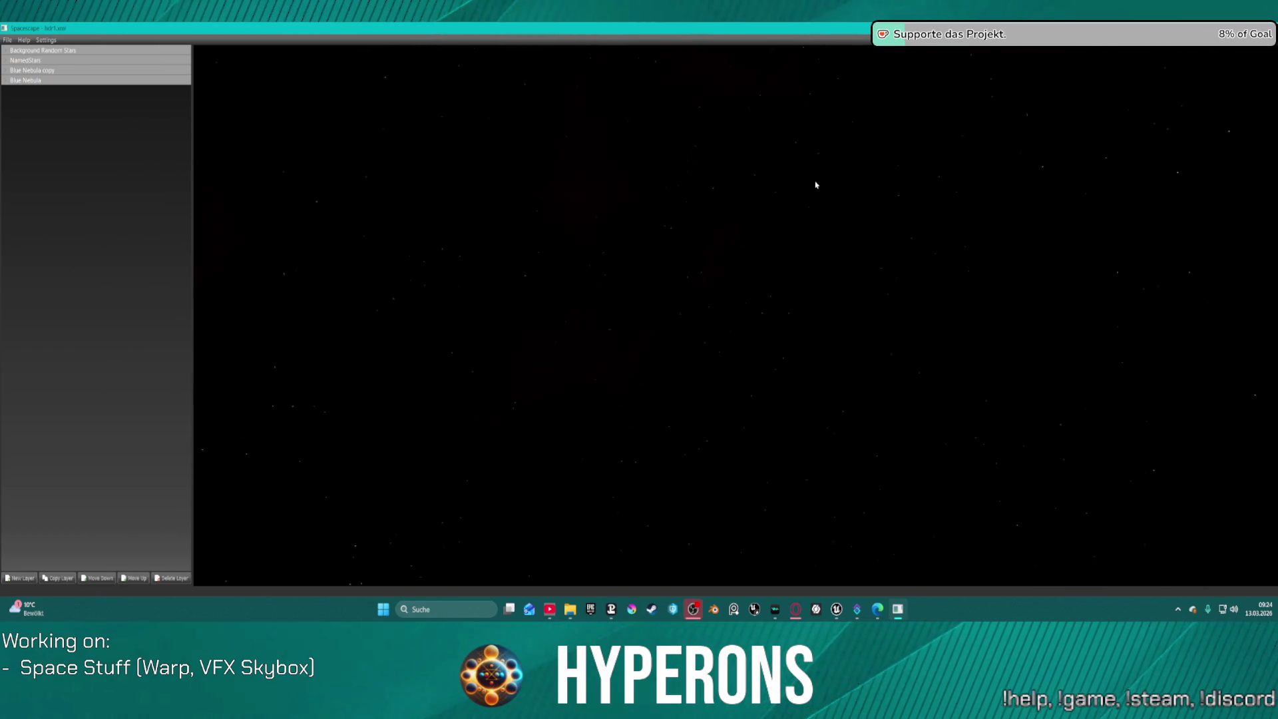
mouse_move(744, 287)
mouse_down()
mouse_move(1061, 240)
mouse_move(806, 114)
mouse_up()
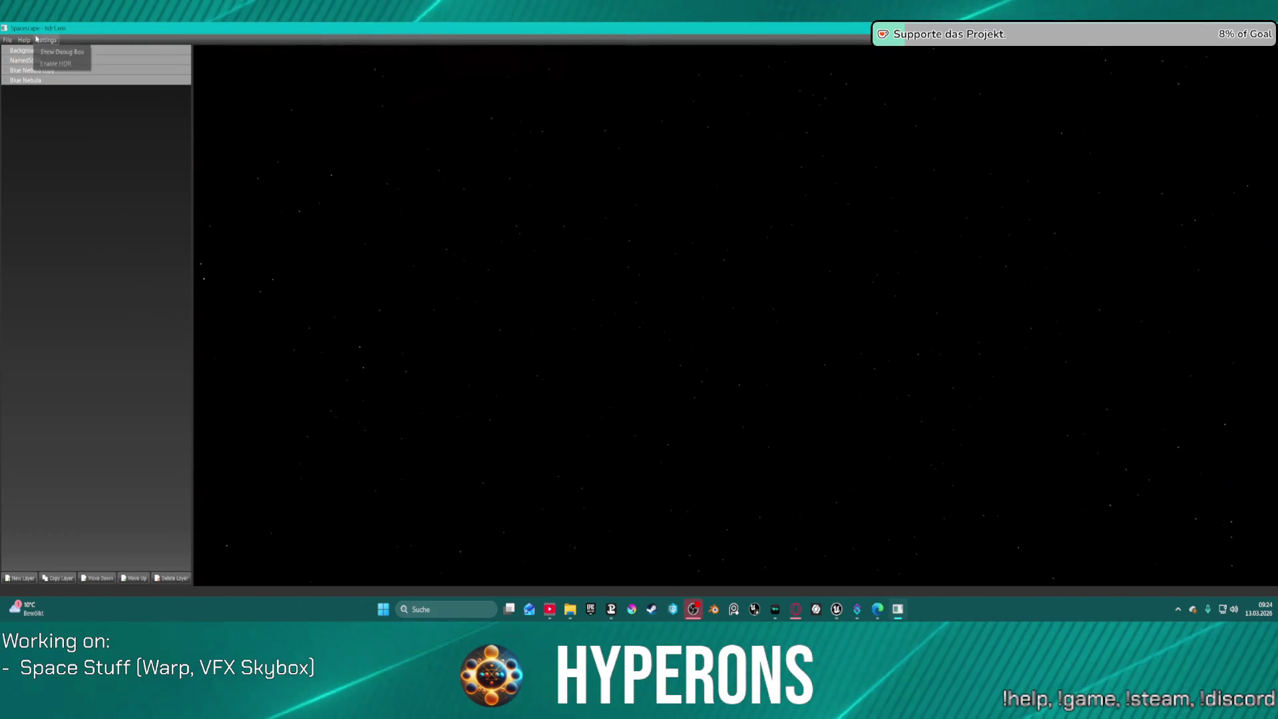
click(8, 40)
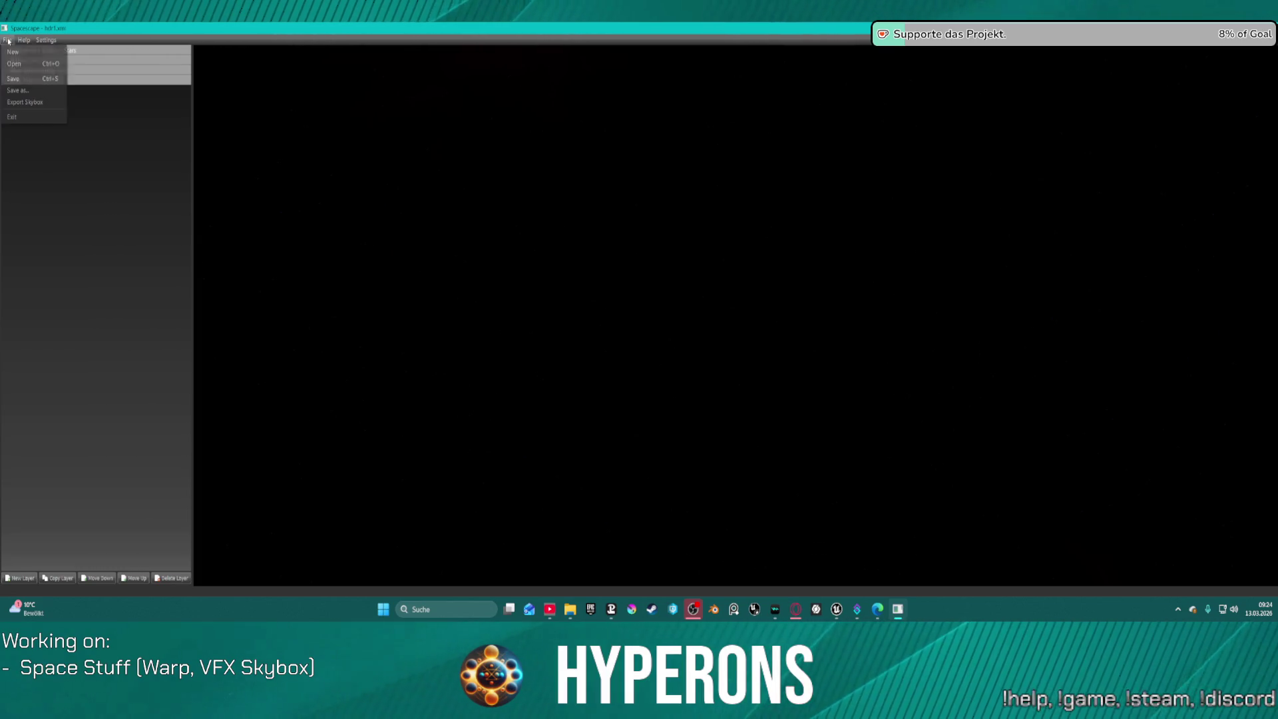
click(27, 101)
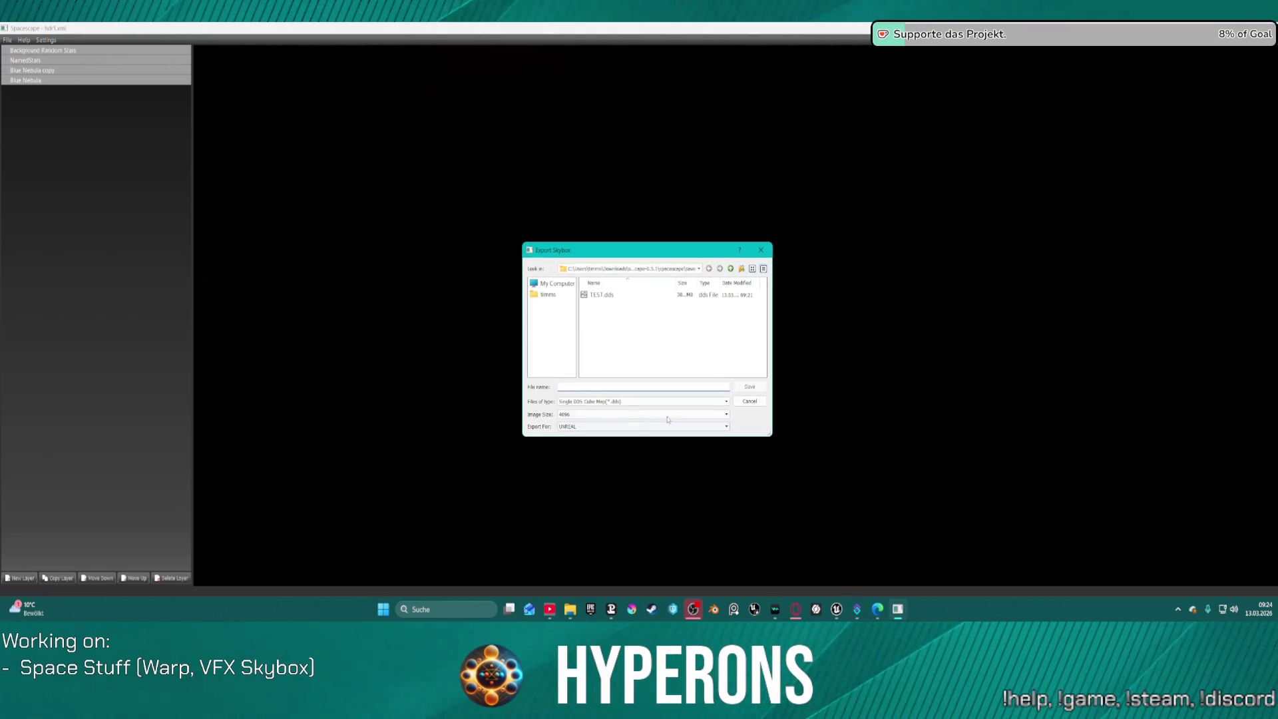
click(630, 417)
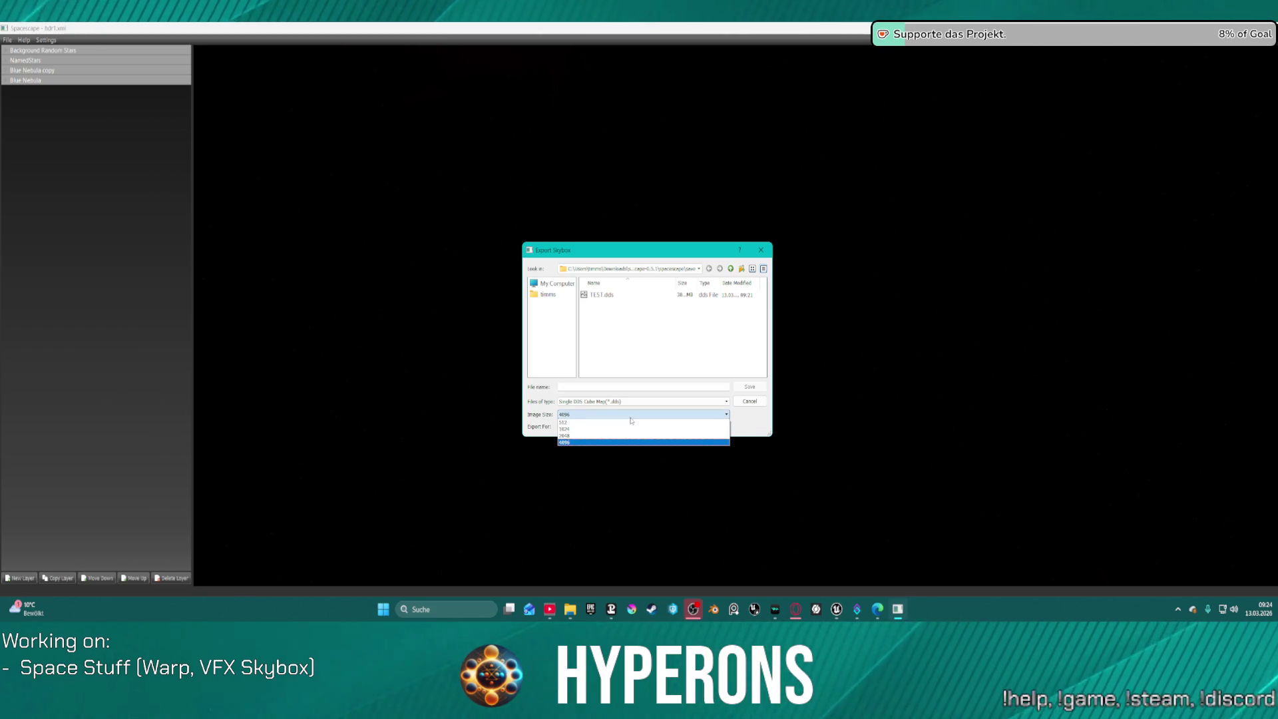
click(631, 442)
click(603, 294)
click(749, 387)
click(637, 360)
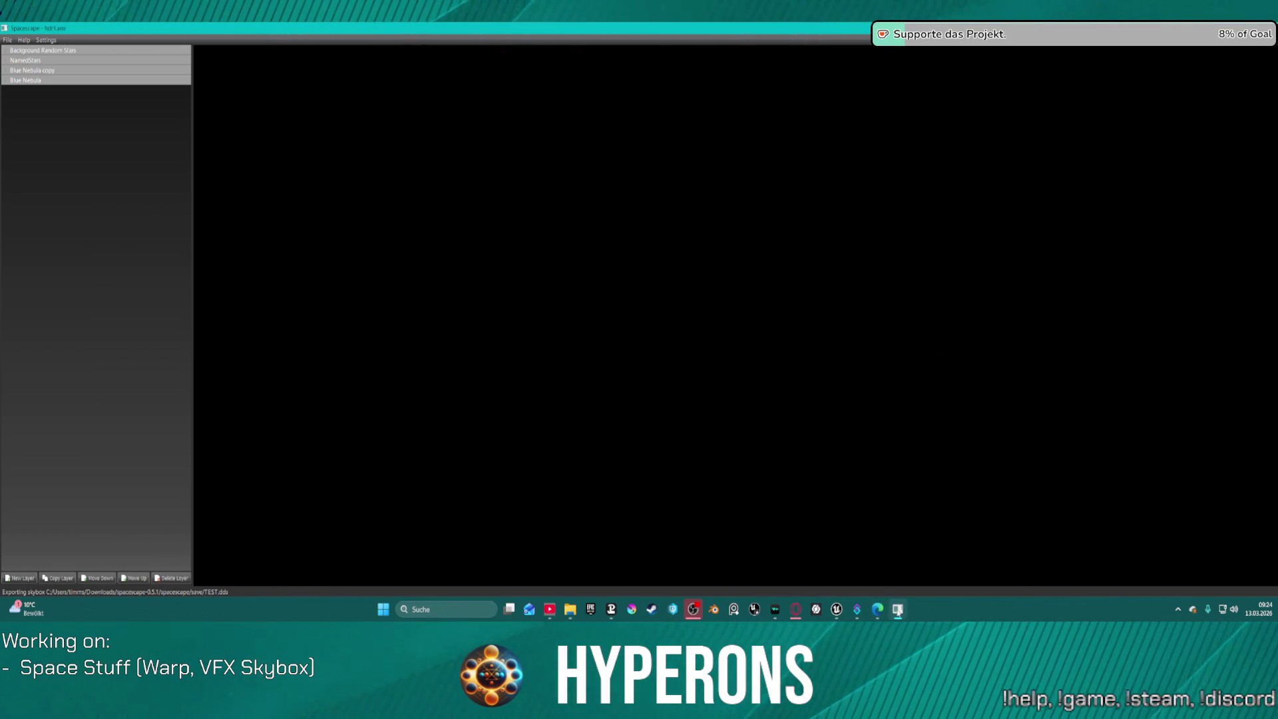
click(938, 535)
mouse_move(847, 616)
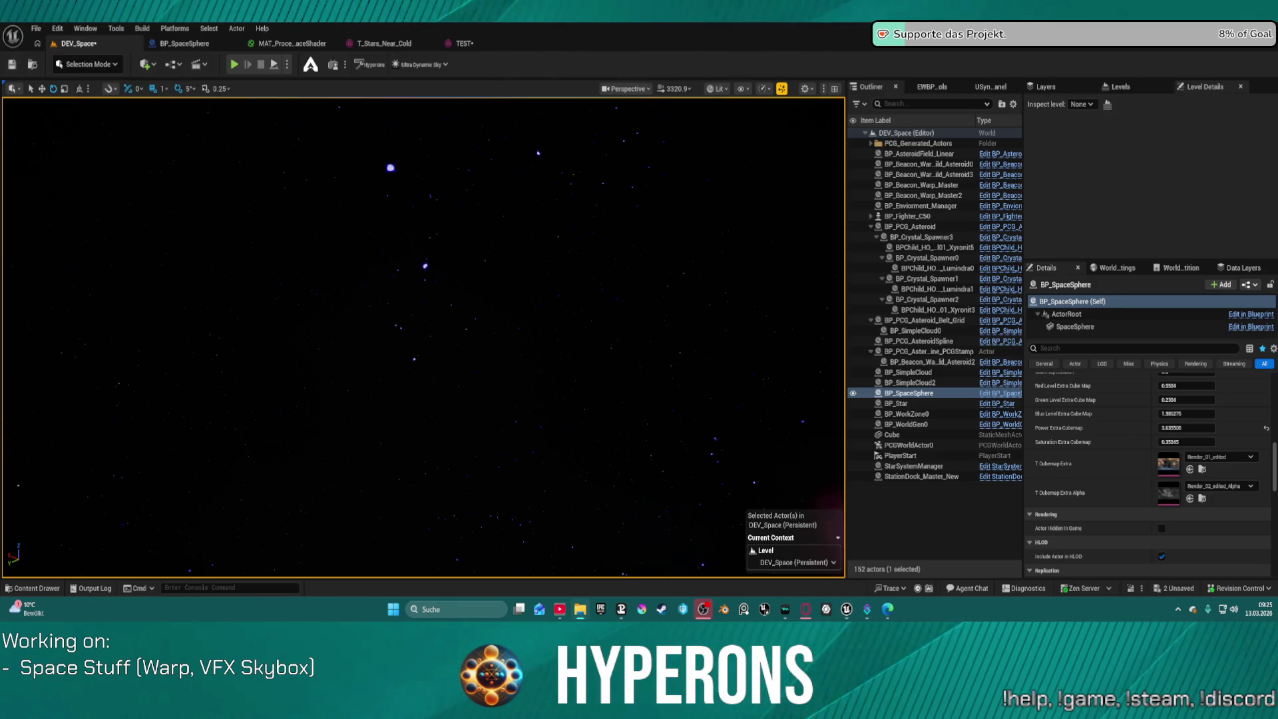
Reimport the TEST texture cube from the Skyboxes folder in the Content Drawer
key(ctrl+space)
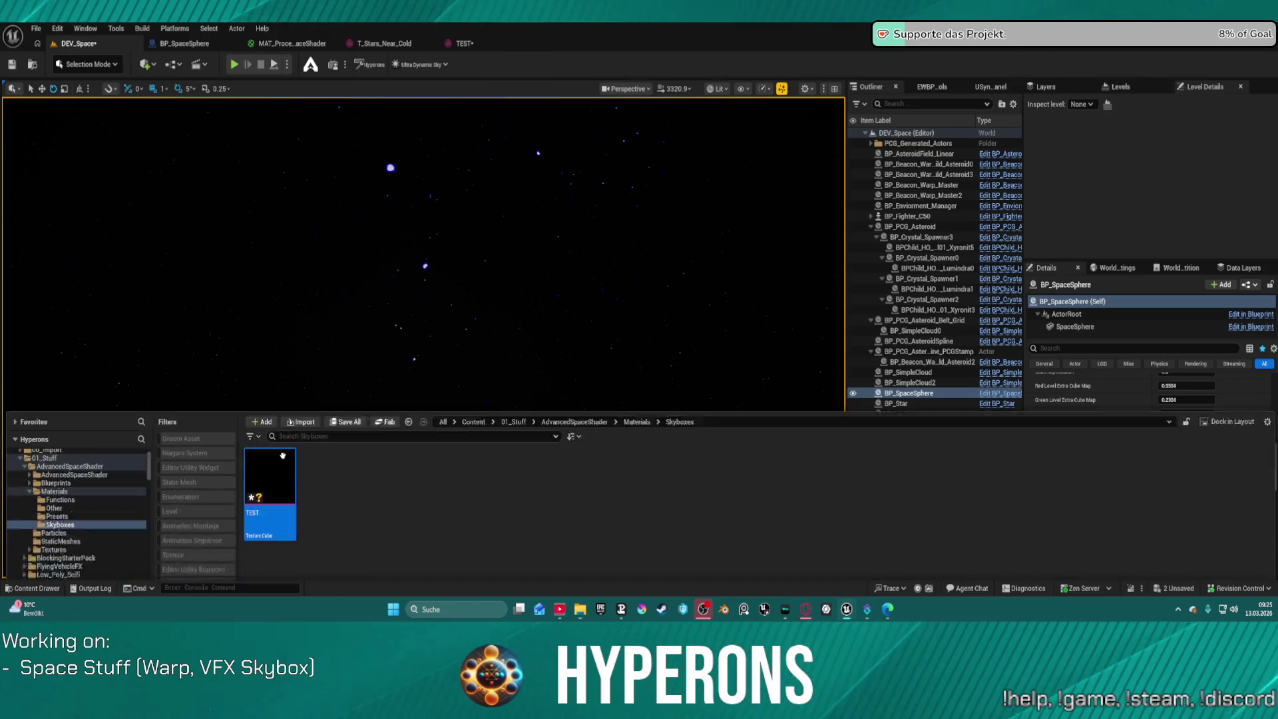
right_click(270, 399)
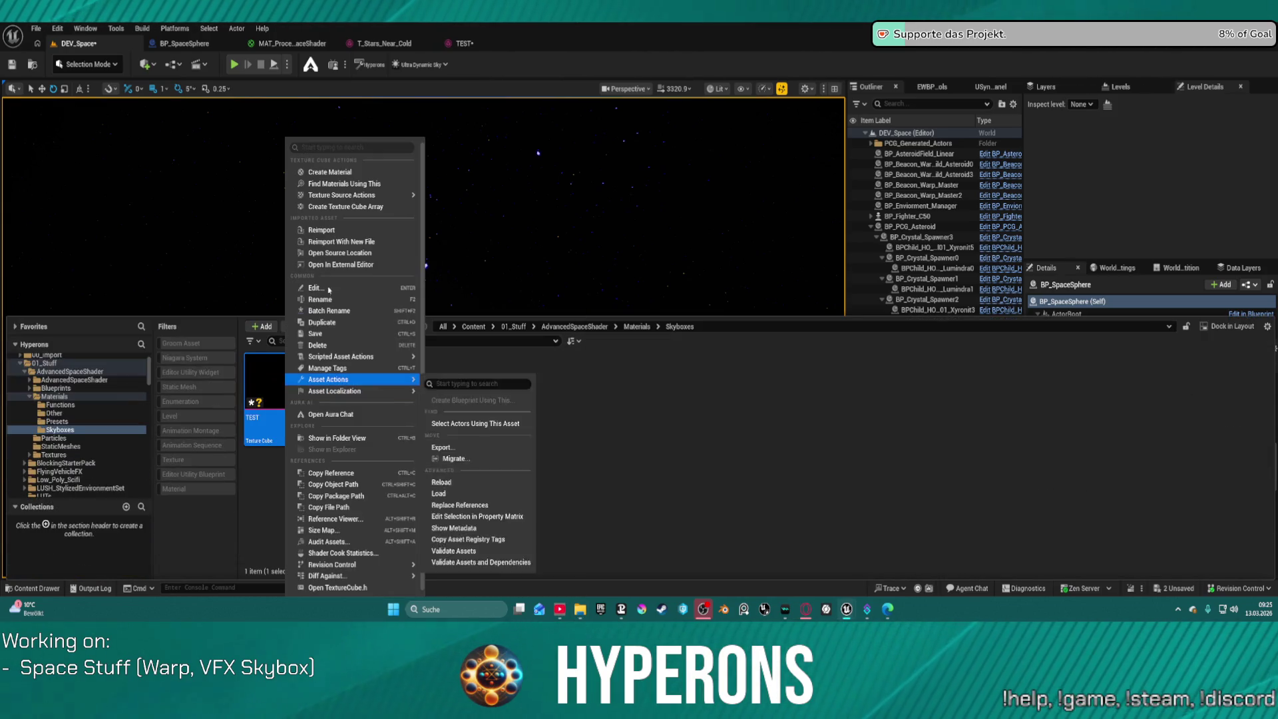
click(321, 229)
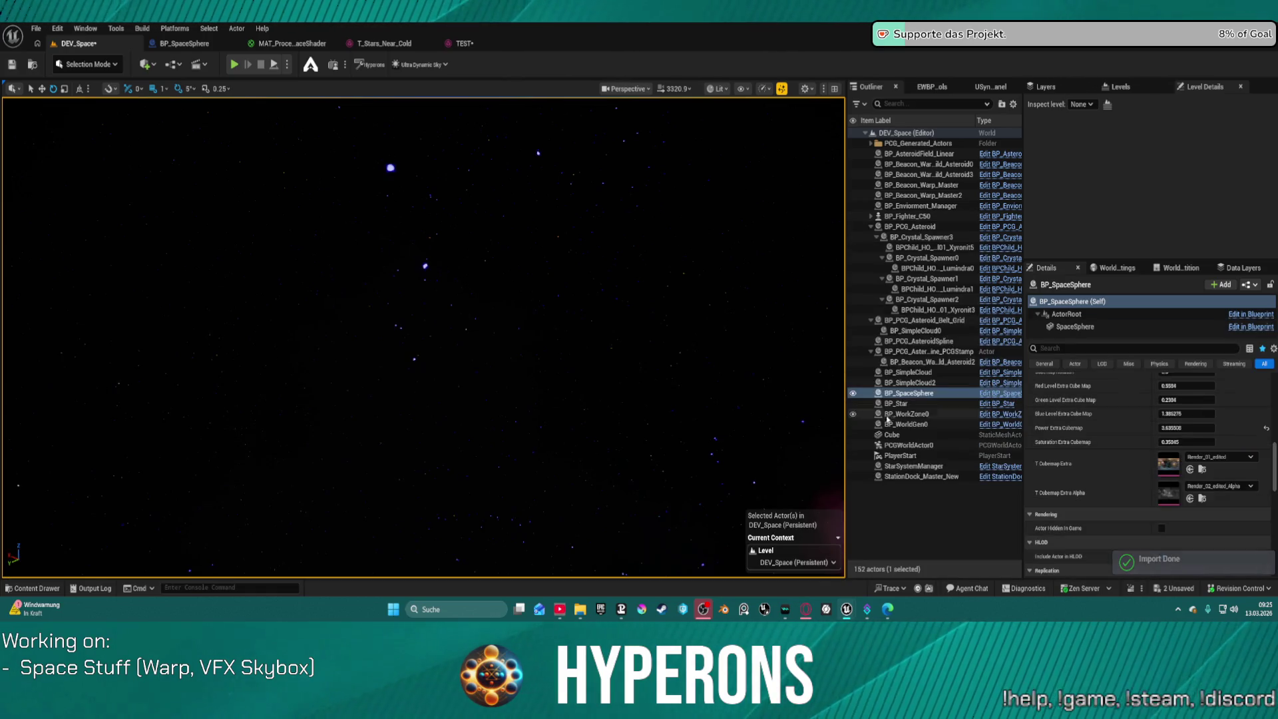
key(ctrl+space)
key(ctrl+space)
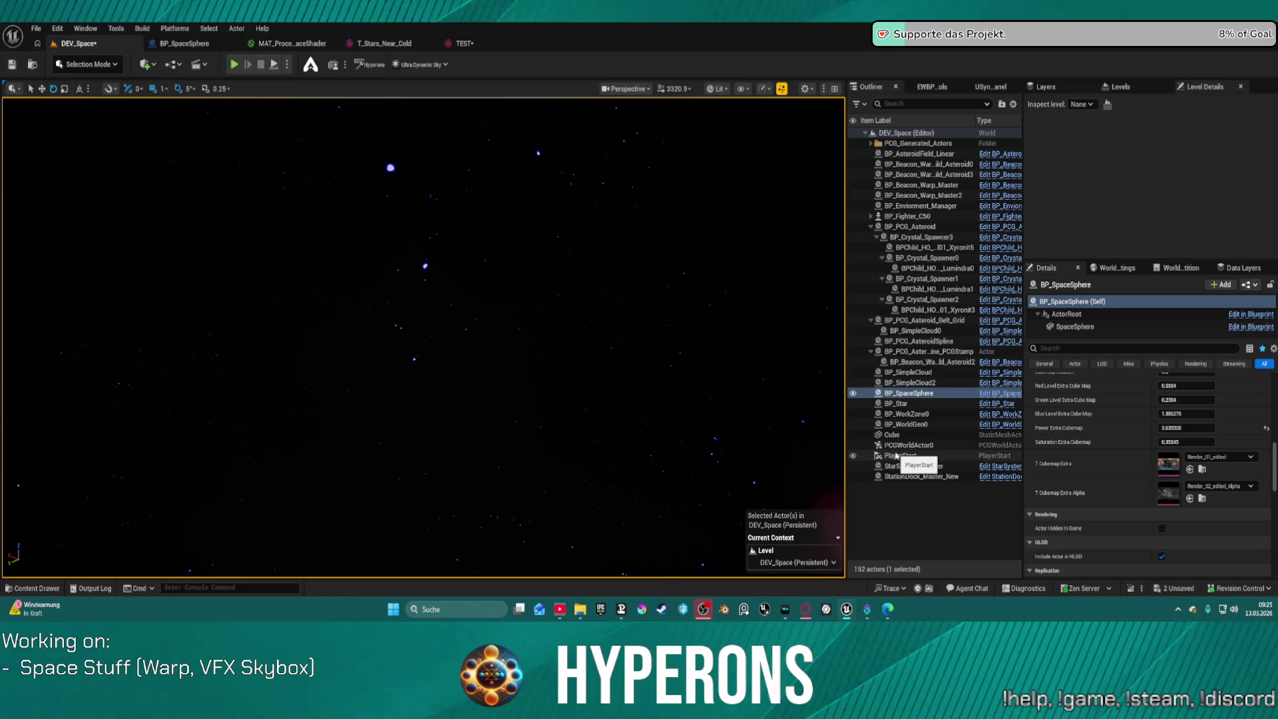
Assign TEST to T Cubemap Extra and raise Power Extra Cubemap to about 11.8
click(1189, 470)
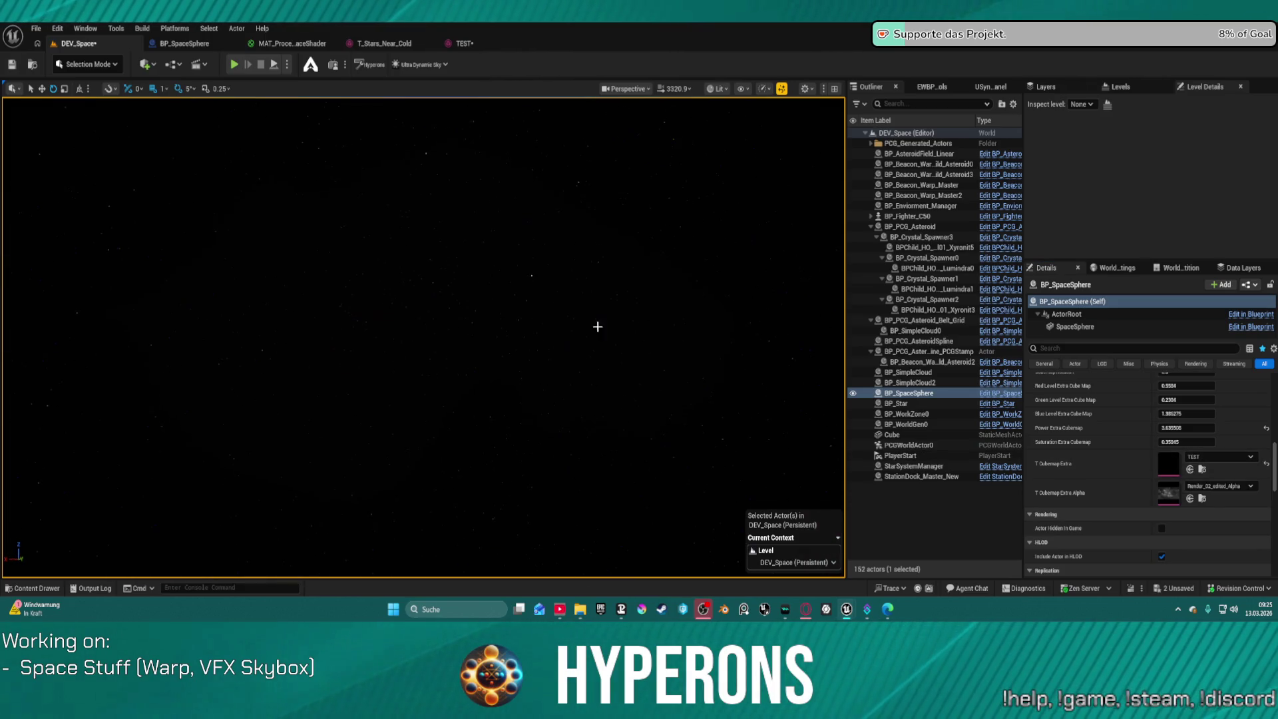
mouse_move(1204, 431)
mouse_down()
mouse_move(1178, 431)
mouse_move(1205, 428)
mouse_move(1192, 428)
mouse_up()
drag(433, 365, 540, 382)
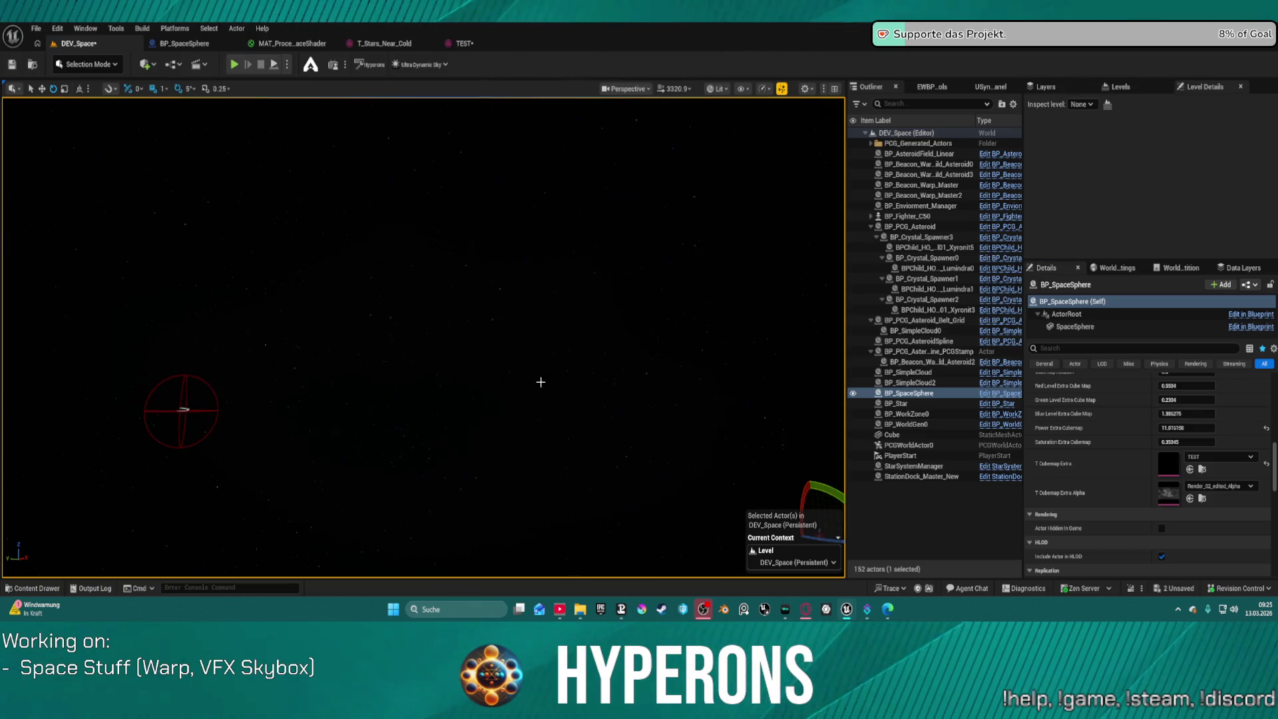
Inspect the TEST cubemap, return to DEV_Space, and bring the Superhive results into view
double_click(1169, 463)
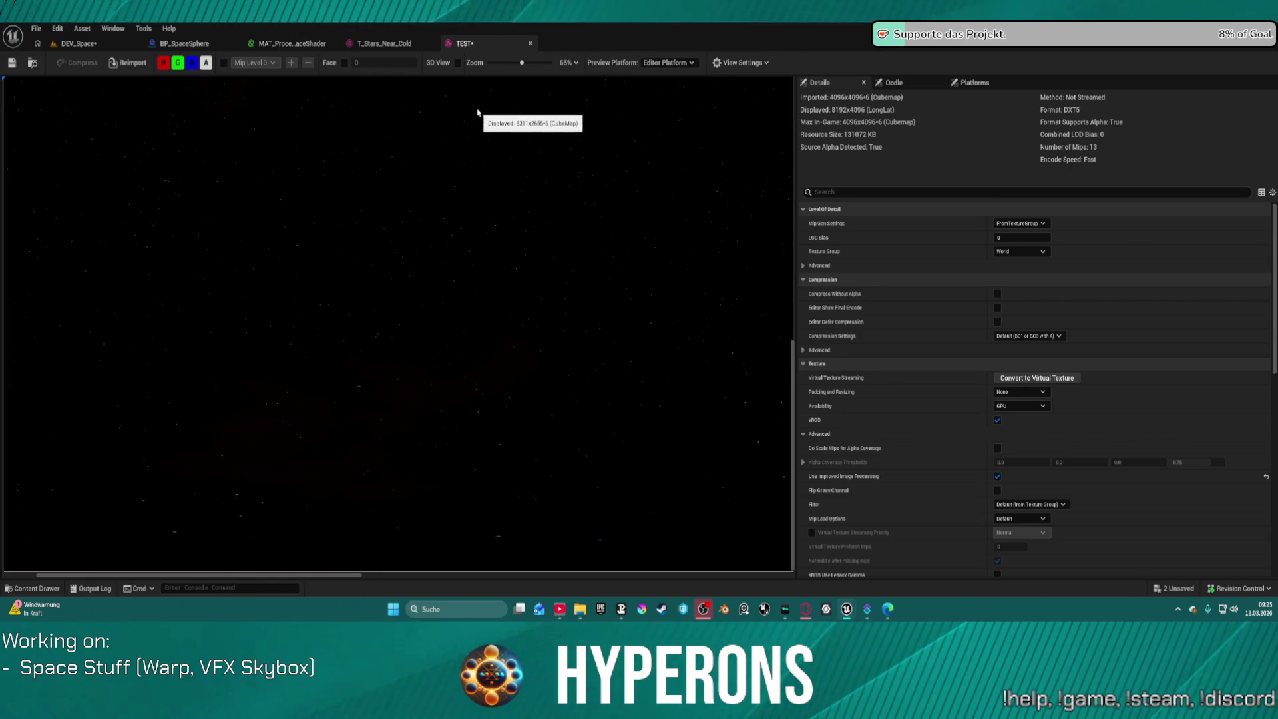
click(73, 44)
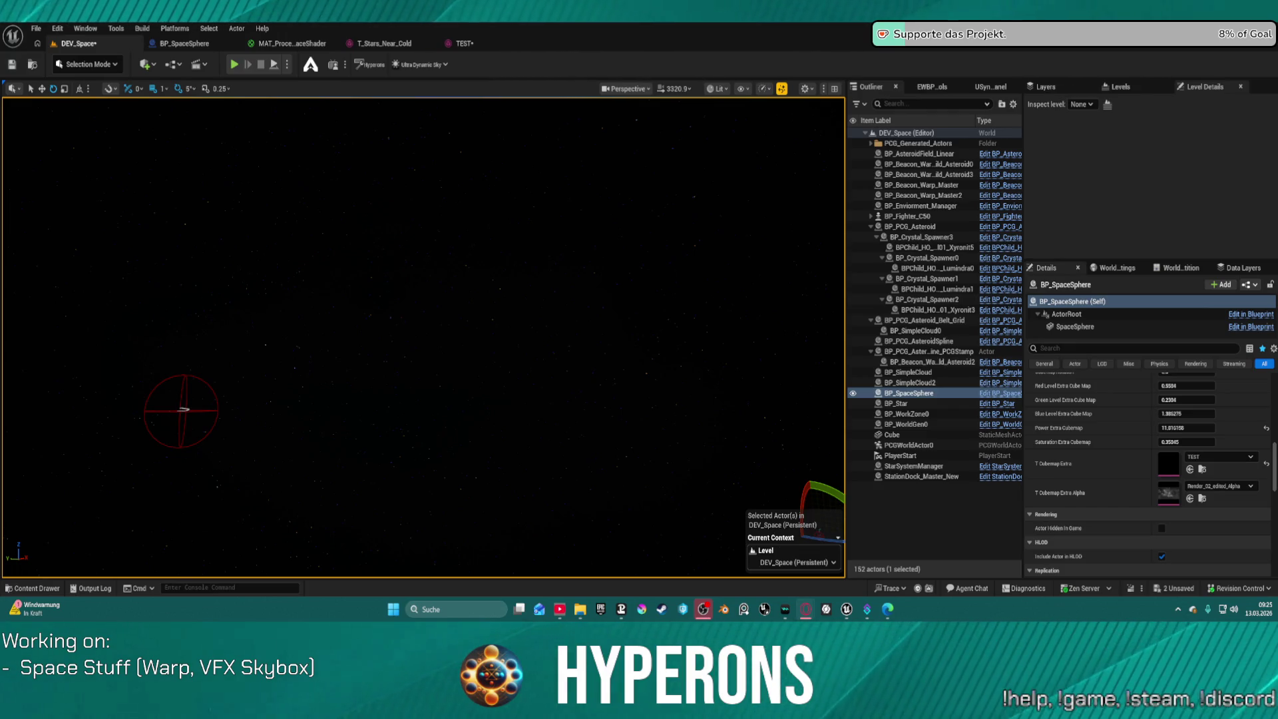
mouse_move(488, 214)
mouse_down()
mouse_move(436, 352)
mouse_move(457, 356)
mouse_up()
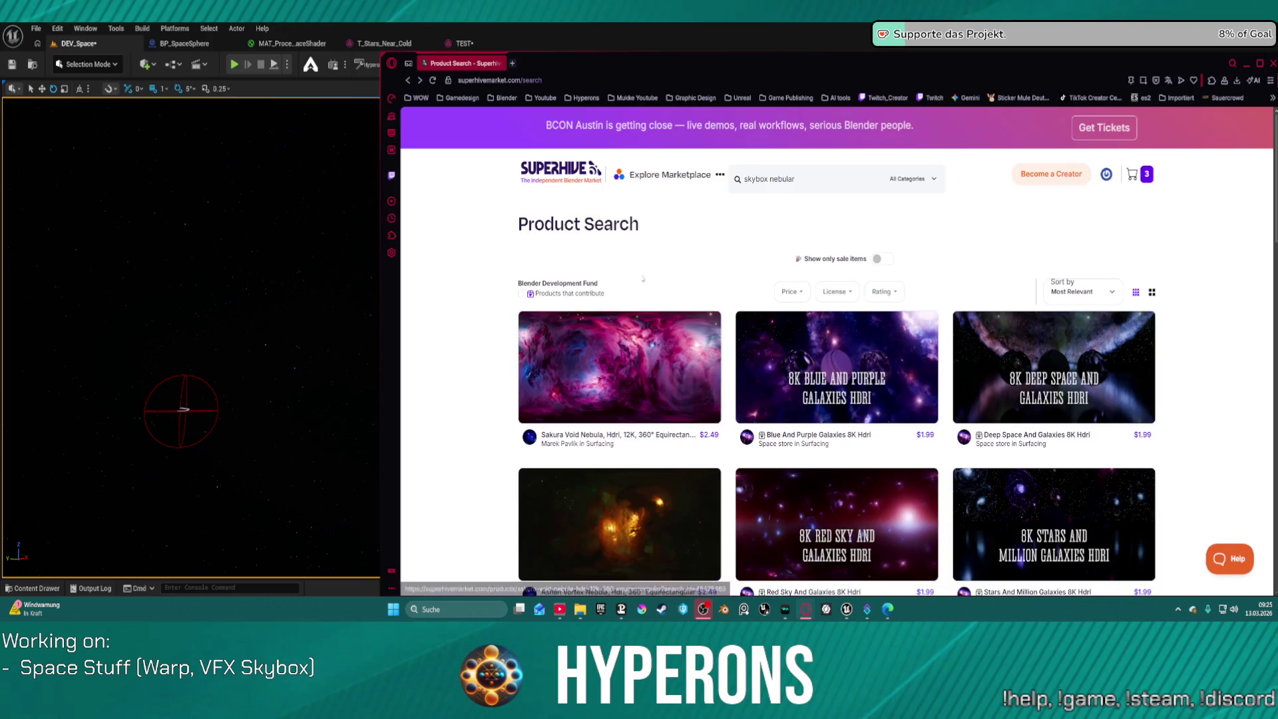
Look over the 4 Free Nebula And Stars Hdris Pack page
scroll(864, 296, down, 9)
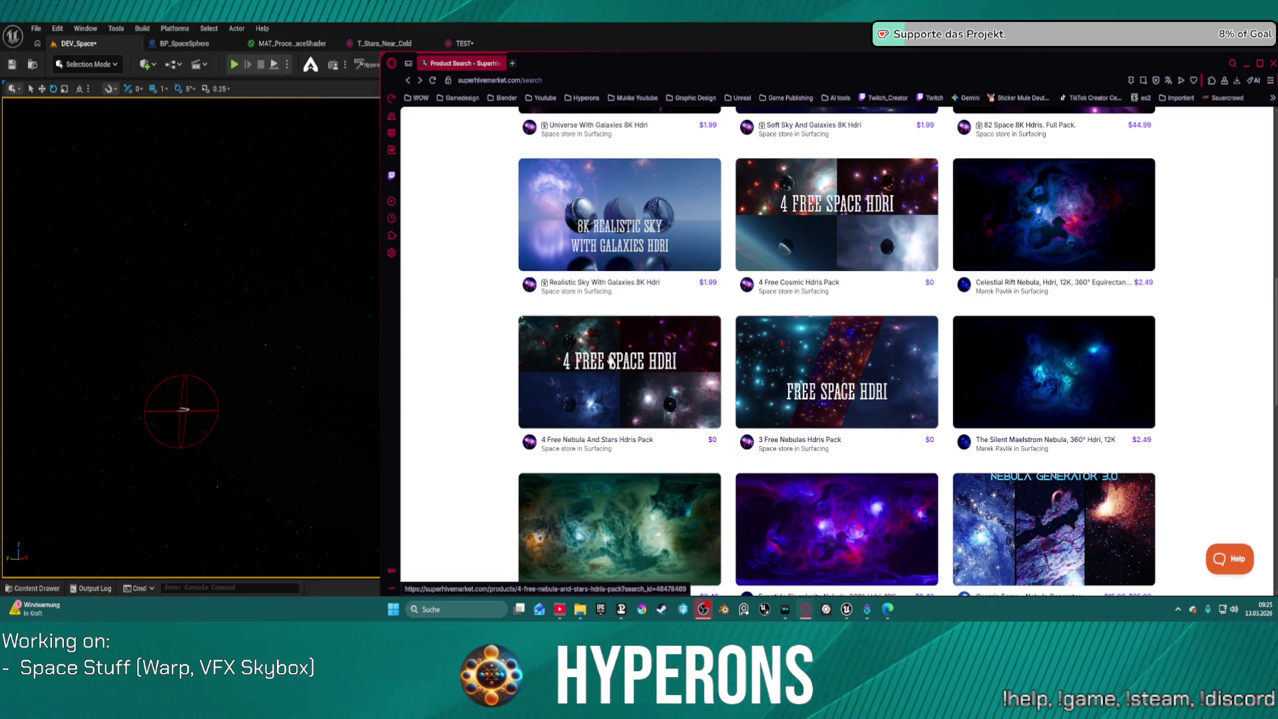
click(597, 354)
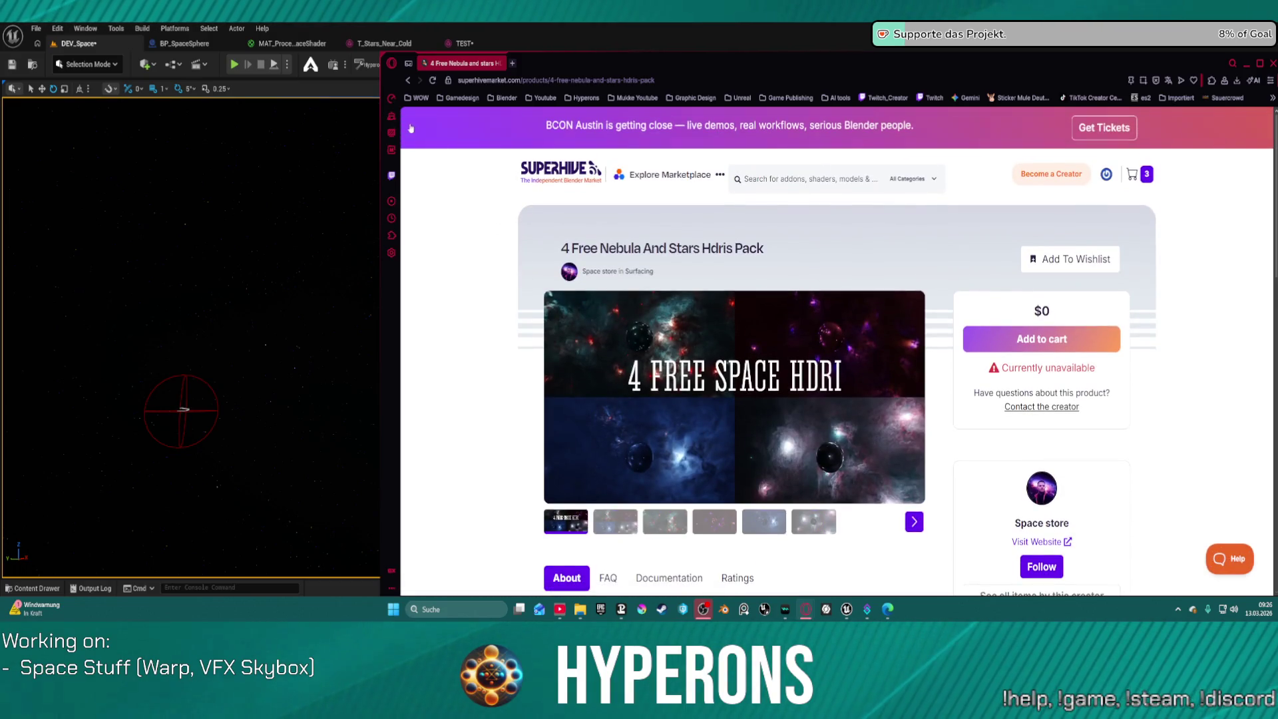
click(408, 80)
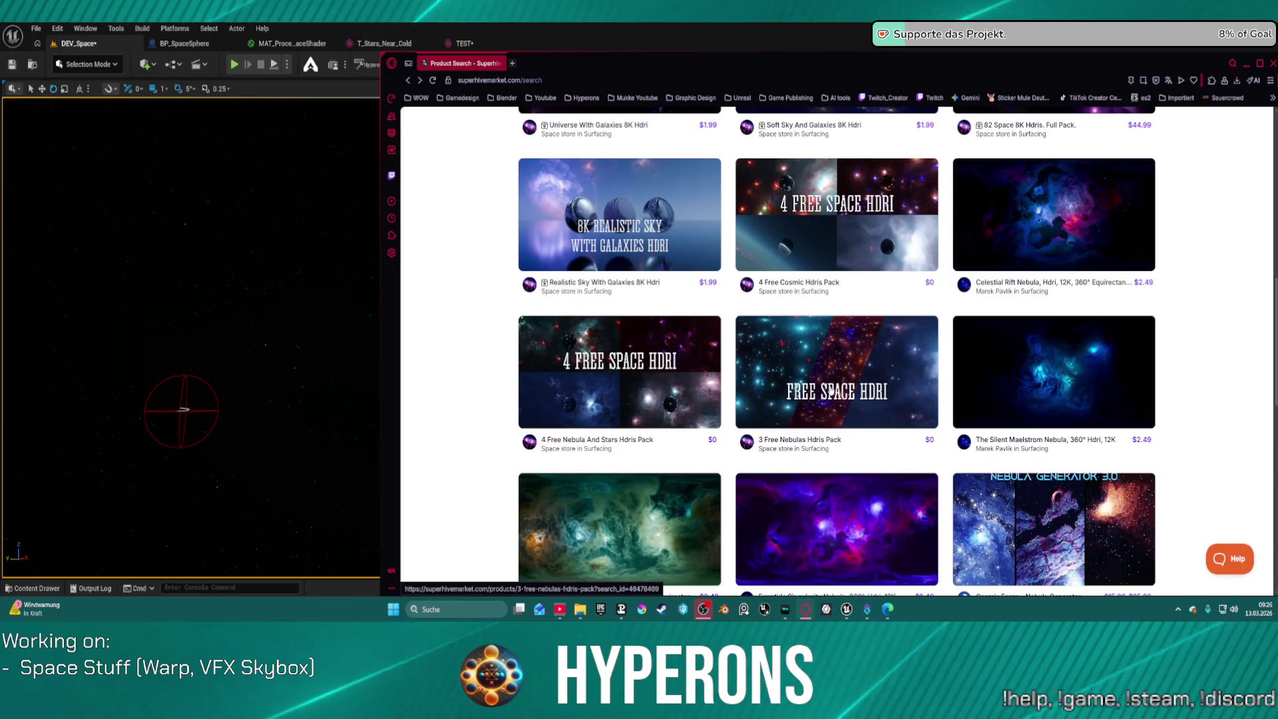
Browse the 3 Free Nebulas Hdris Pack previews, enlarging the blue nebula image
click(819, 371)
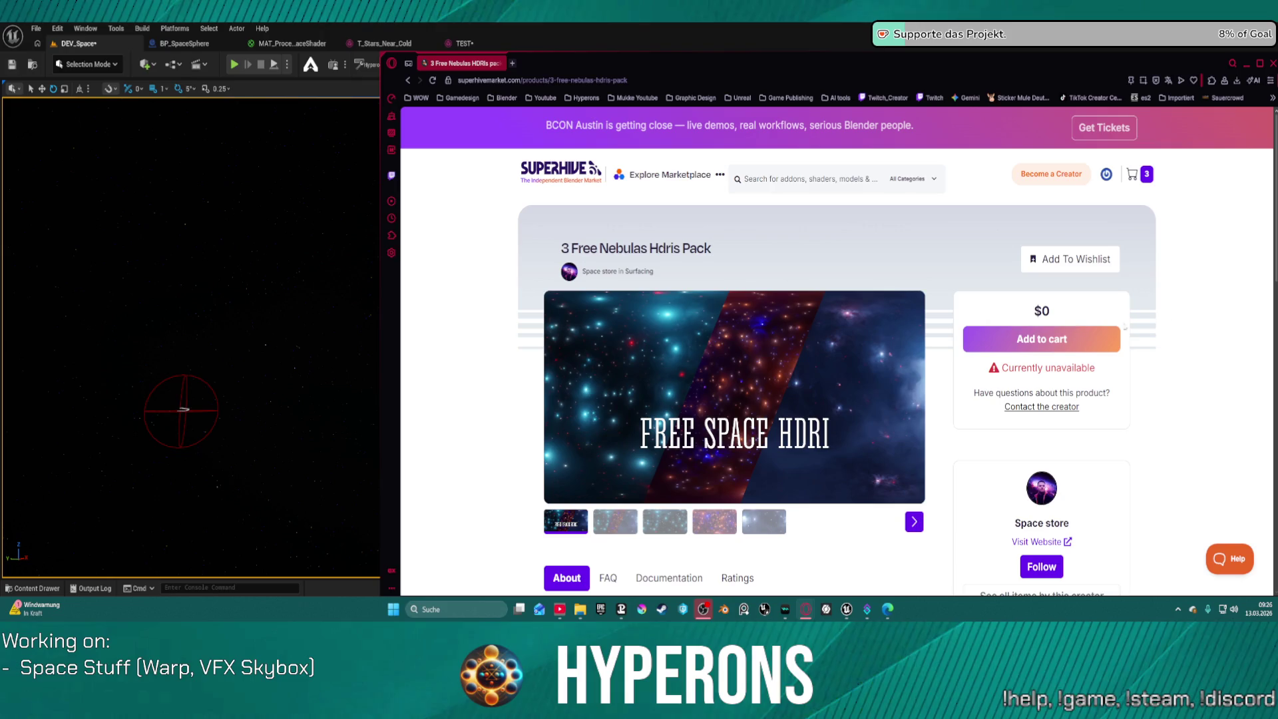
scroll(656, 320, down, 3)
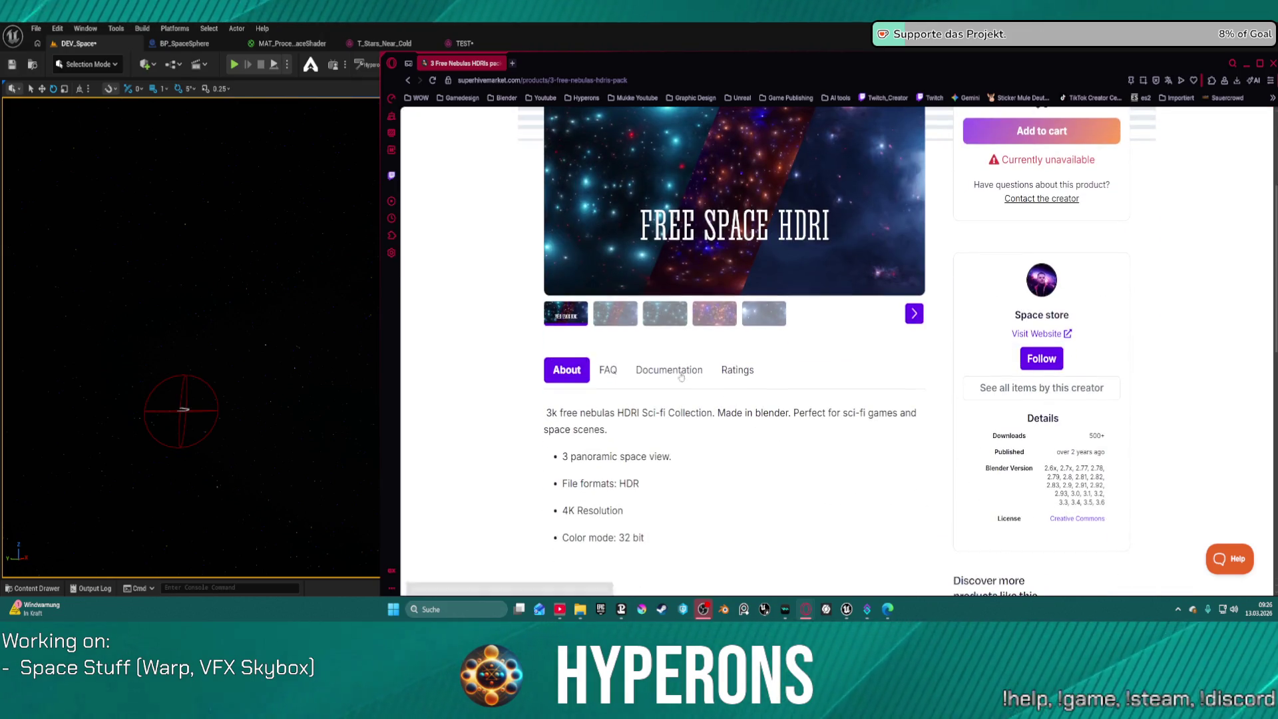
click(655, 321)
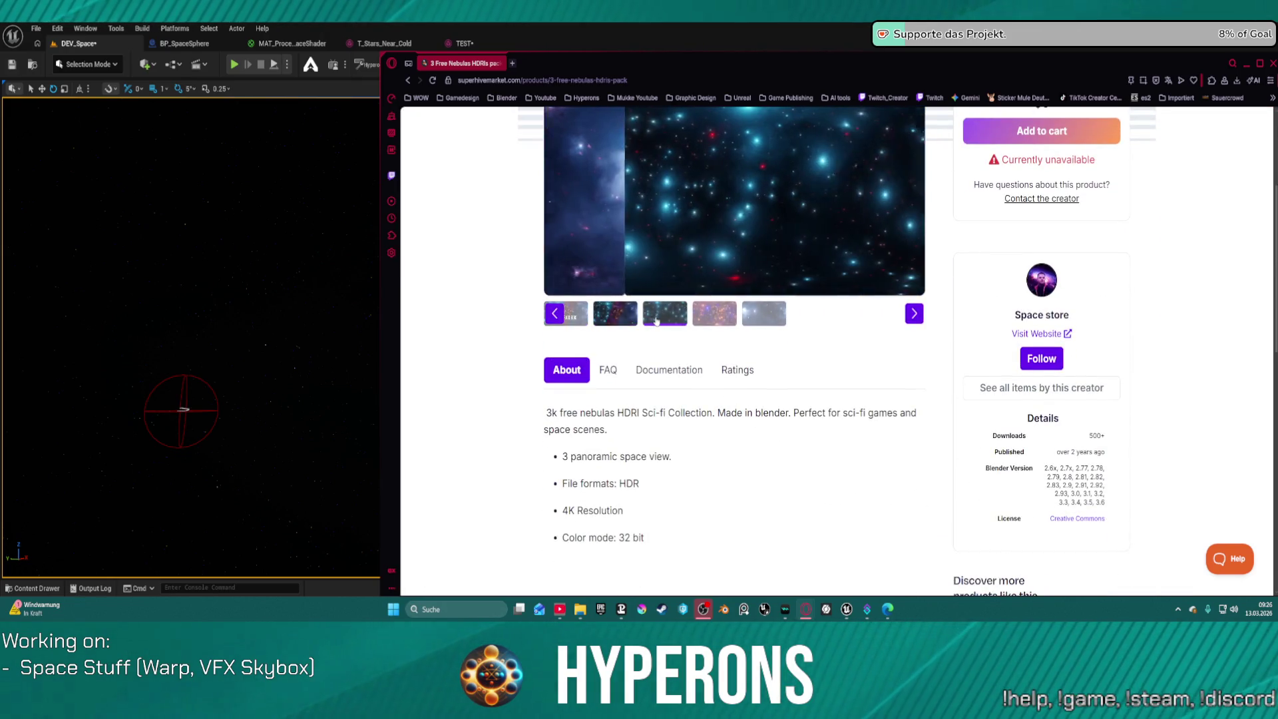
click(714, 314)
click(754, 314)
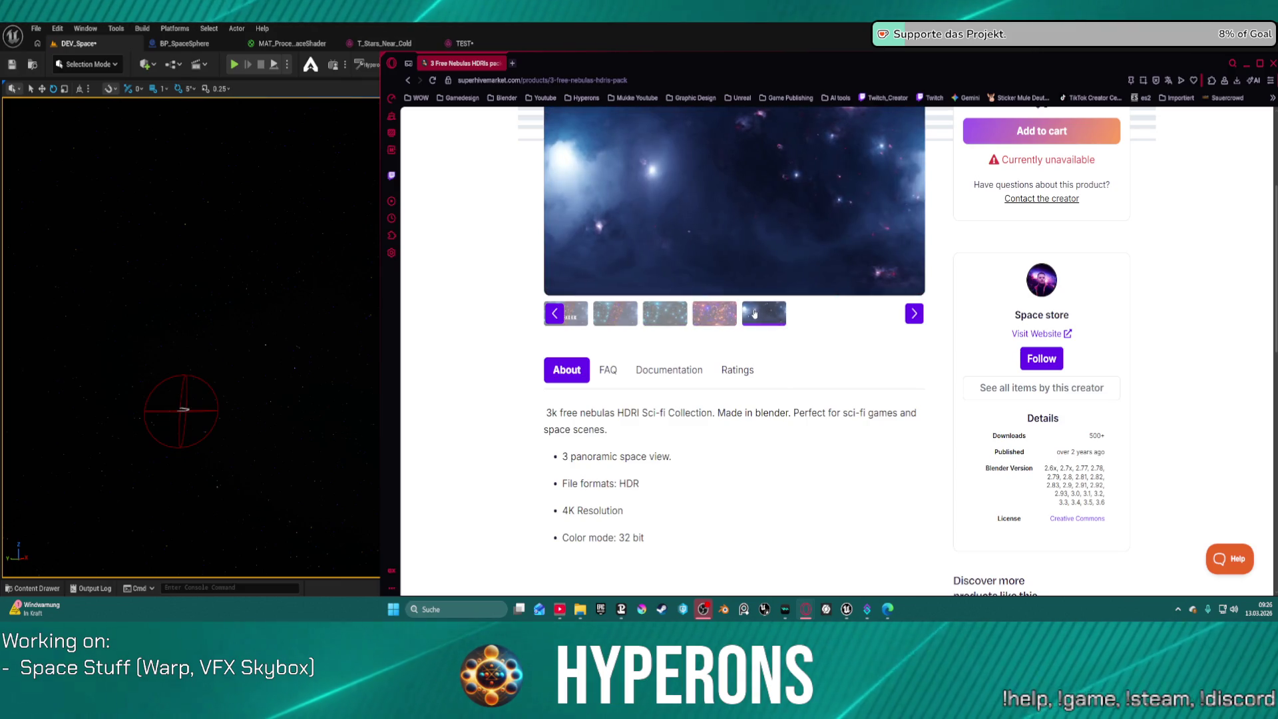
click(817, 154)
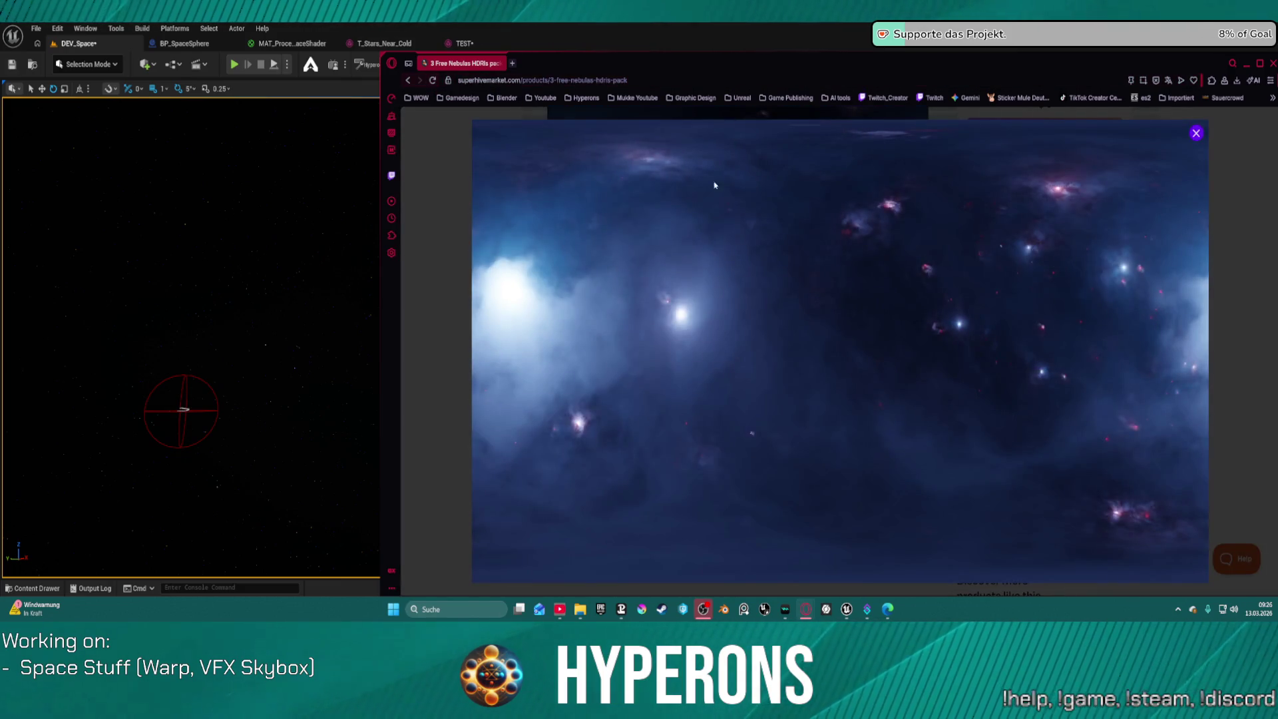
click(1195, 135)
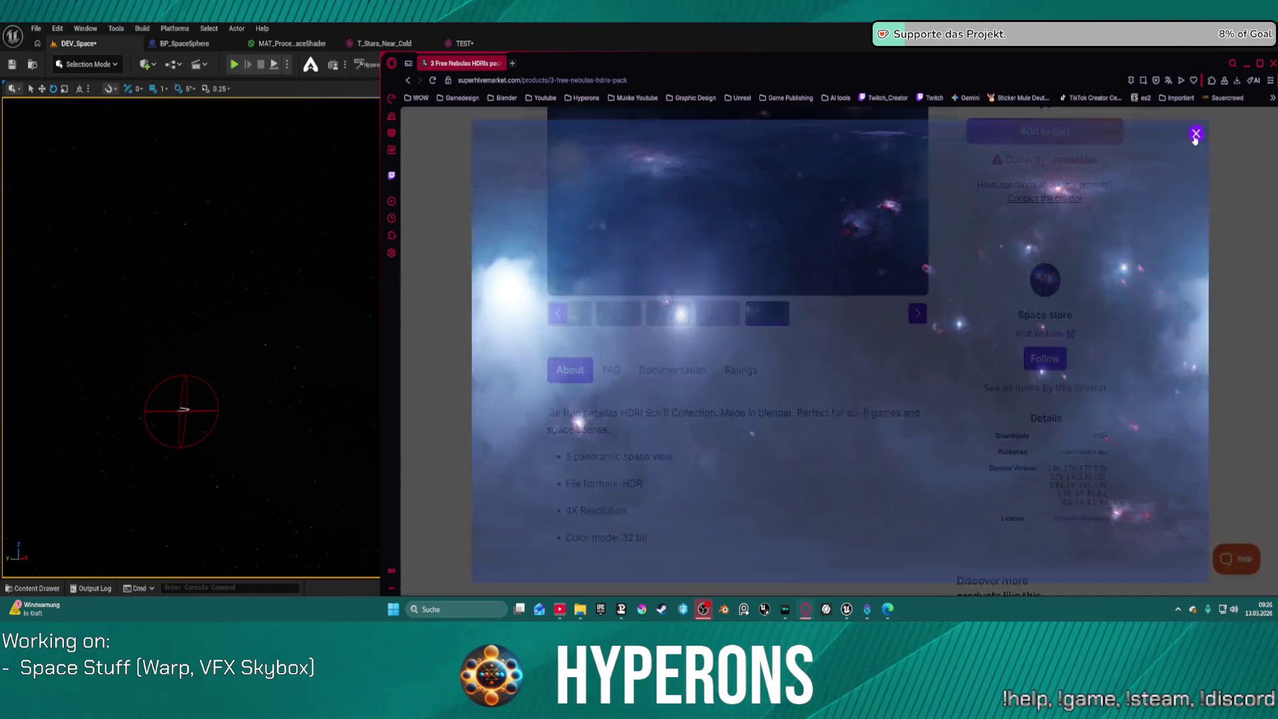
click(408, 79)
Look over the 4 Free Cosmic Hdris Pack page
scroll(450, 140, down, 3)
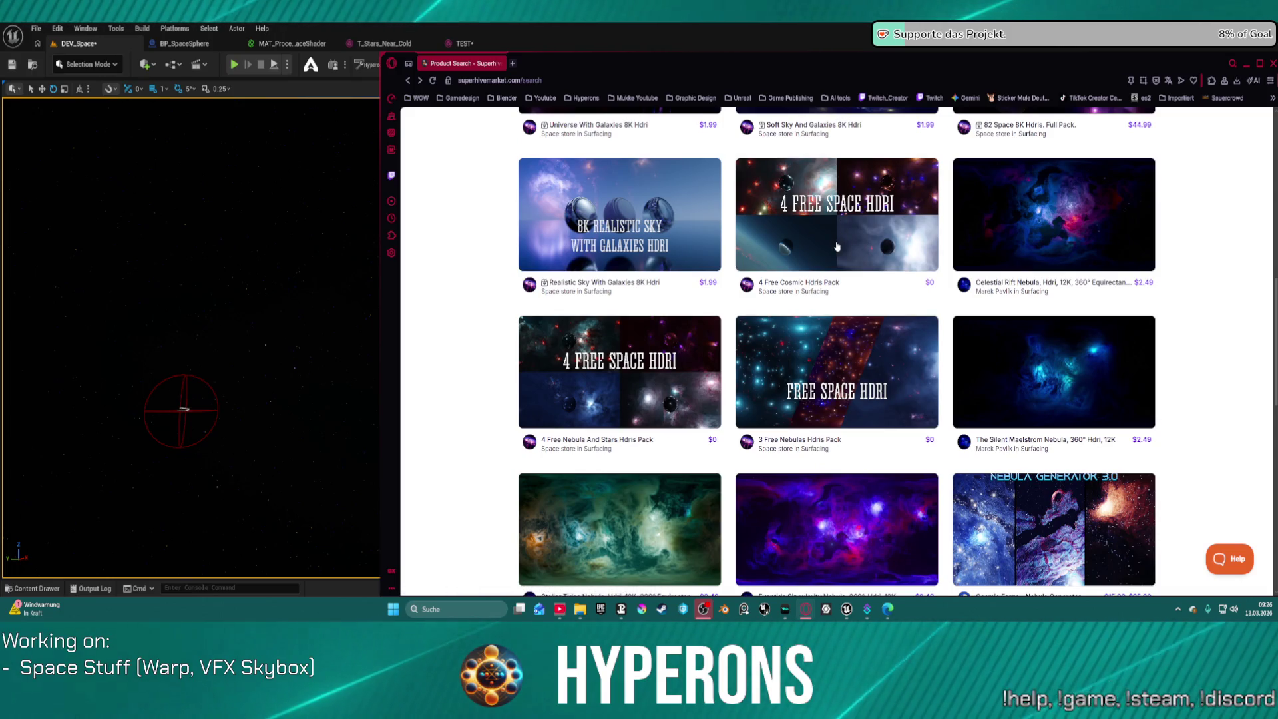
click(841, 221)
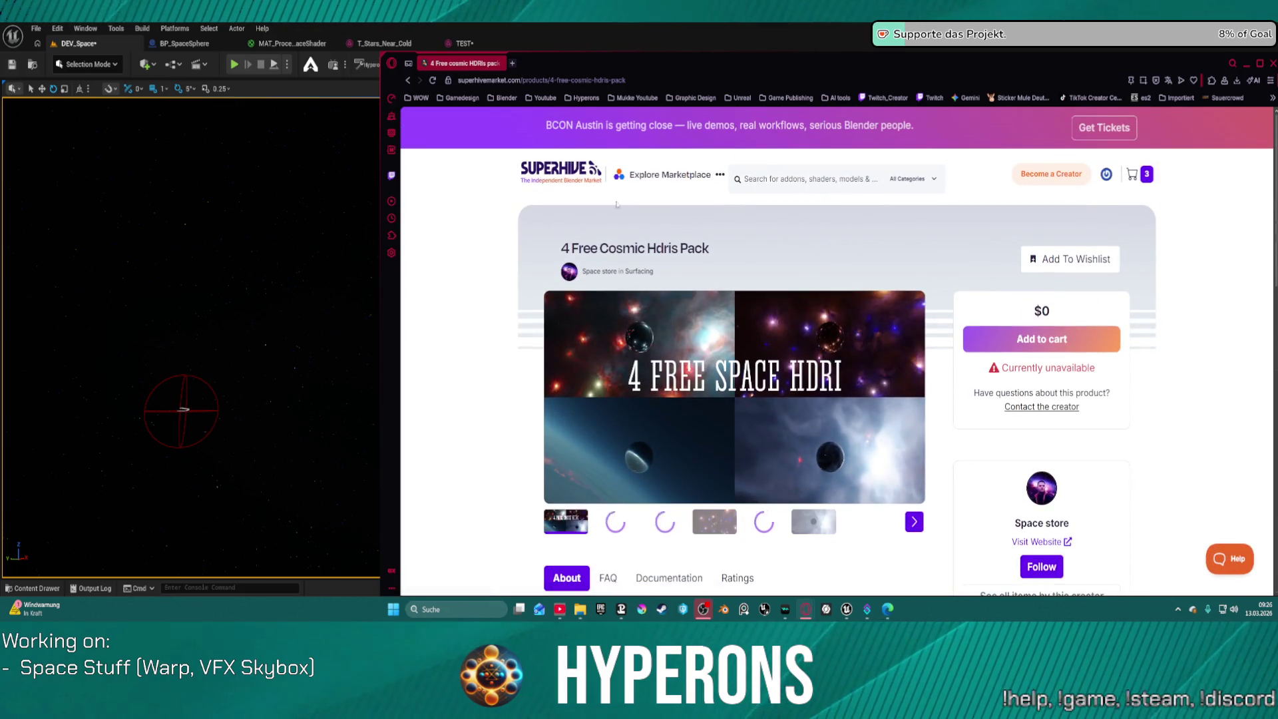
click(409, 79)
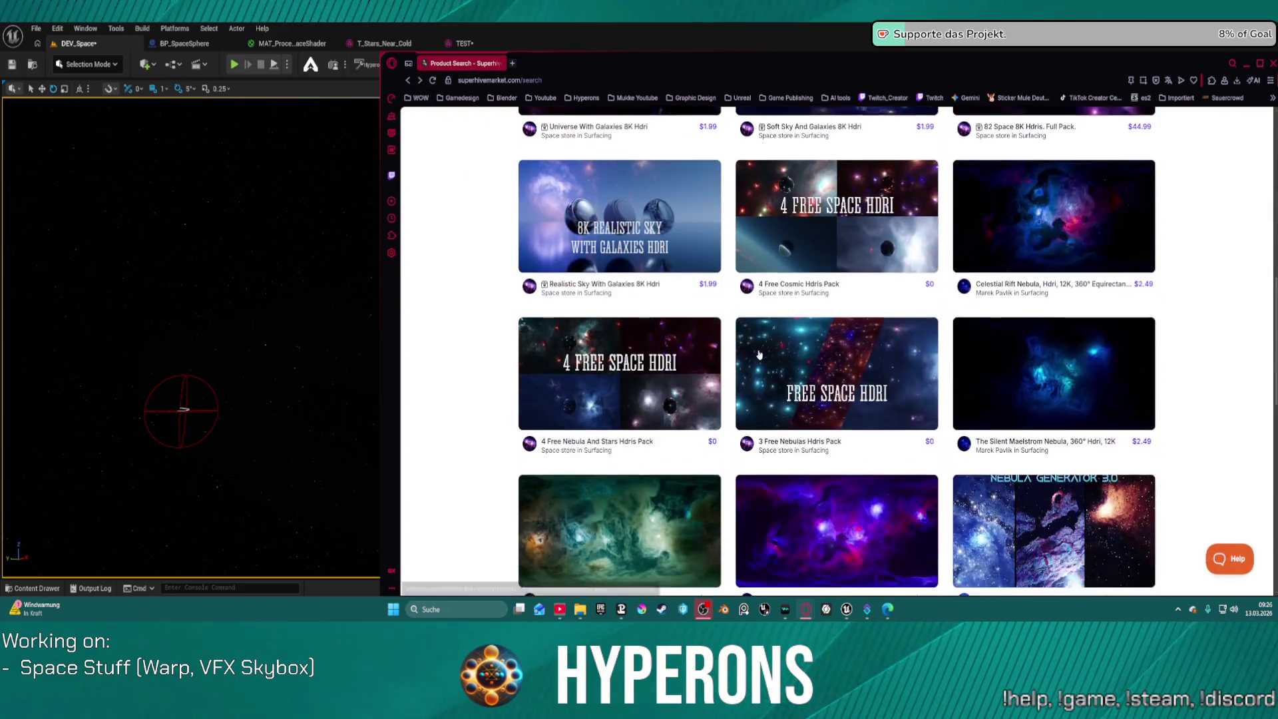
Rerun the search as 'skybox nebular' without 'free', then show the Windows desktop
scroll(843, 247, up, 5)
click(820, 180)
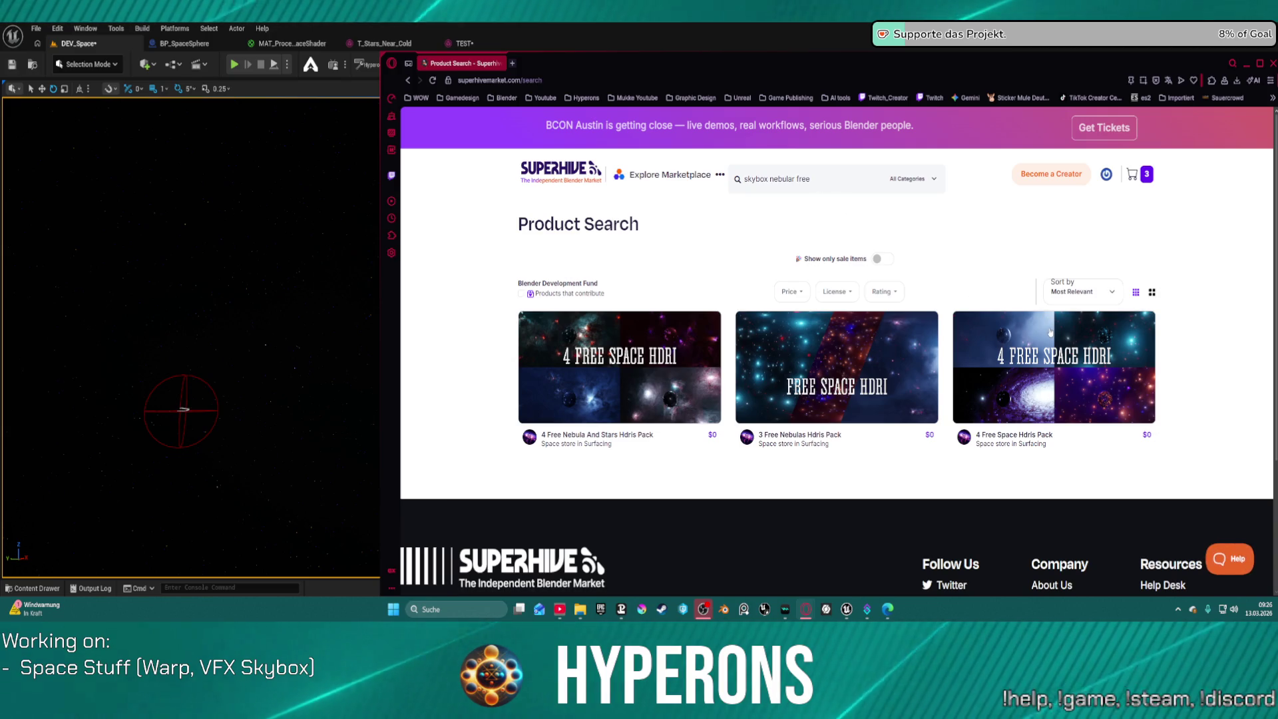
drag(812, 178, 787, 179)
key(BackSpace)
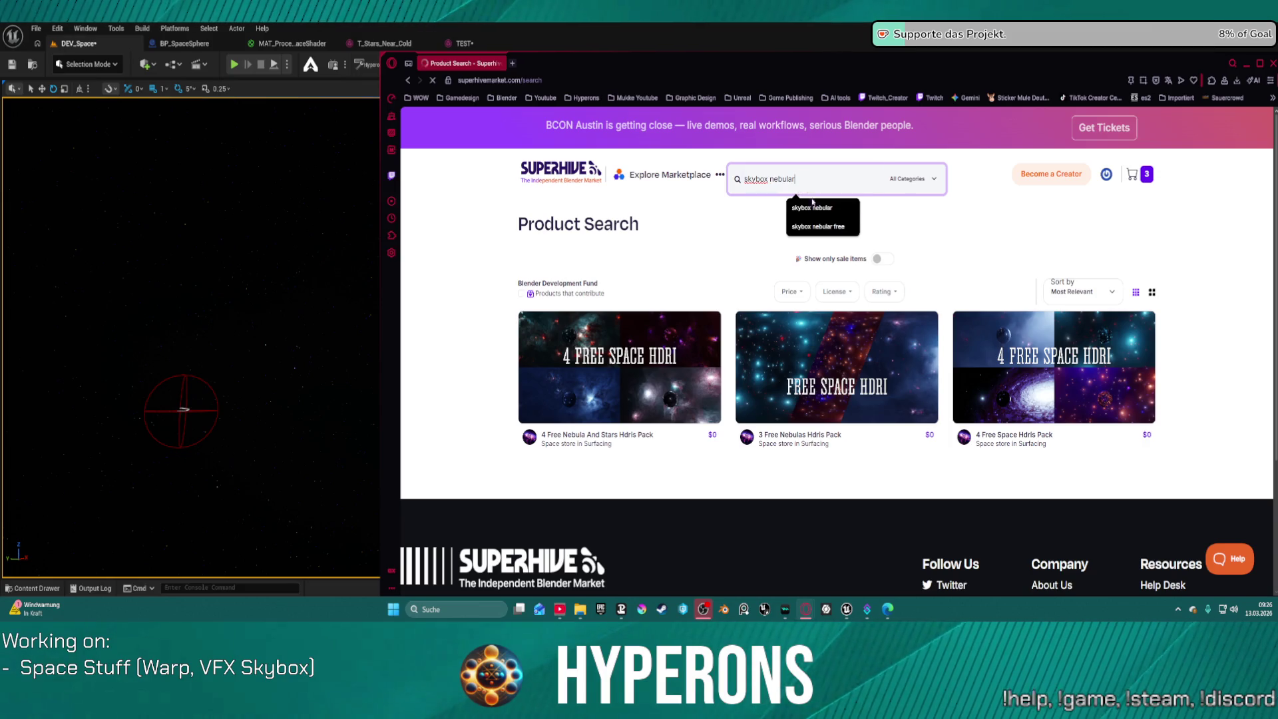
key(Return)
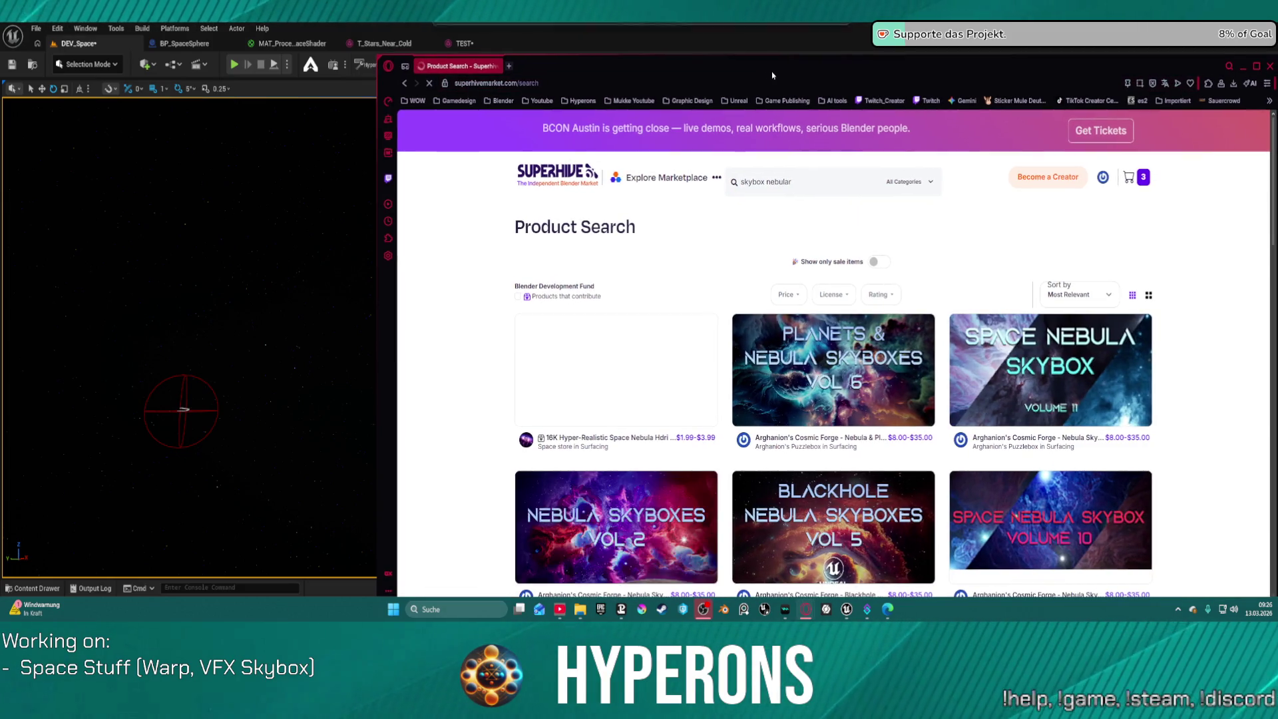
key(alt+Tab)
key(super+d)
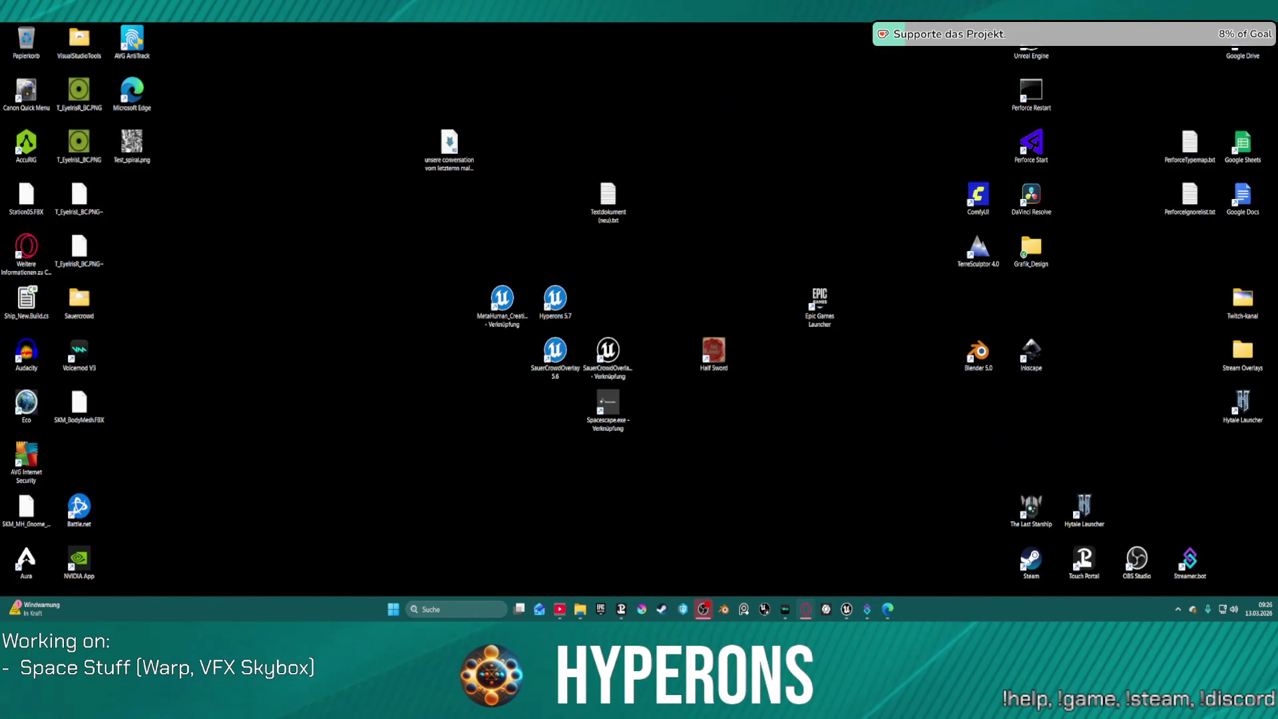
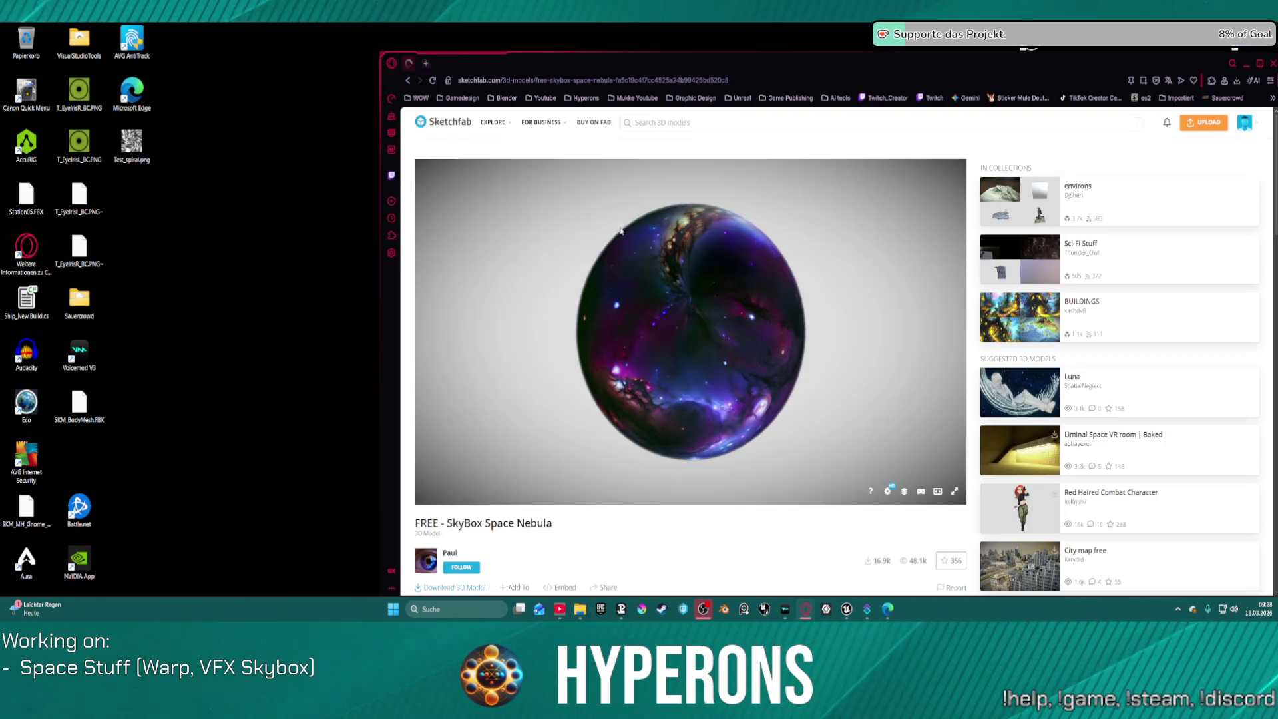
Orbit and zoom inside the SkyBox Space Nebula preview, then go back to the search results
mouse_move(737, 413)
mouse_down()
mouse_move(670, 352)
mouse_move(689, 333)
mouse_up()
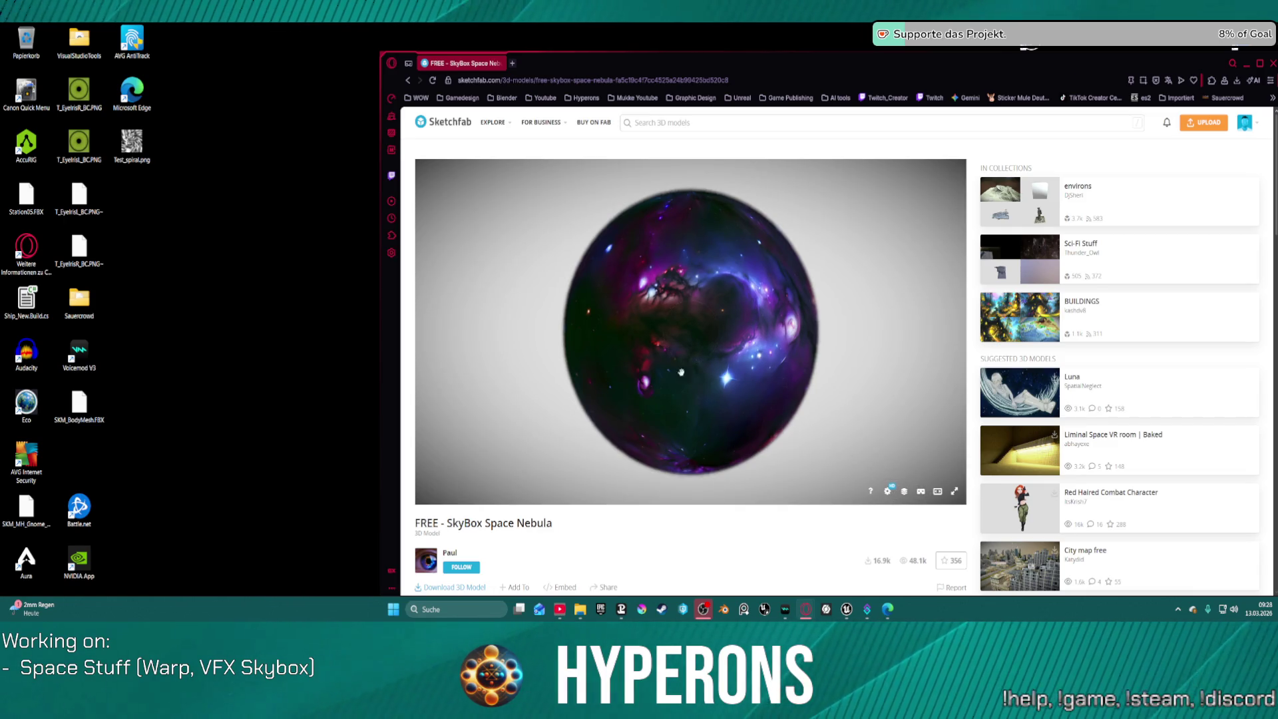
scroll(634, 339, up, 5)
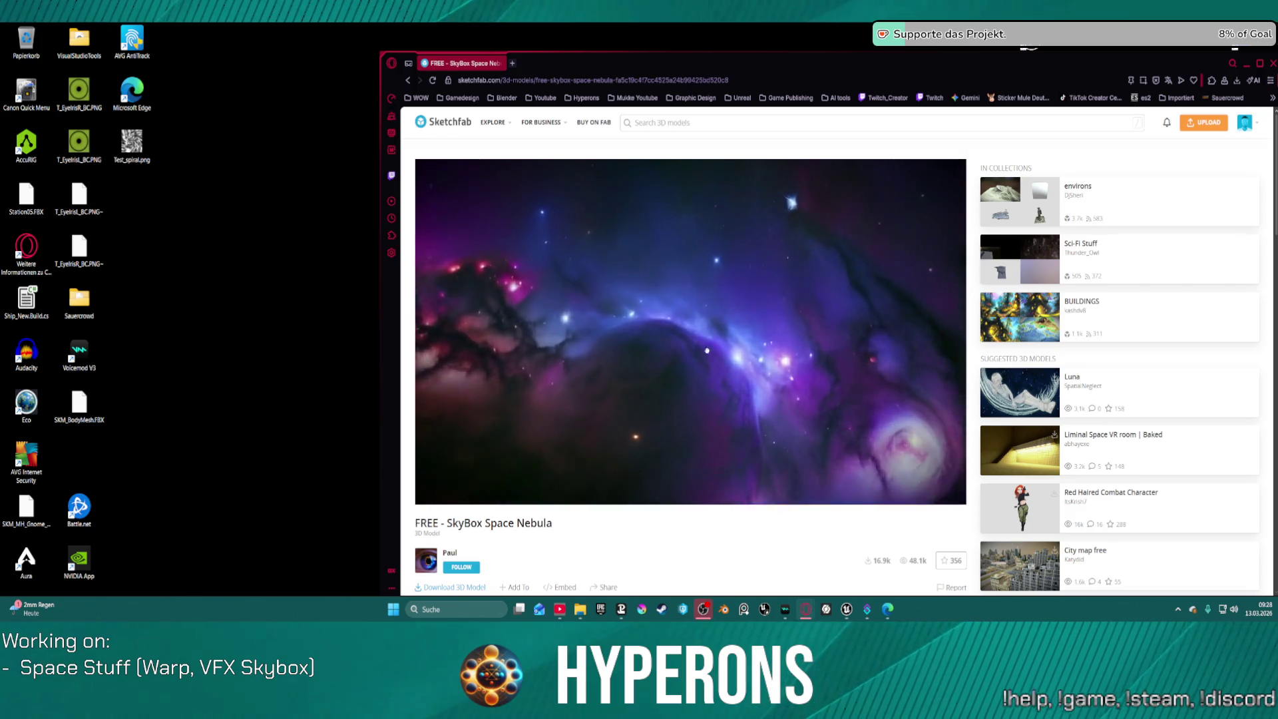
mouse_move(742, 322)
mouse_down()
mouse_move(867, 364)
mouse_move(818, 371)
mouse_move(770, 336)
mouse_move(865, 357)
mouse_move(758, 337)
mouse_move(776, 339)
mouse_move(759, 296)
mouse_move(610, 331)
mouse_up()
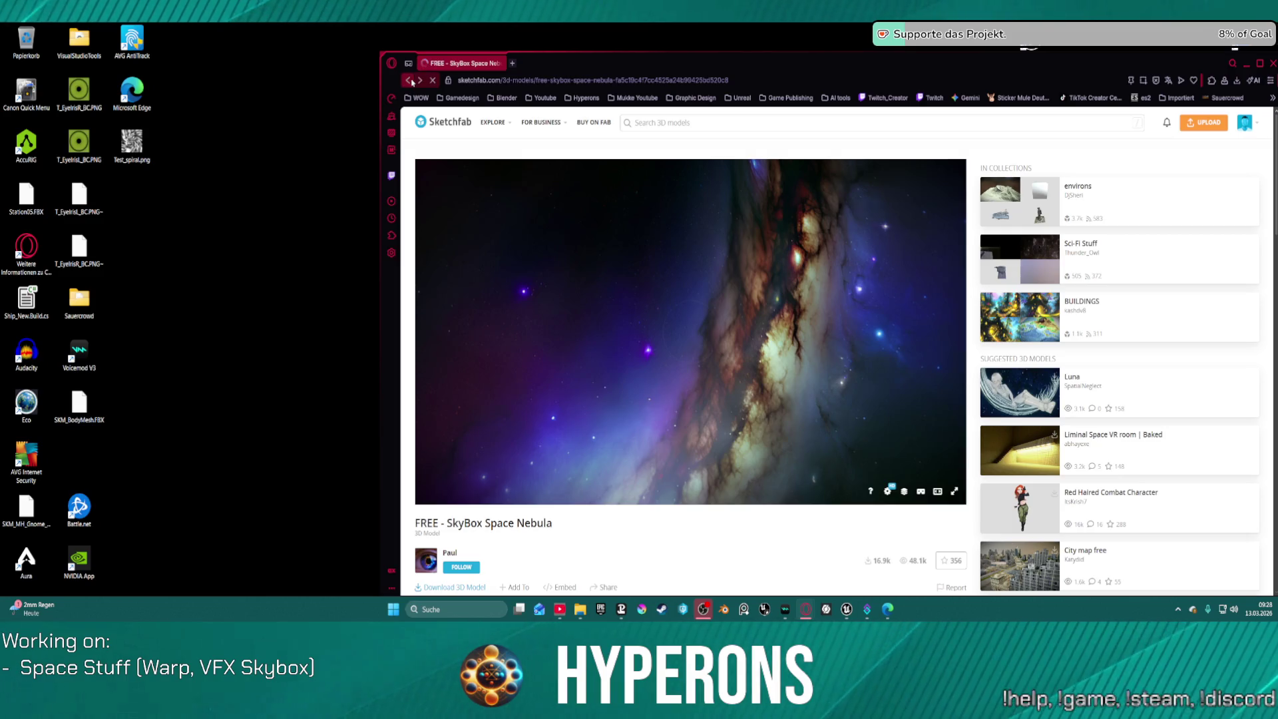
click(411, 81)
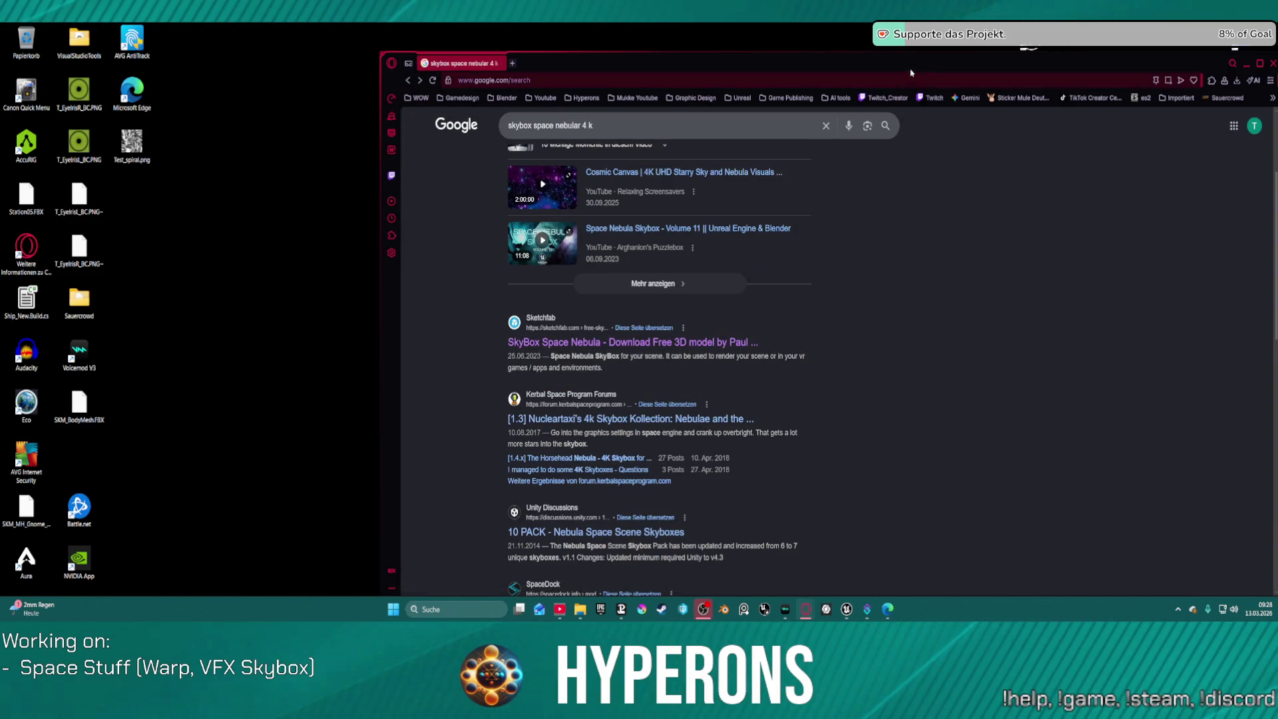
Move the browser off the top of the screen and bring the Nebula Skybox Pack video window into view
drag(892, 67, 655, 0)
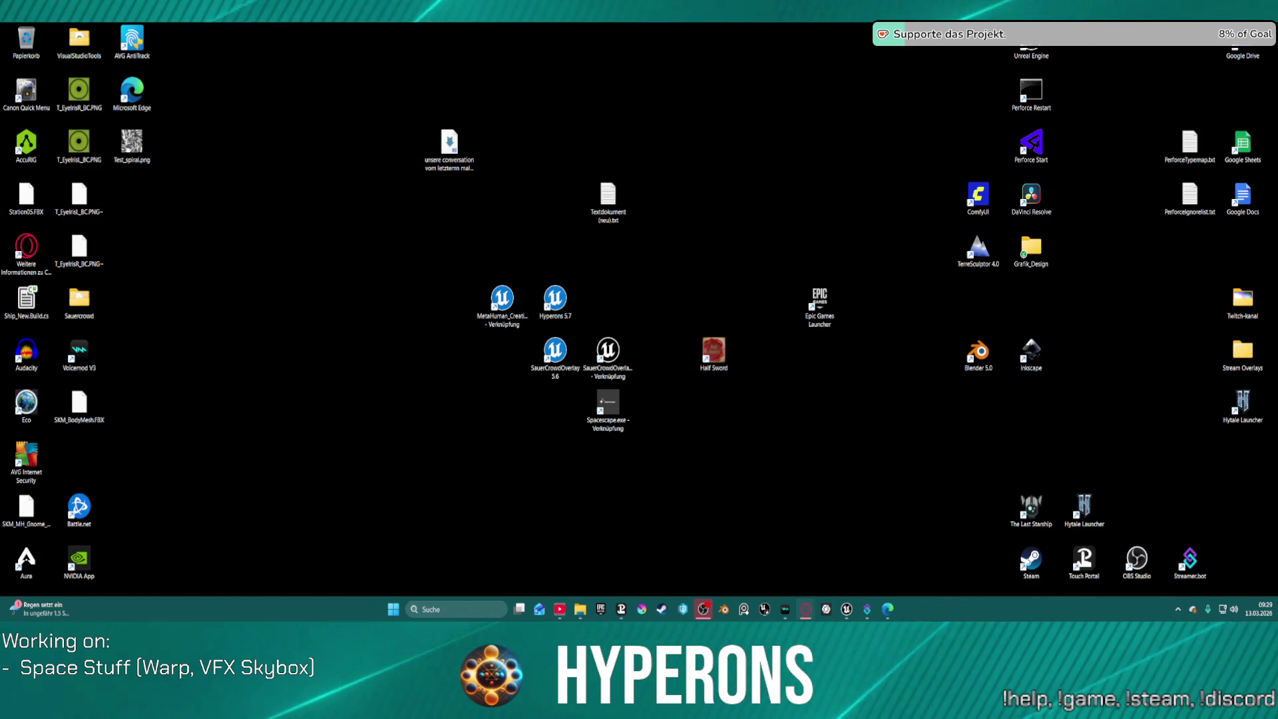
drag(639, 147, 667, 243)
Maximize the Nebula Skybox Pack Vol. II video window and scroll down to the recommended videos
double_click(667, 244)
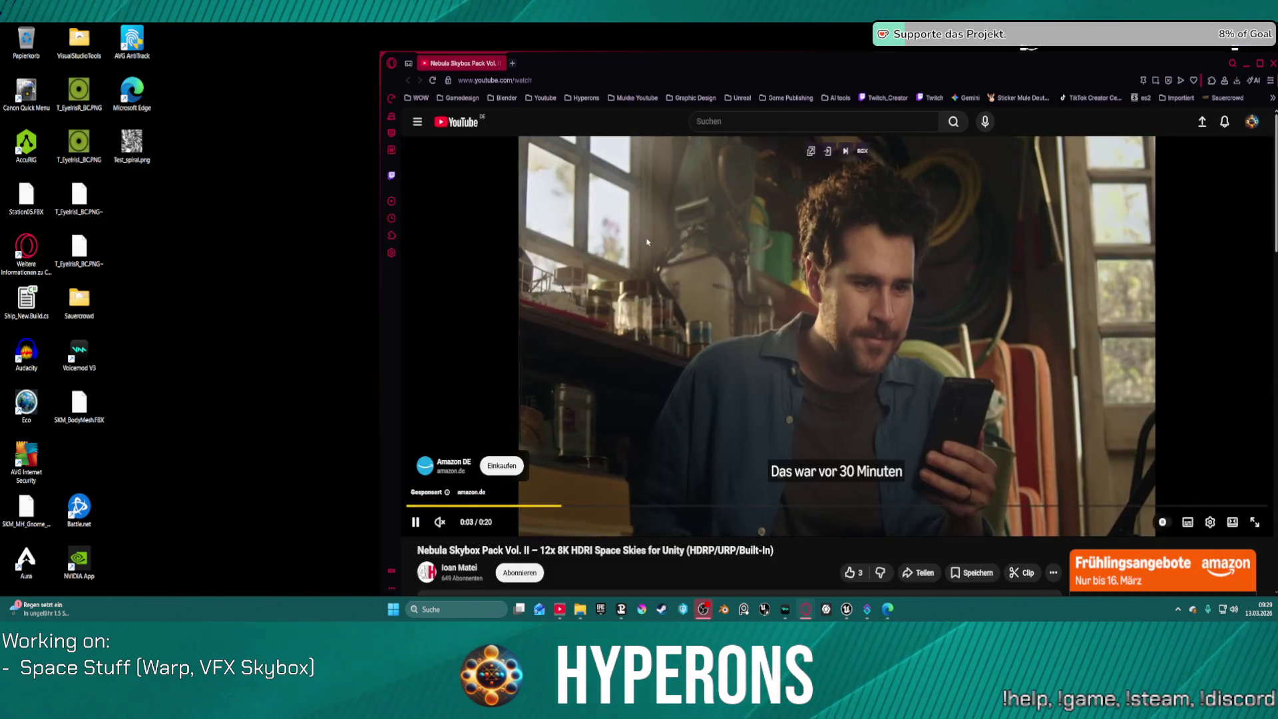
click(1259, 63)
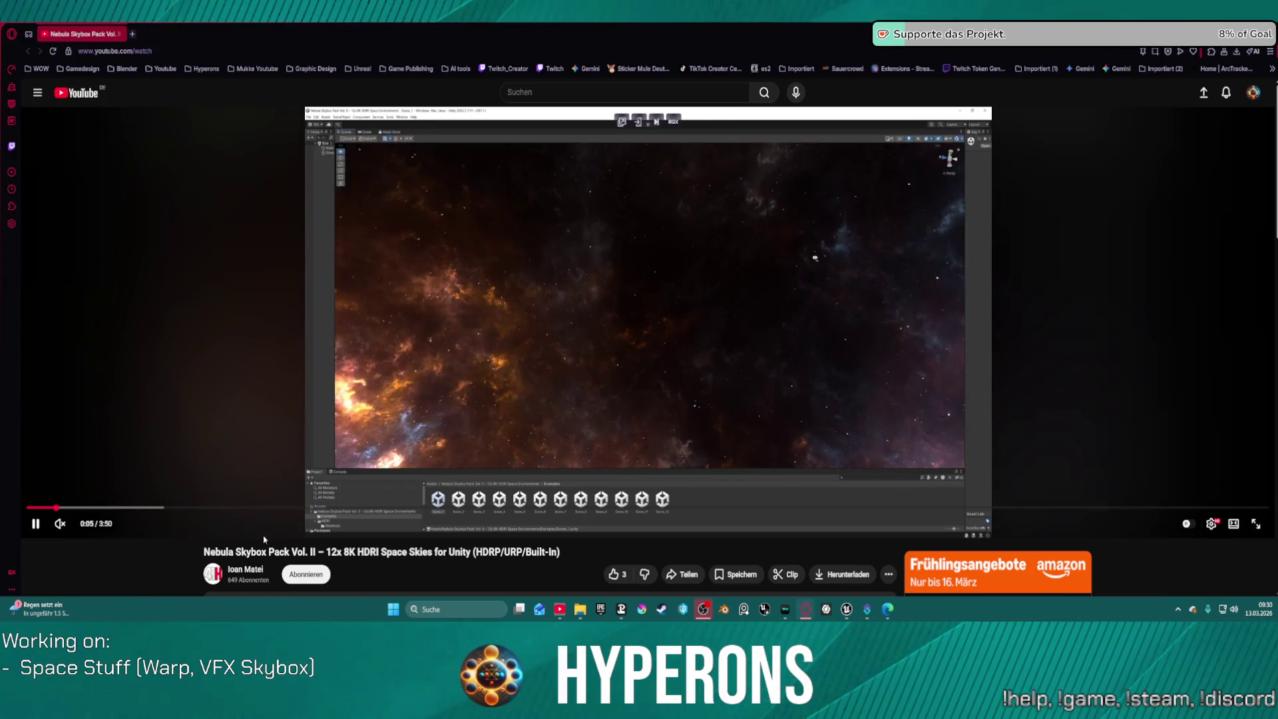
scroll(535, 579, down, 2)
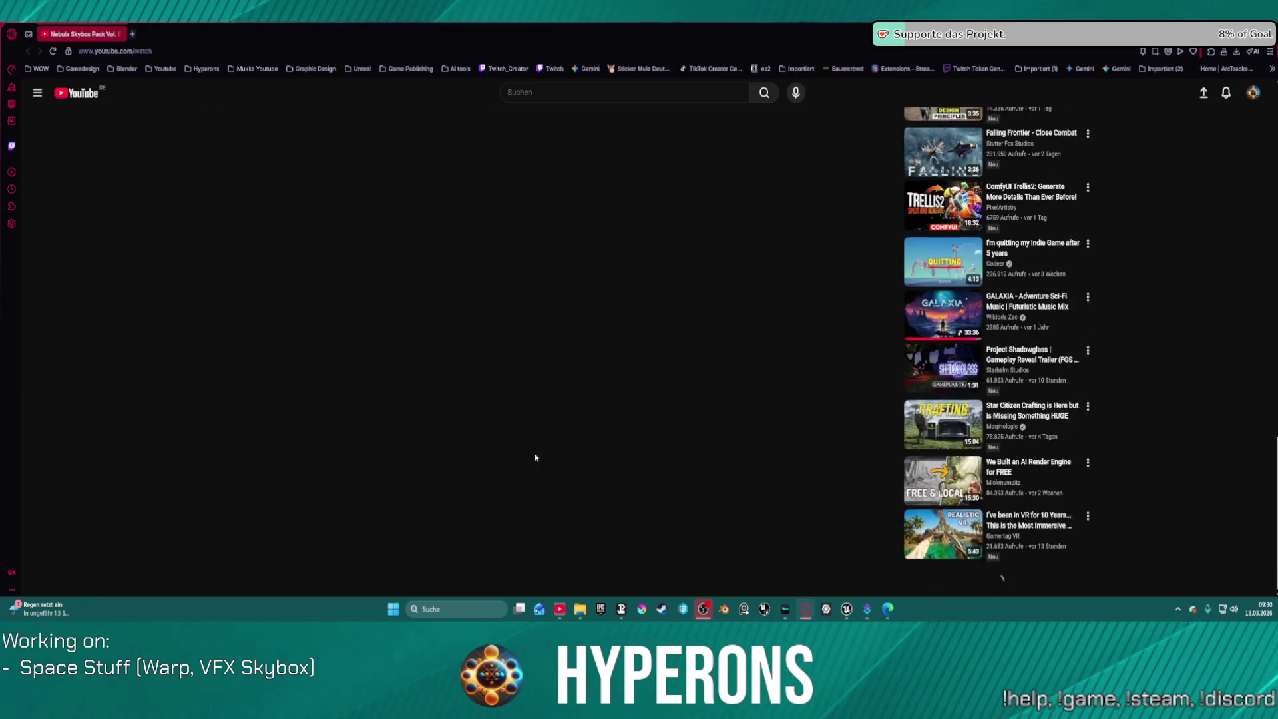
Close the YouTube tab, show the desktop, then return to the Unreal Editor
middle_click(73, 35)
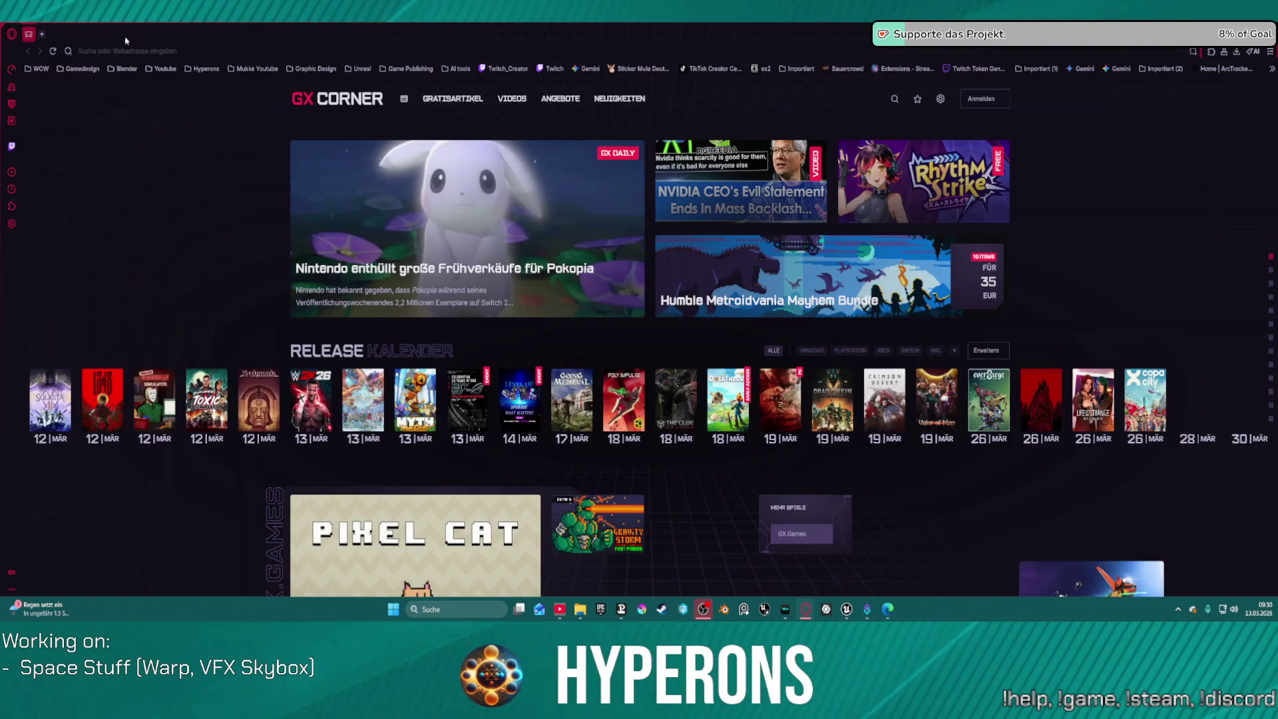
key(super+d)
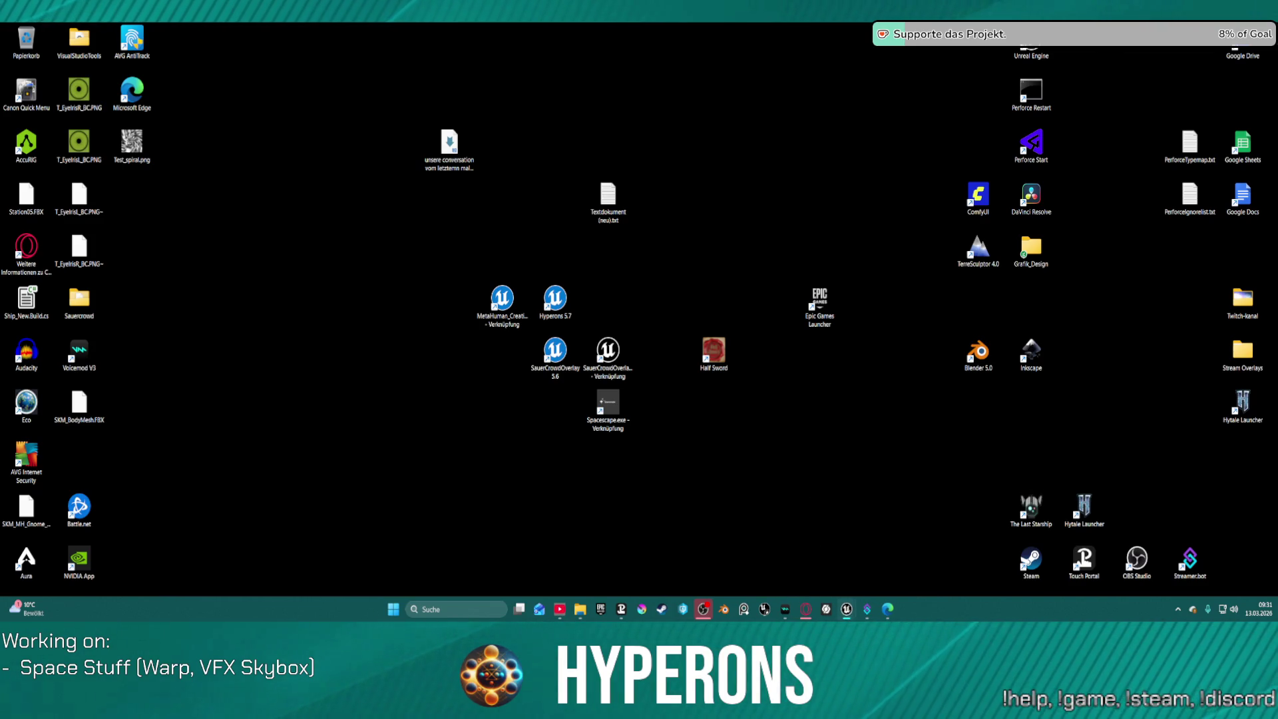
key(alt+Tab)
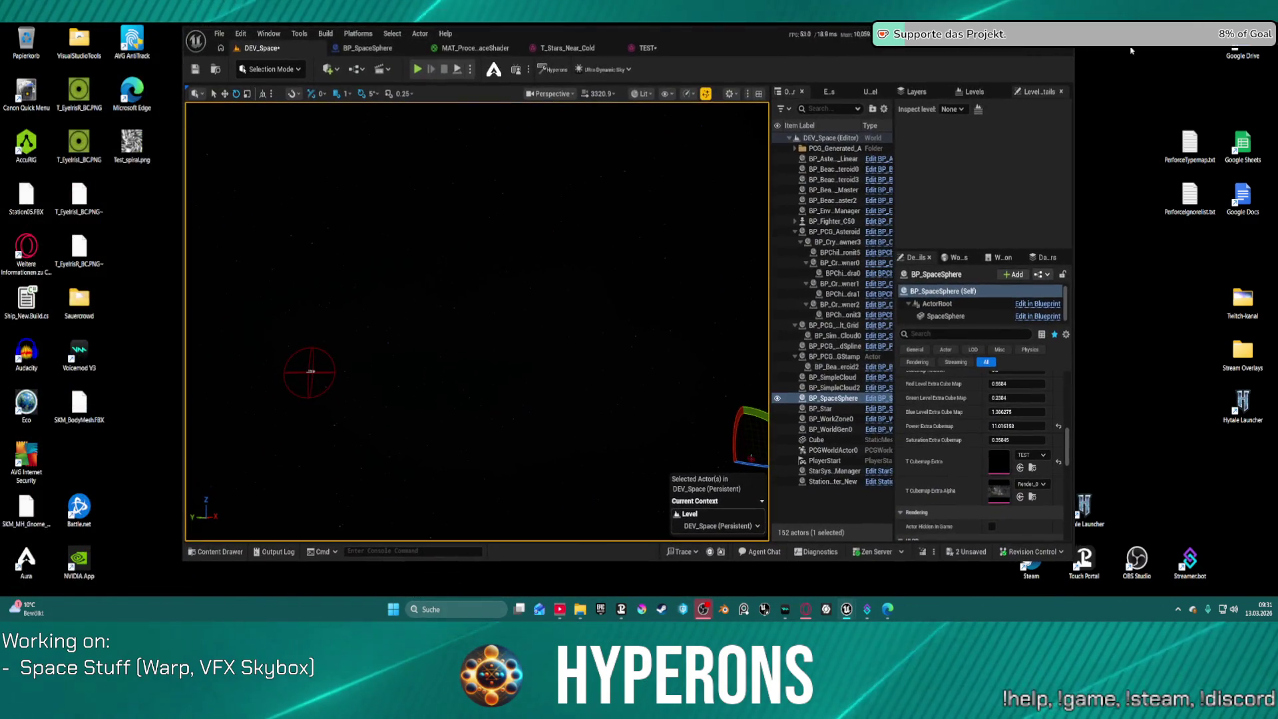
Maximize the editor, assign Render_01_edited to BP_SpaceSphere's T Cubemap Extra, and view the starfield
click(1038, 32)
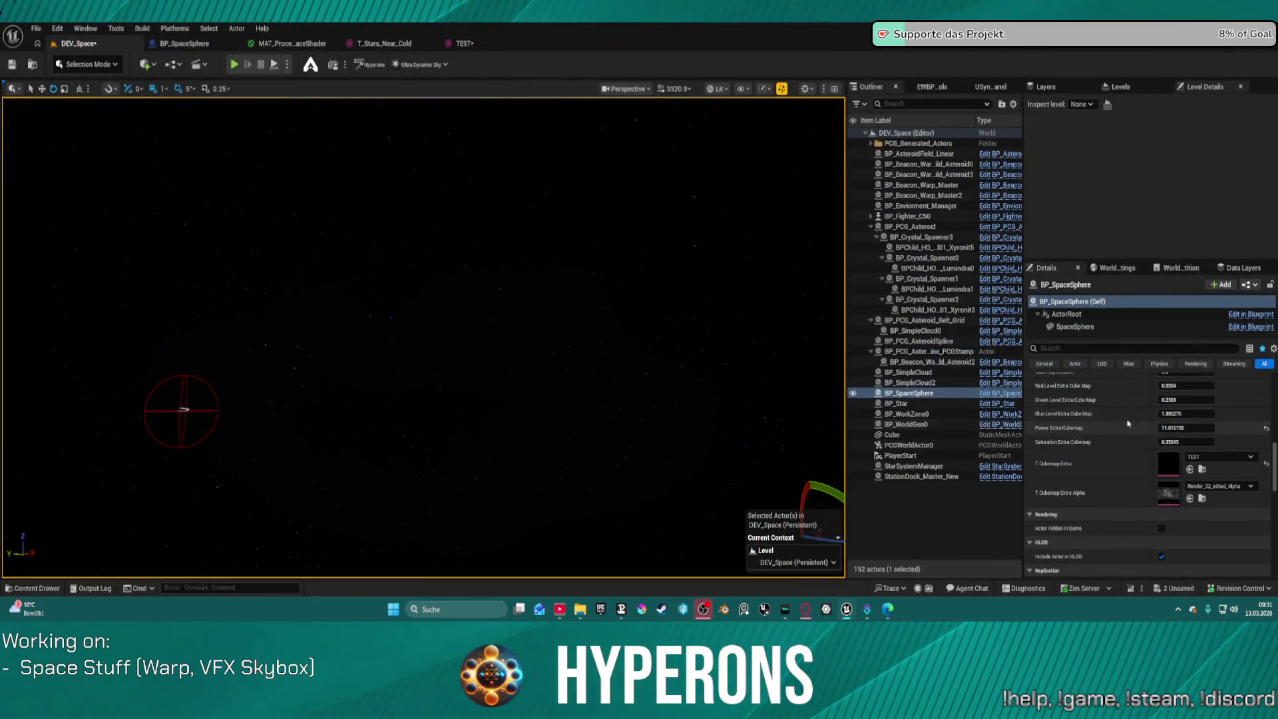
click(1264, 463)
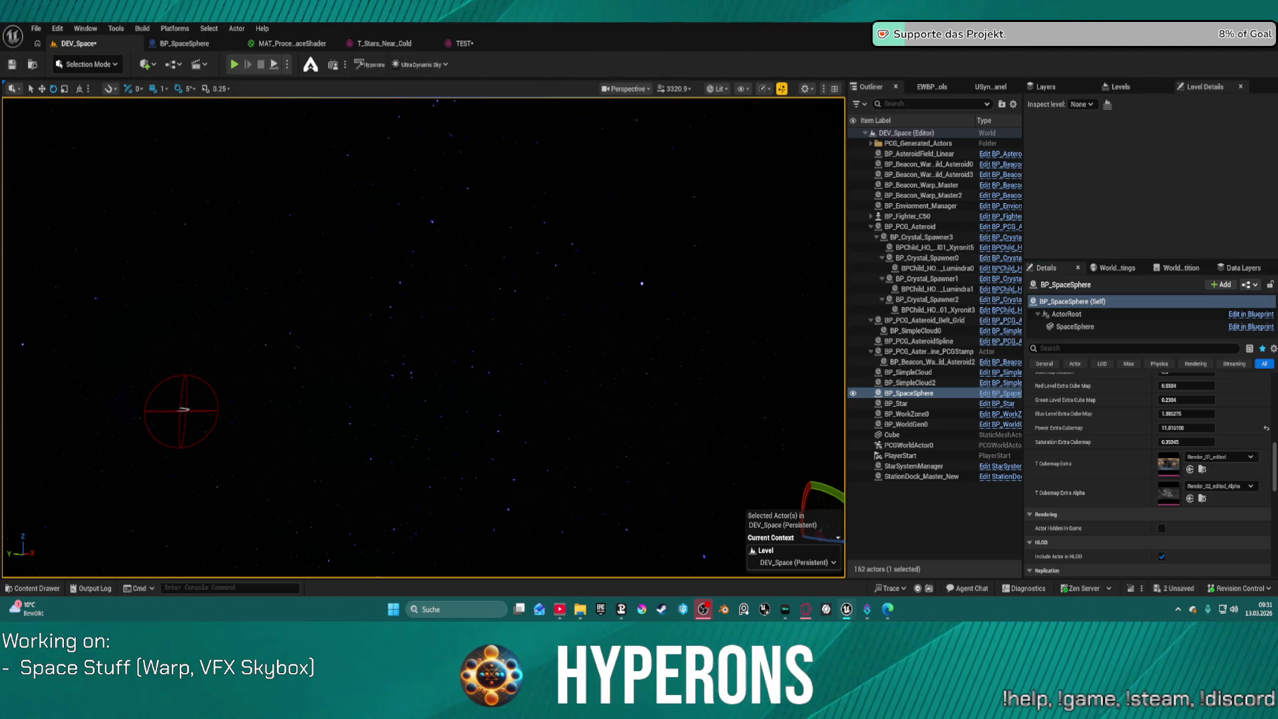
drag(424, 337, 286, 337)
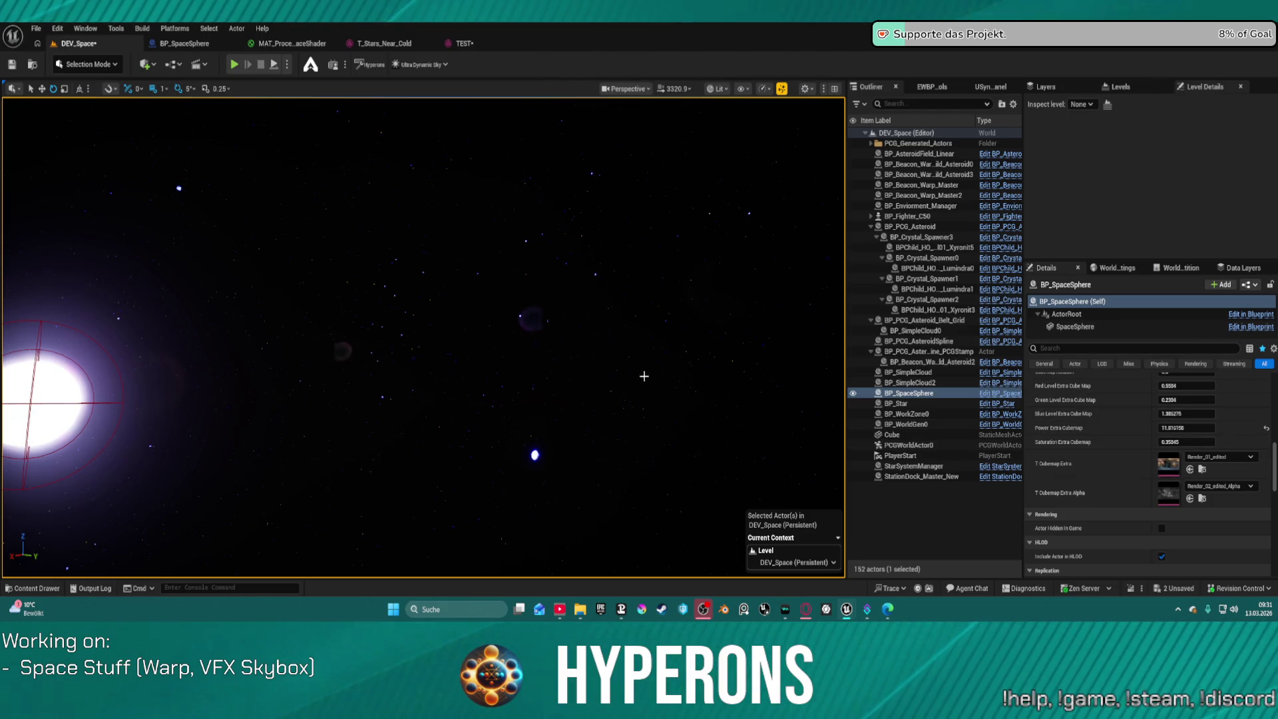
drag(488, 264, 785, 274)
mouse_move(696, 275)
mouse_down()
mouse_move(679, 264)
mouse_move(612, 293)
mouse_move(696, 275)
mouse_up()
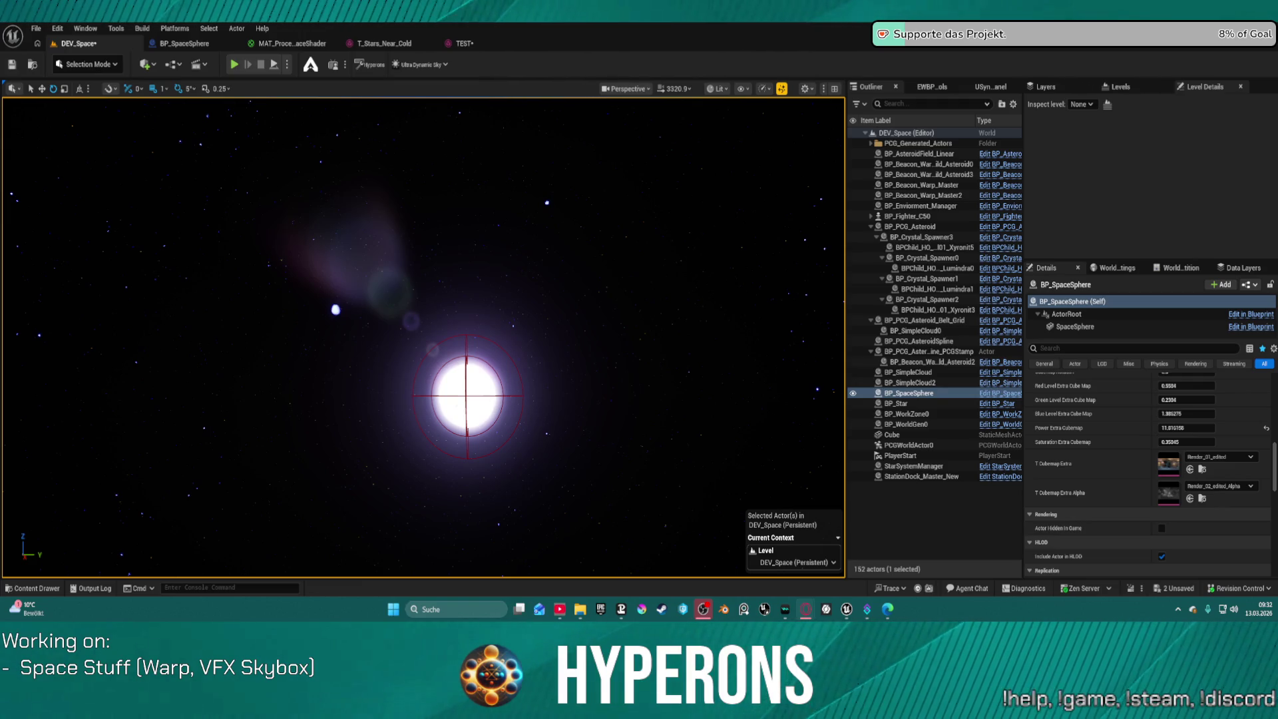
key(alt+Tab)
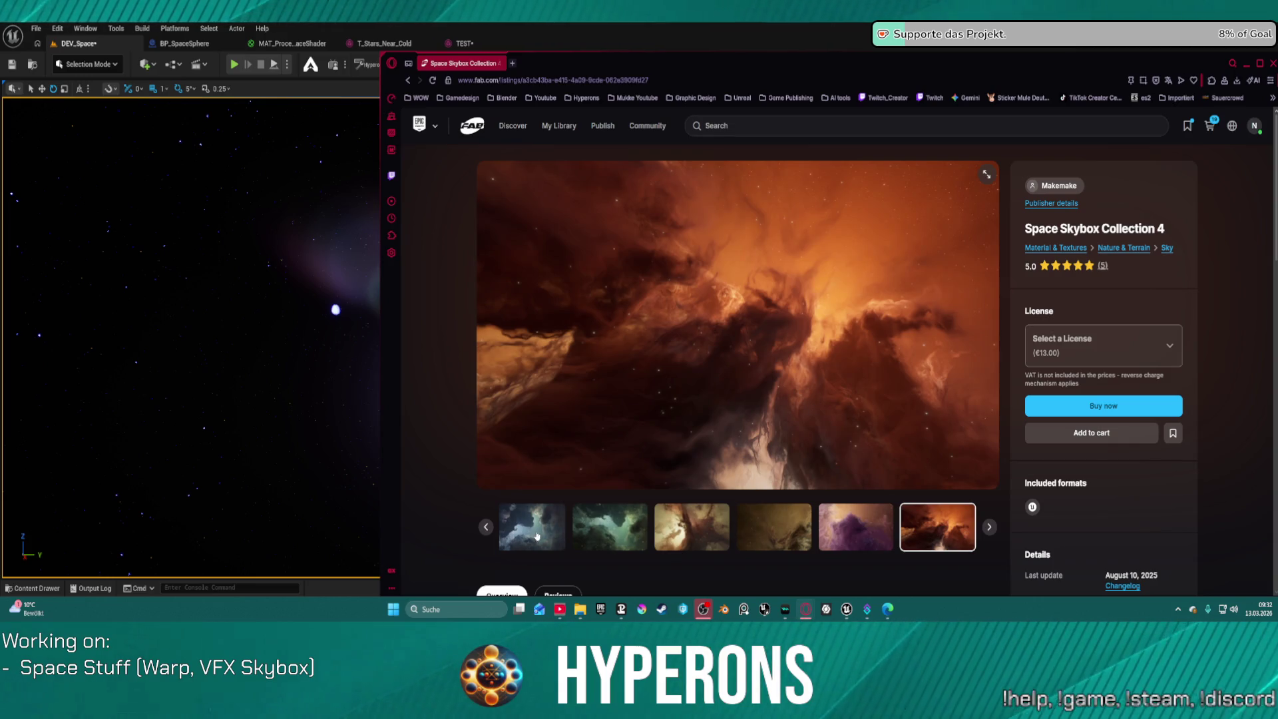
click(596, 534)
click(789, 529)
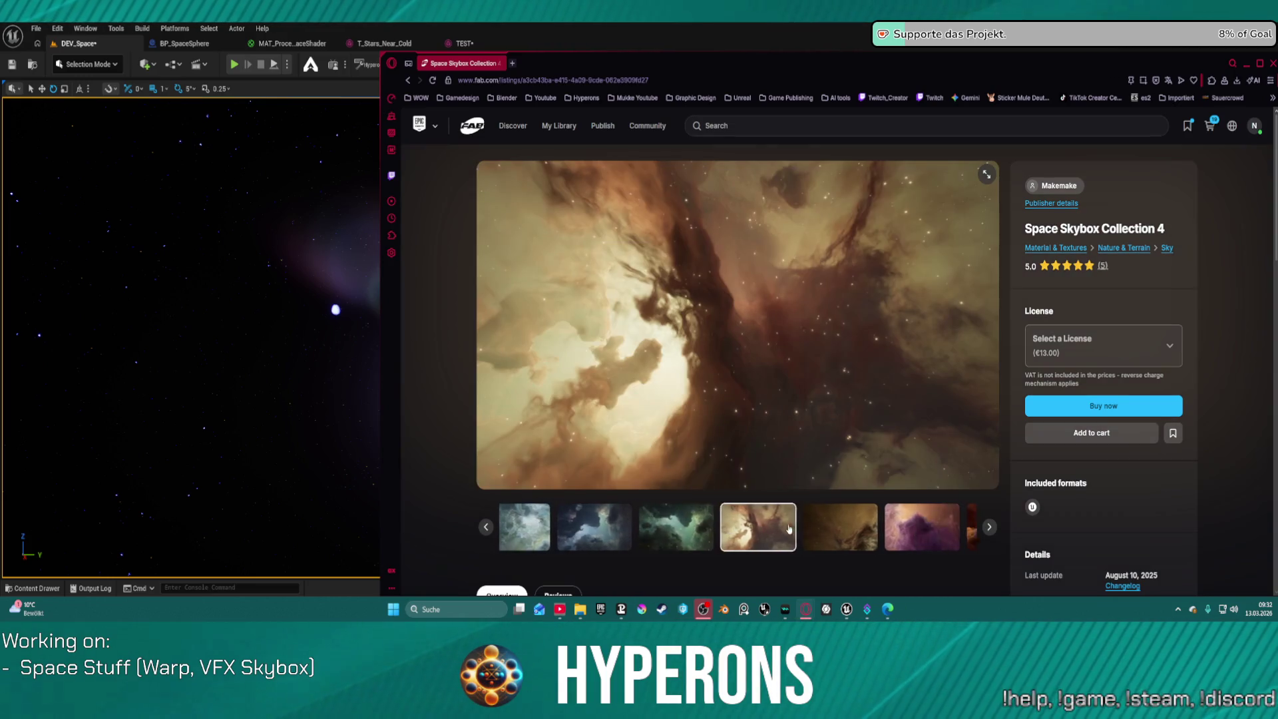
click(670, 511)
click(649, 526)
click(579, 525)
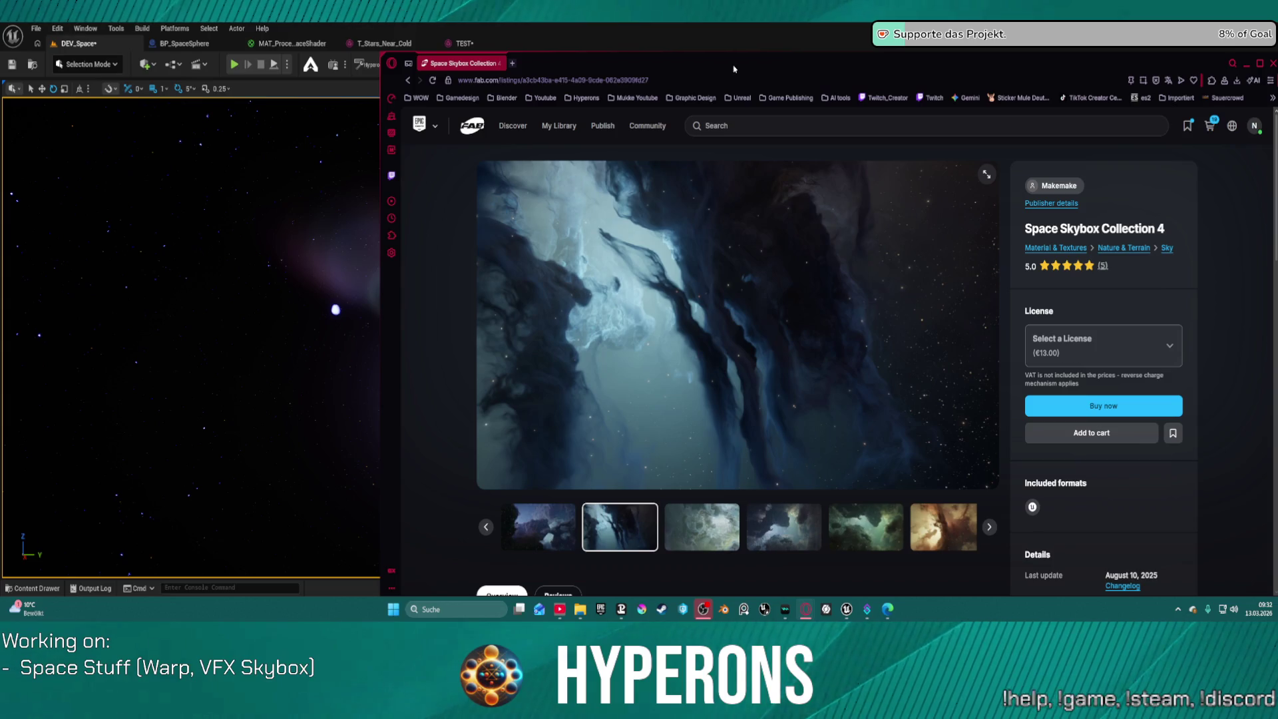
key(alt+Tab)
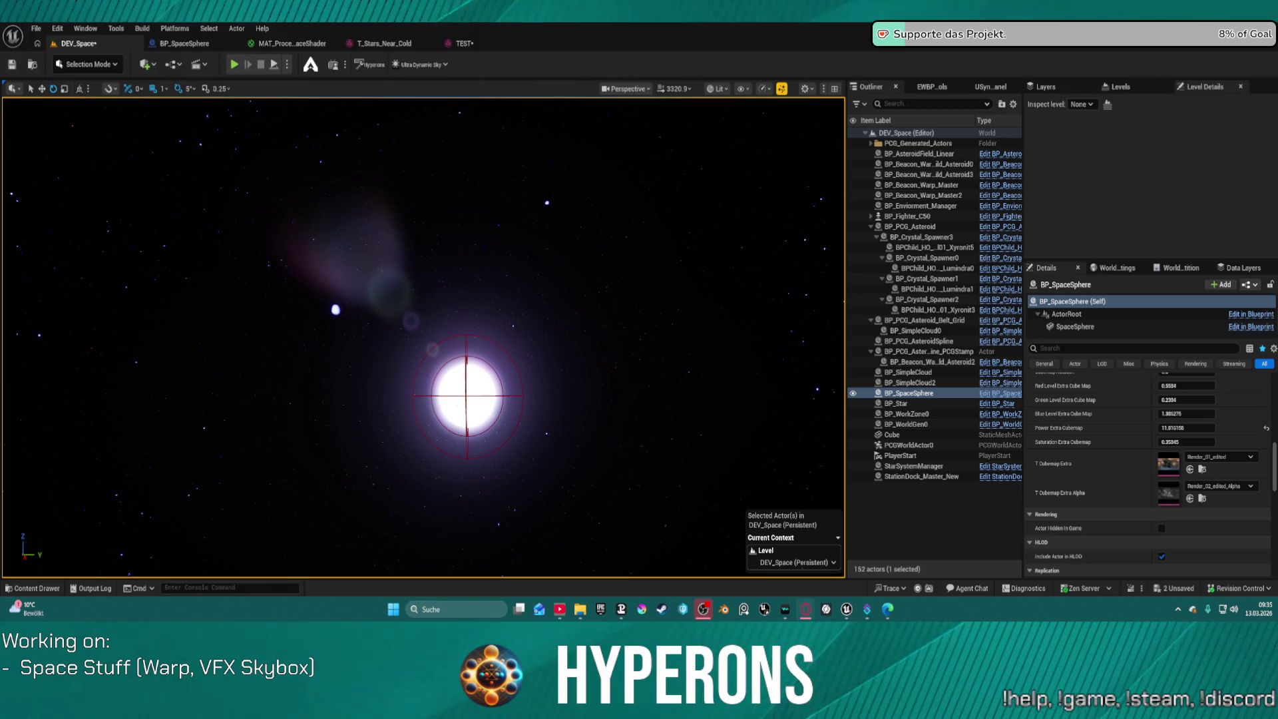
click(600, 609)
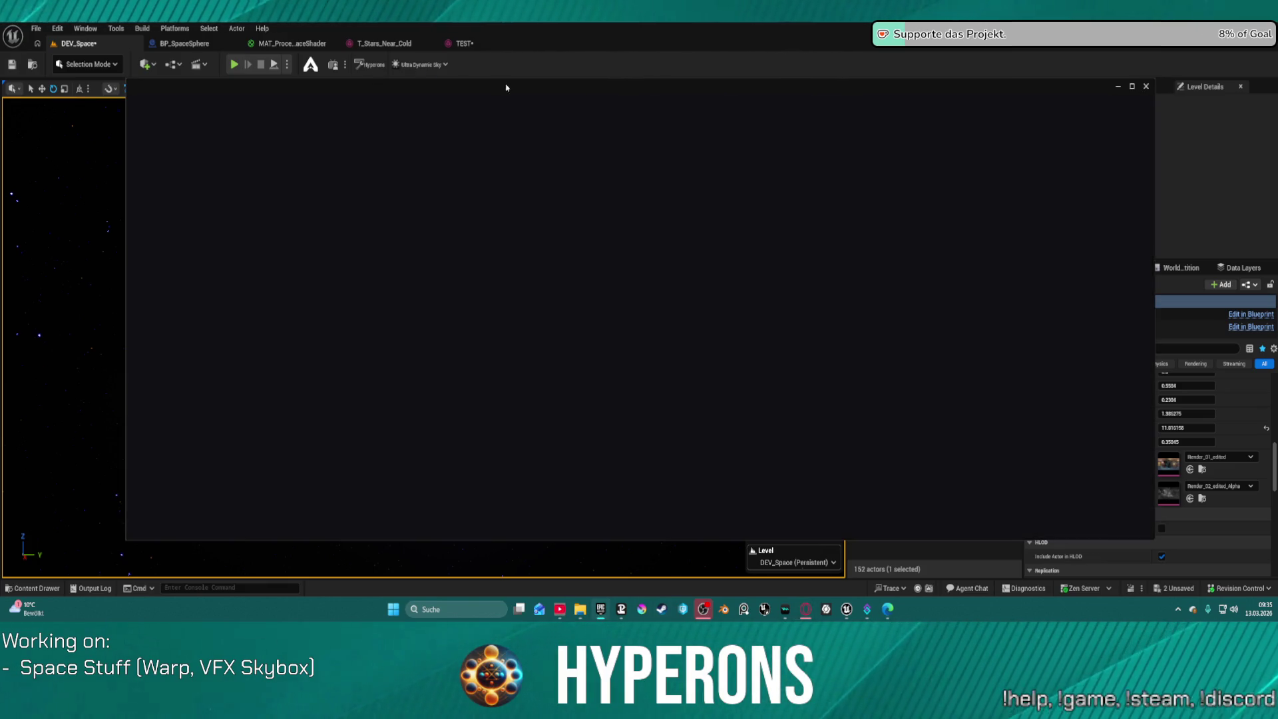
click(1146, 86)
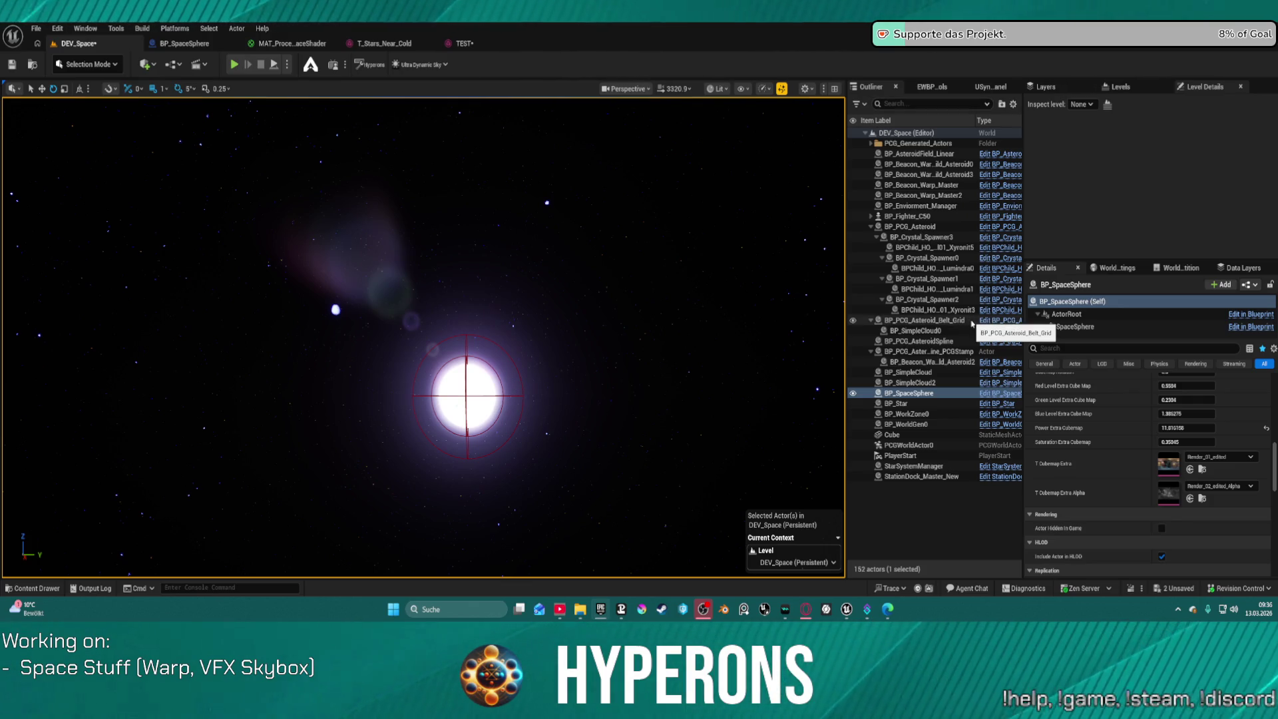
Force delete the TEST texture cube asset from the Skyboxes folder in the Content Drawer
key(ctrl+space)
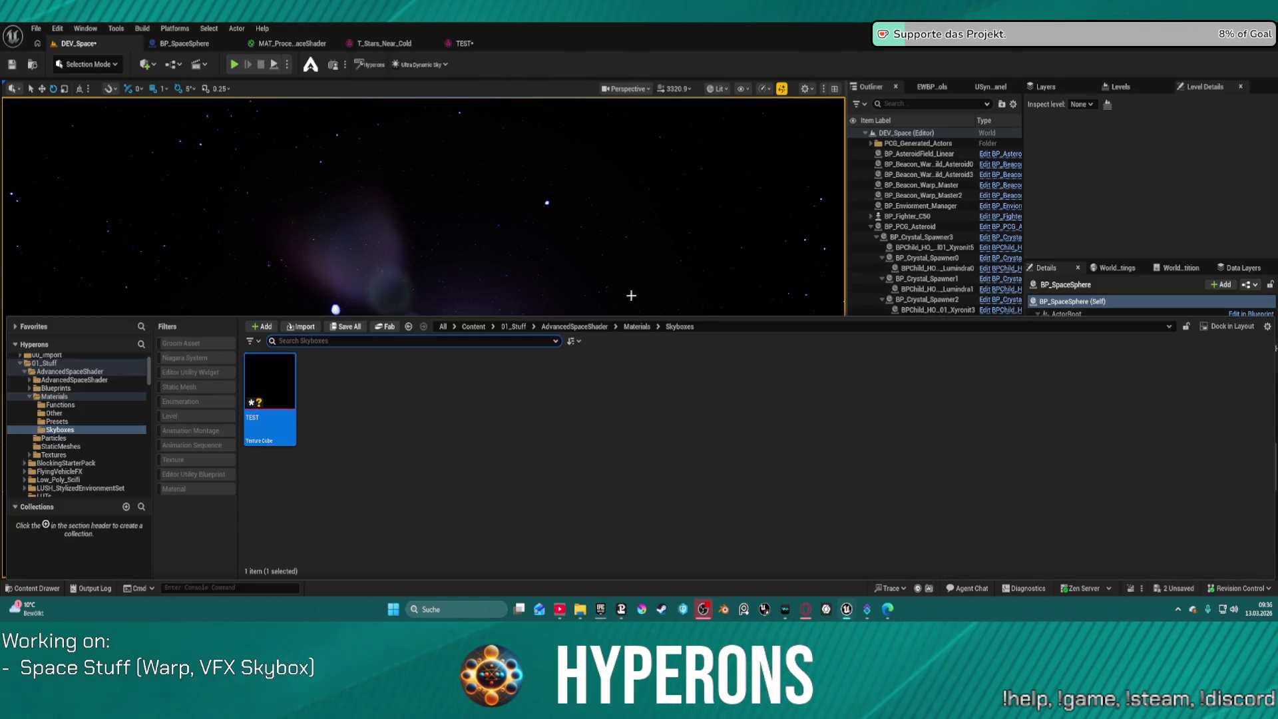
click(293, 433)
key(Delete)
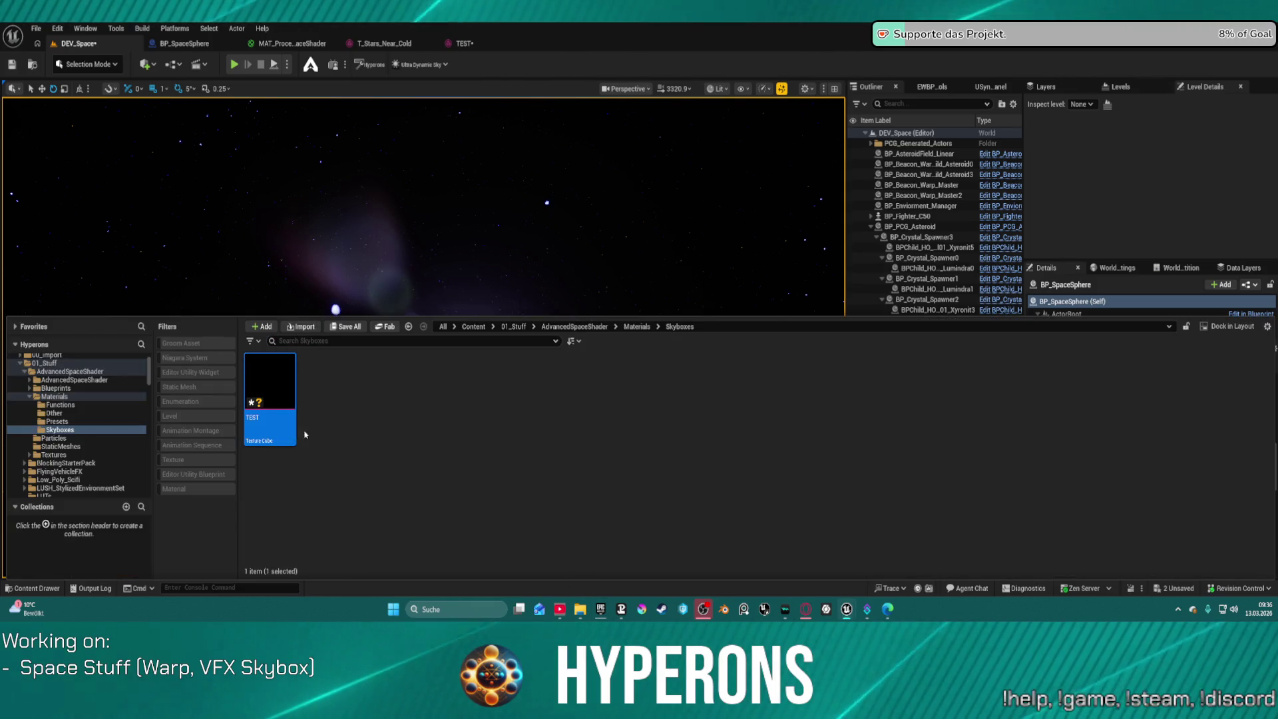
click(565, 483)
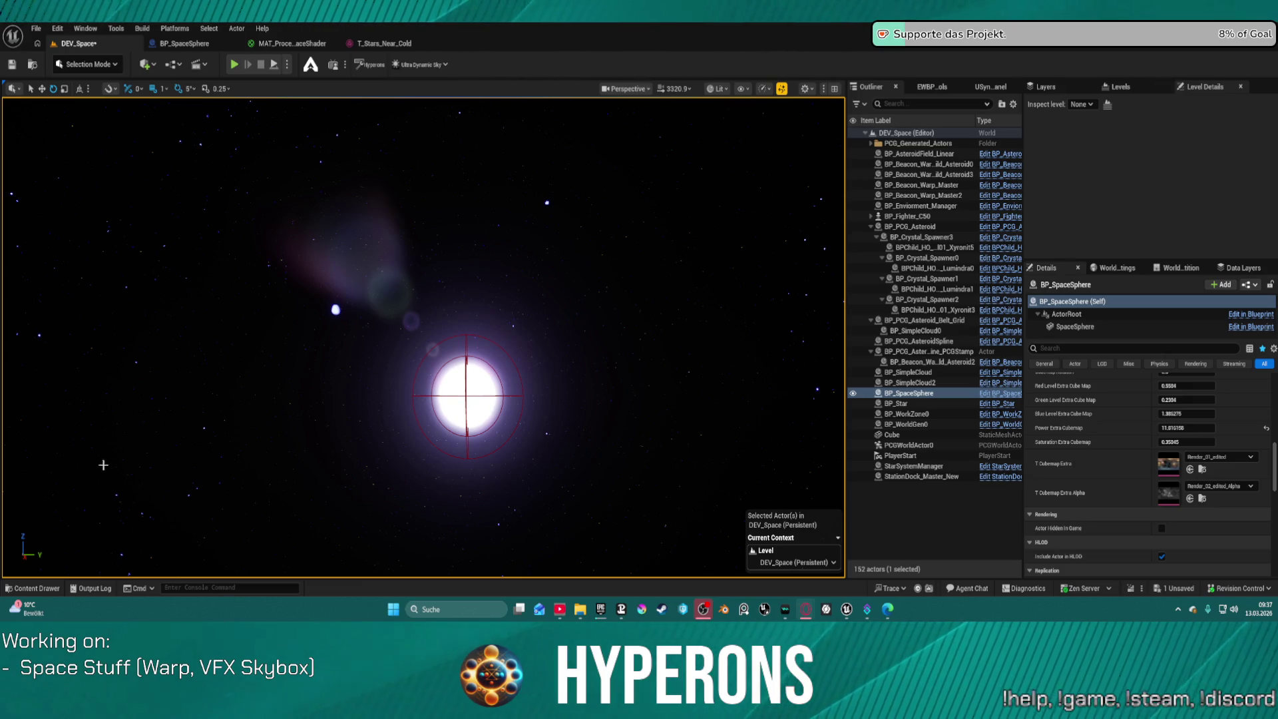
Expand the AdvancedSpaceShader folder in the Content Drawer and view the 01_Stuff folder
click(35, 588)
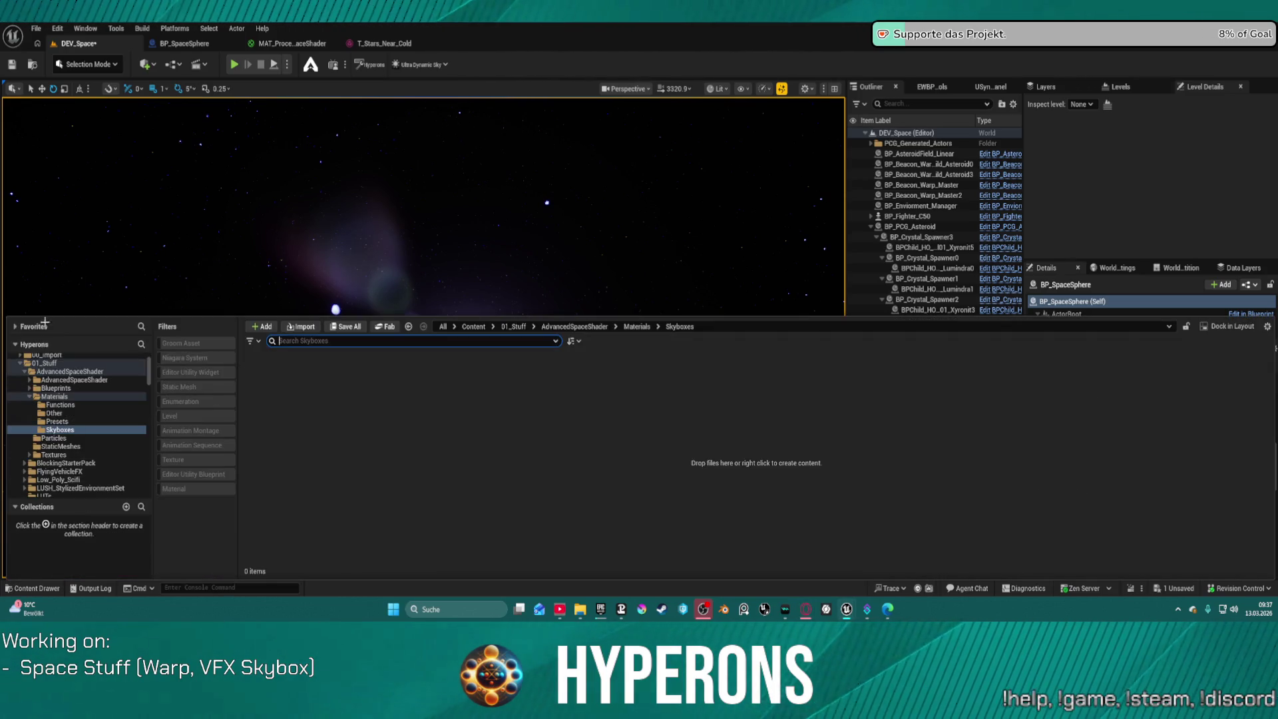
click(24, 373)
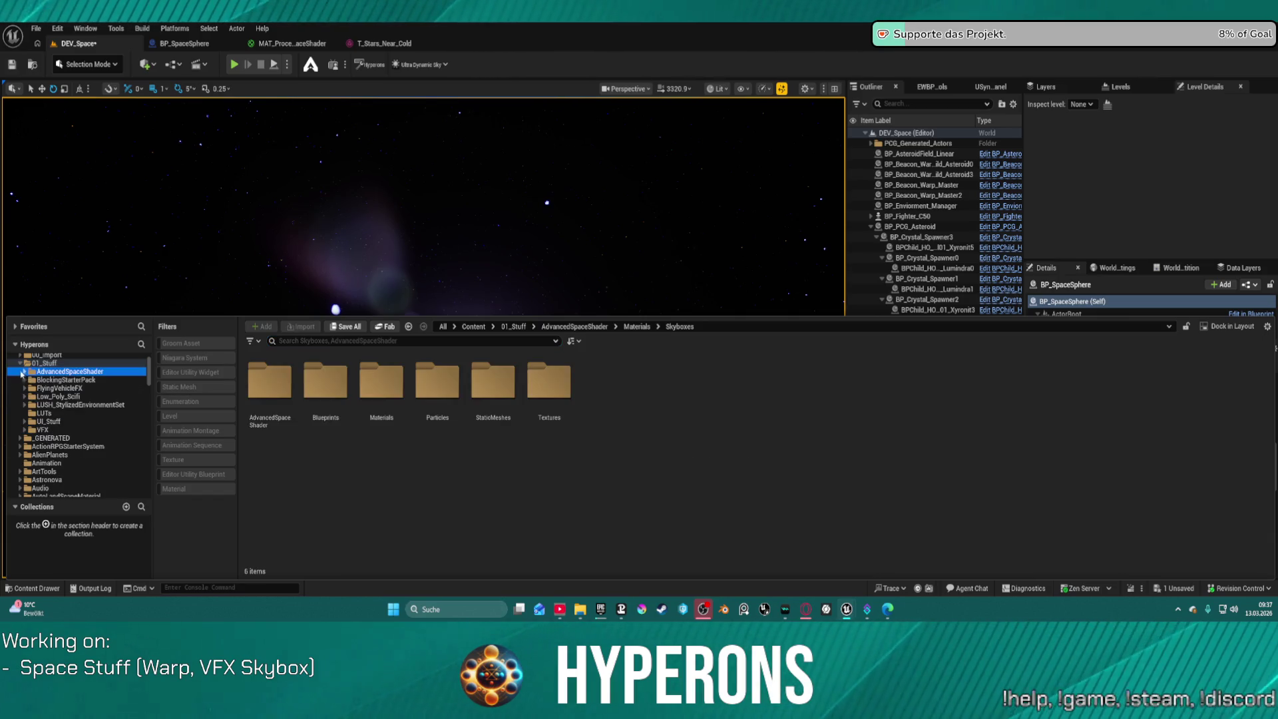
click(20, 363)
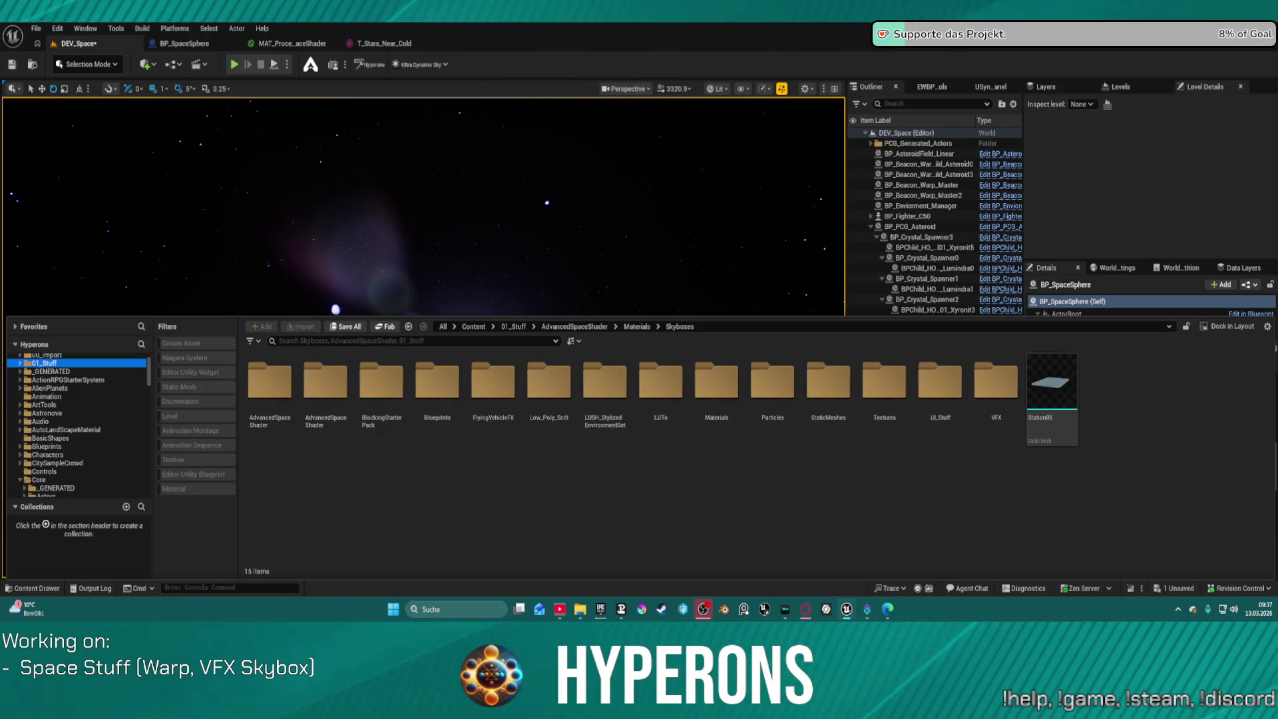
click(832, 68)
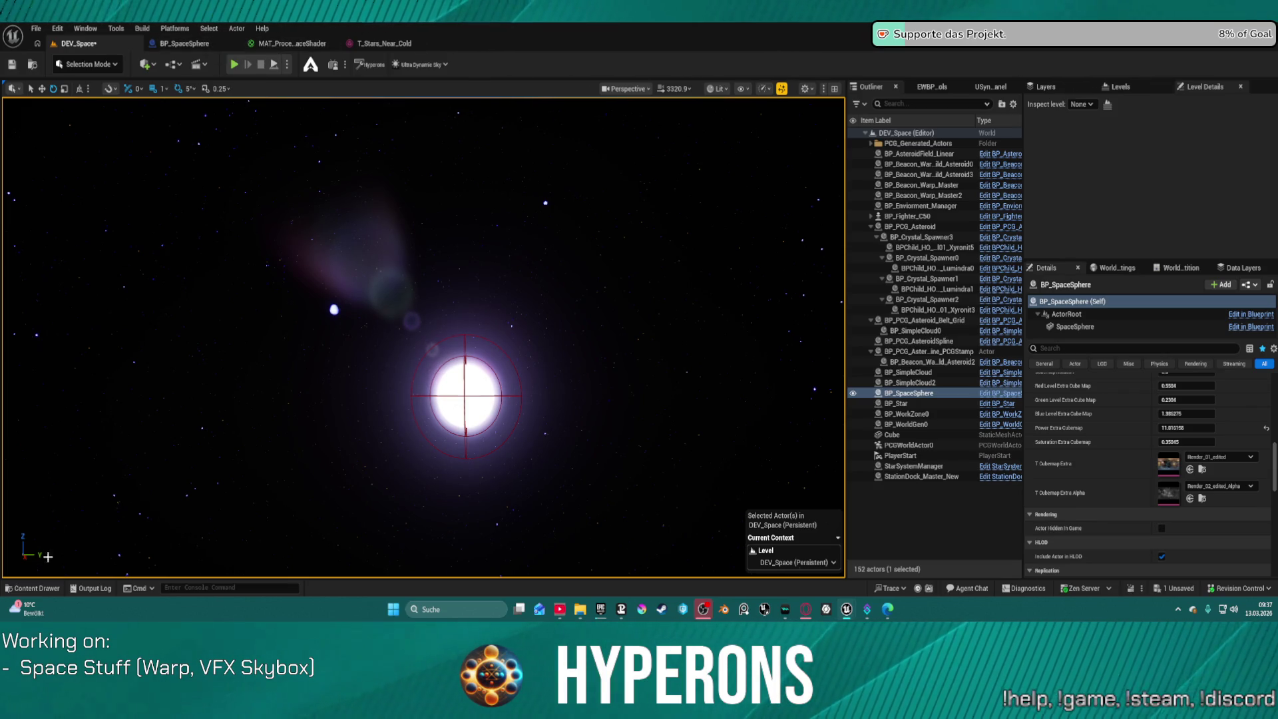
Browse the shader pack's Blueprints, Materials, StaticMeshes and Textures folders
click(30, 590)
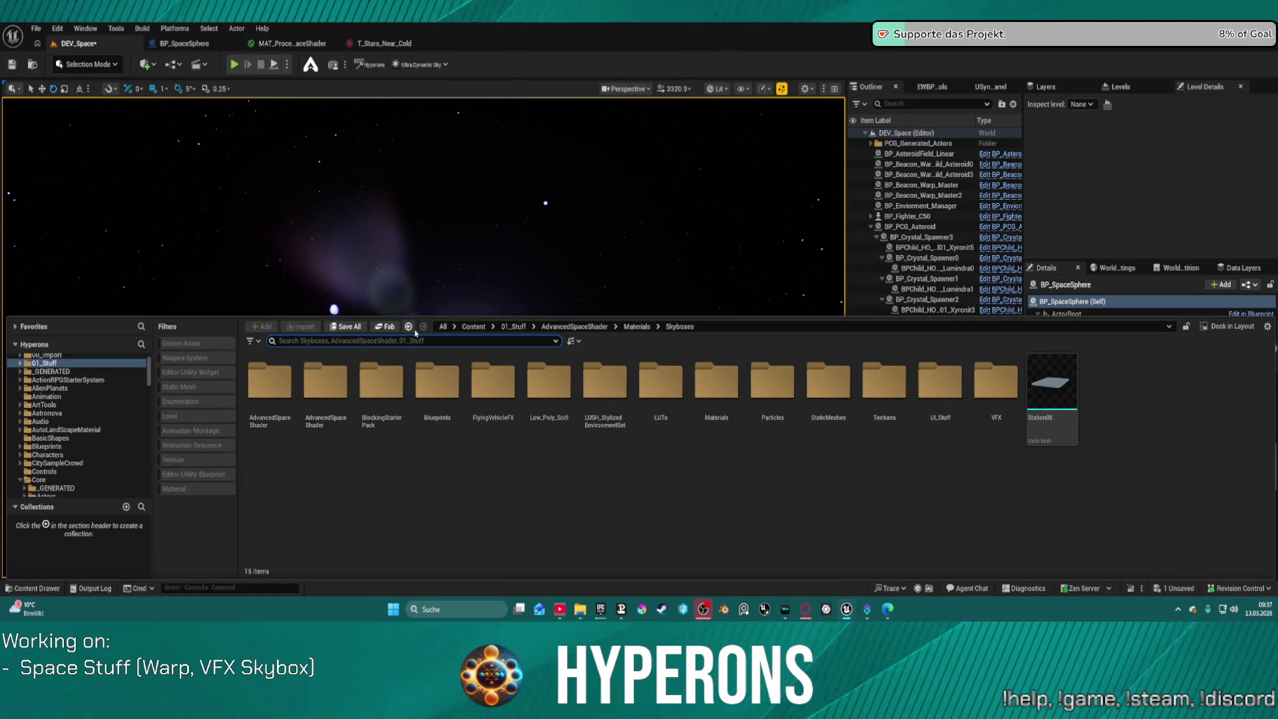
click(414, 330)
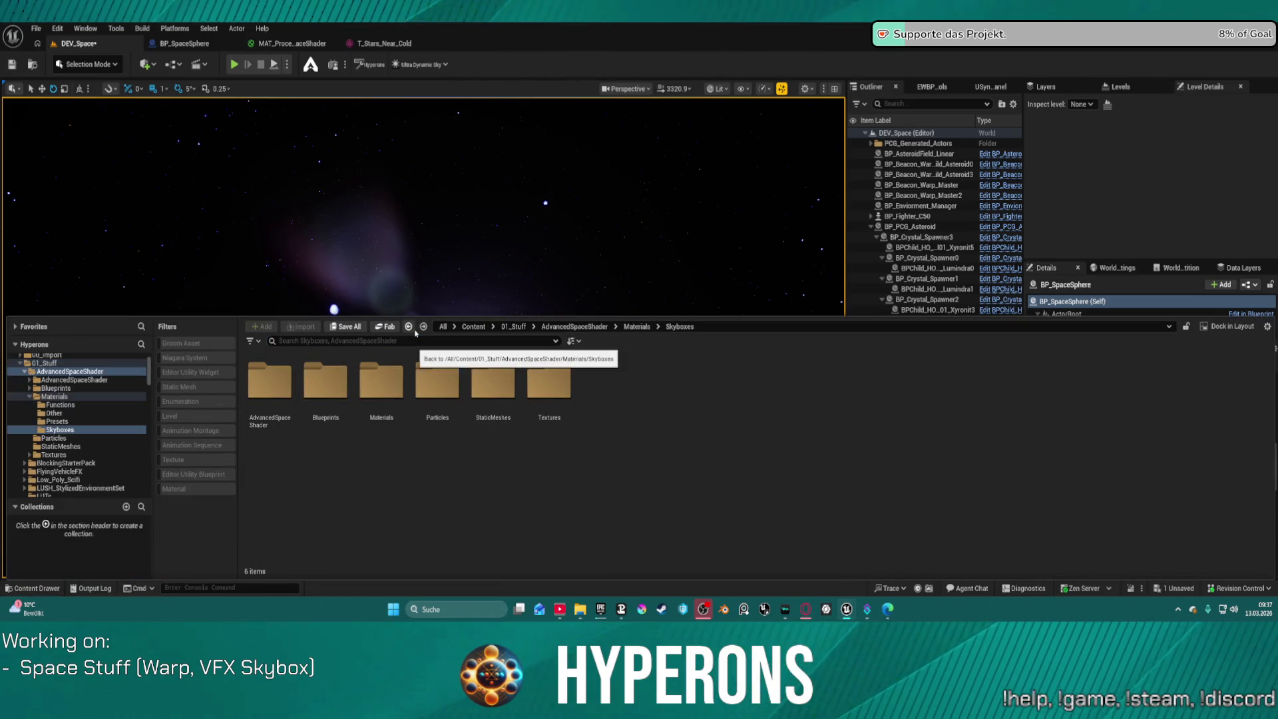
click(87, 382)
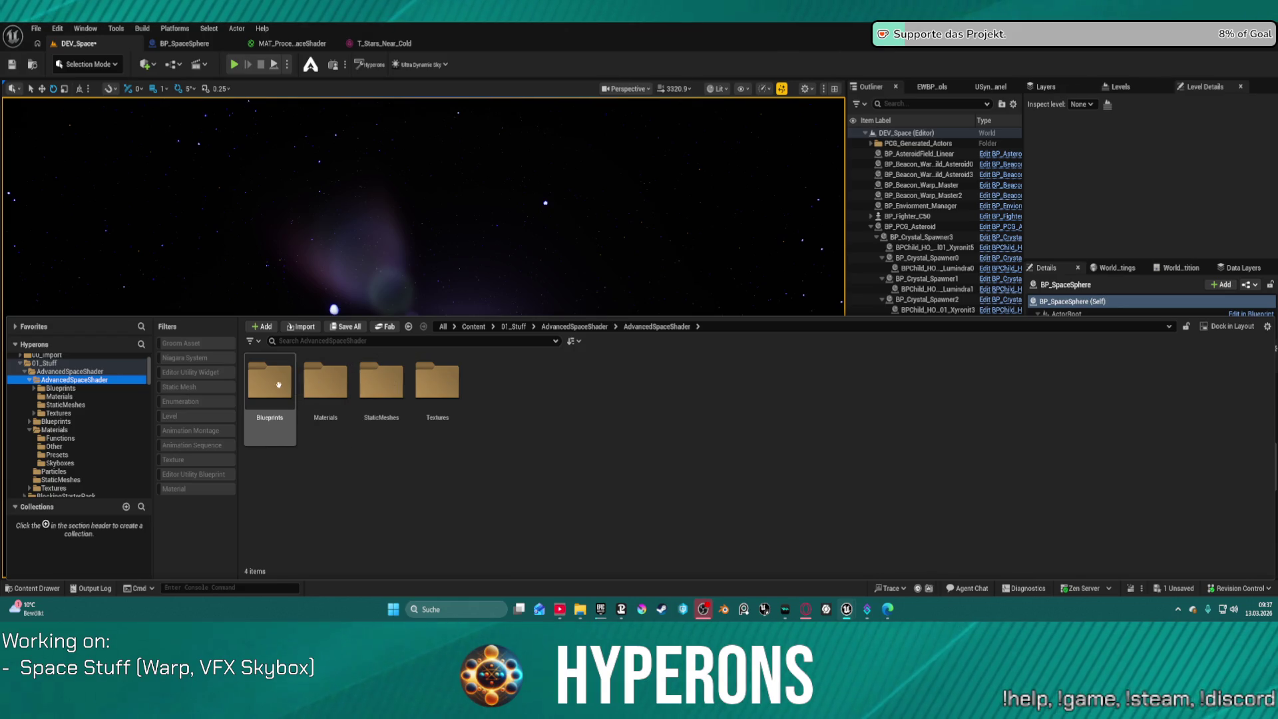
double_click(278, 385)
click(60, 396)
click(67, 405)
click(60, 412)
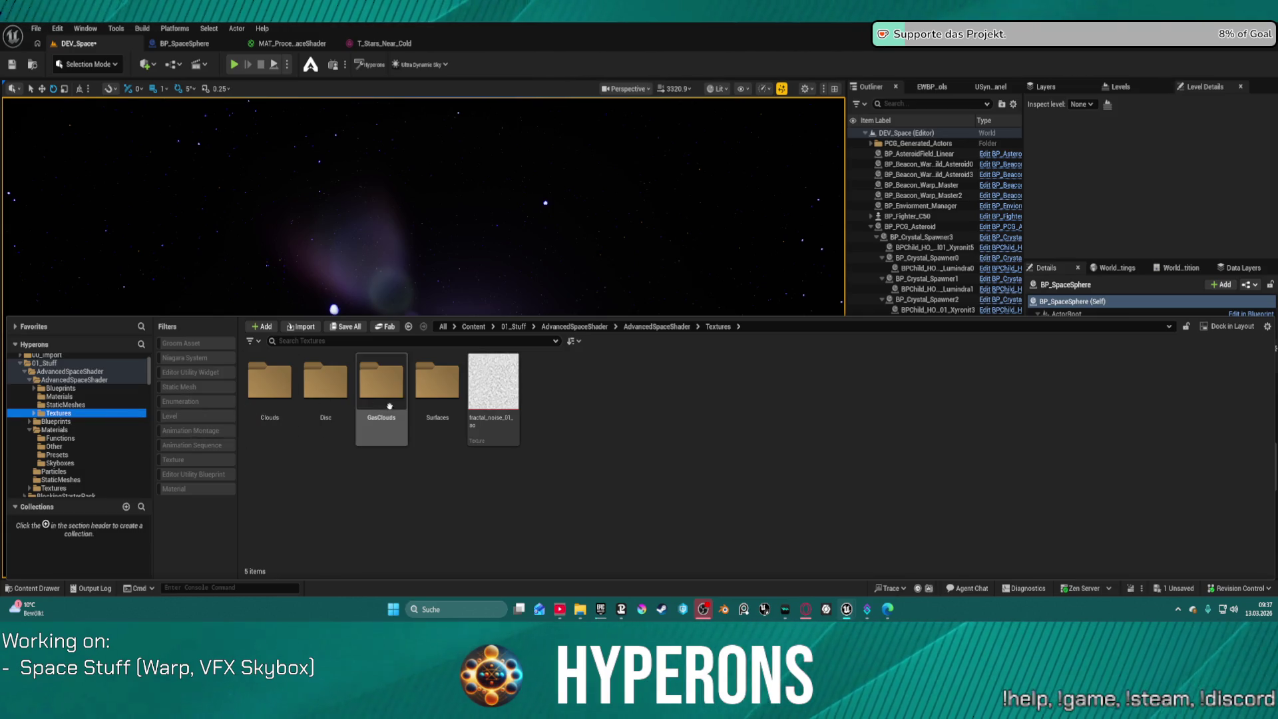
click(58, 396)
click(54, 389)
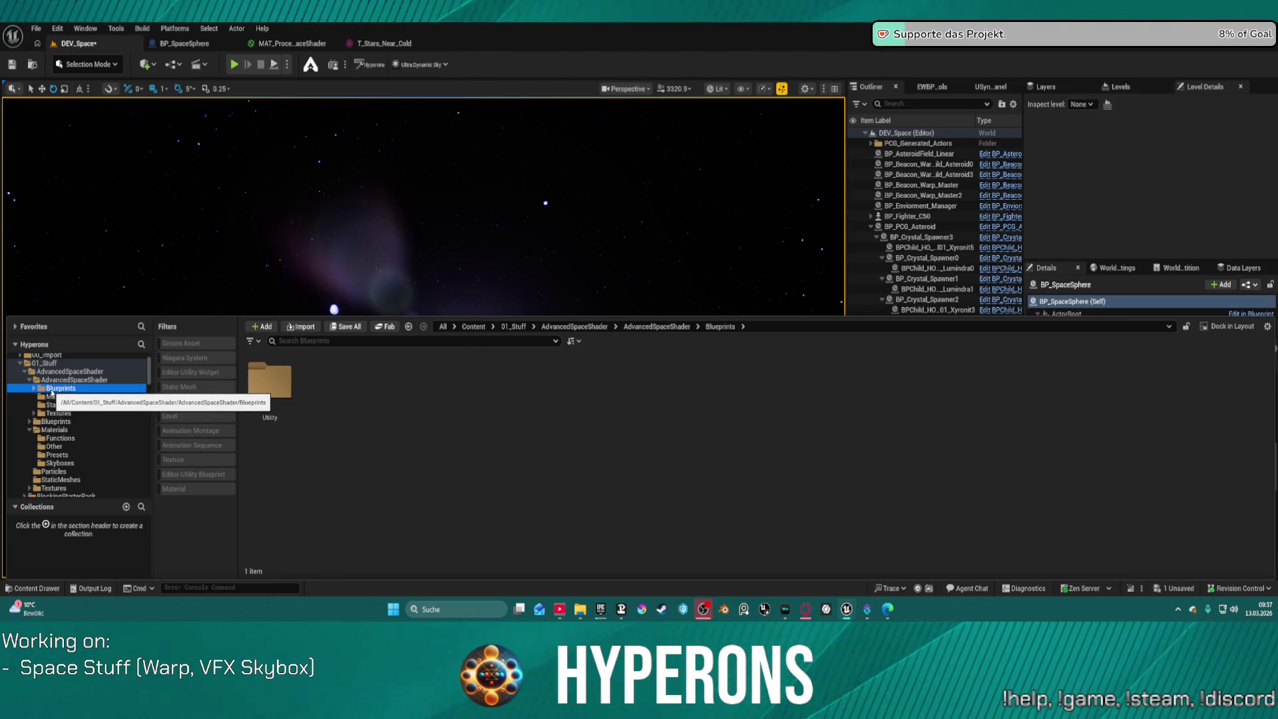
click(70, 372)
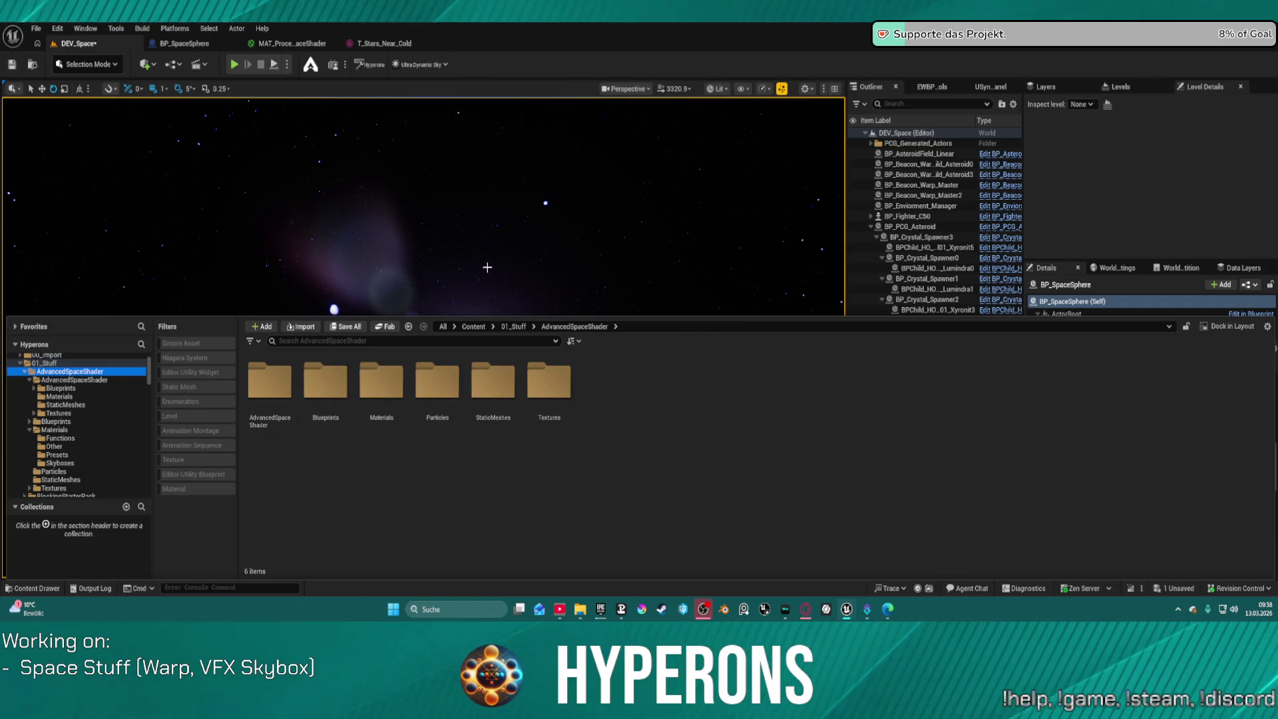
Locate the T Cubemap Extra texture asset, then switch to the BP_SpaceSphere Blueprint editor
key(ctrl+space)
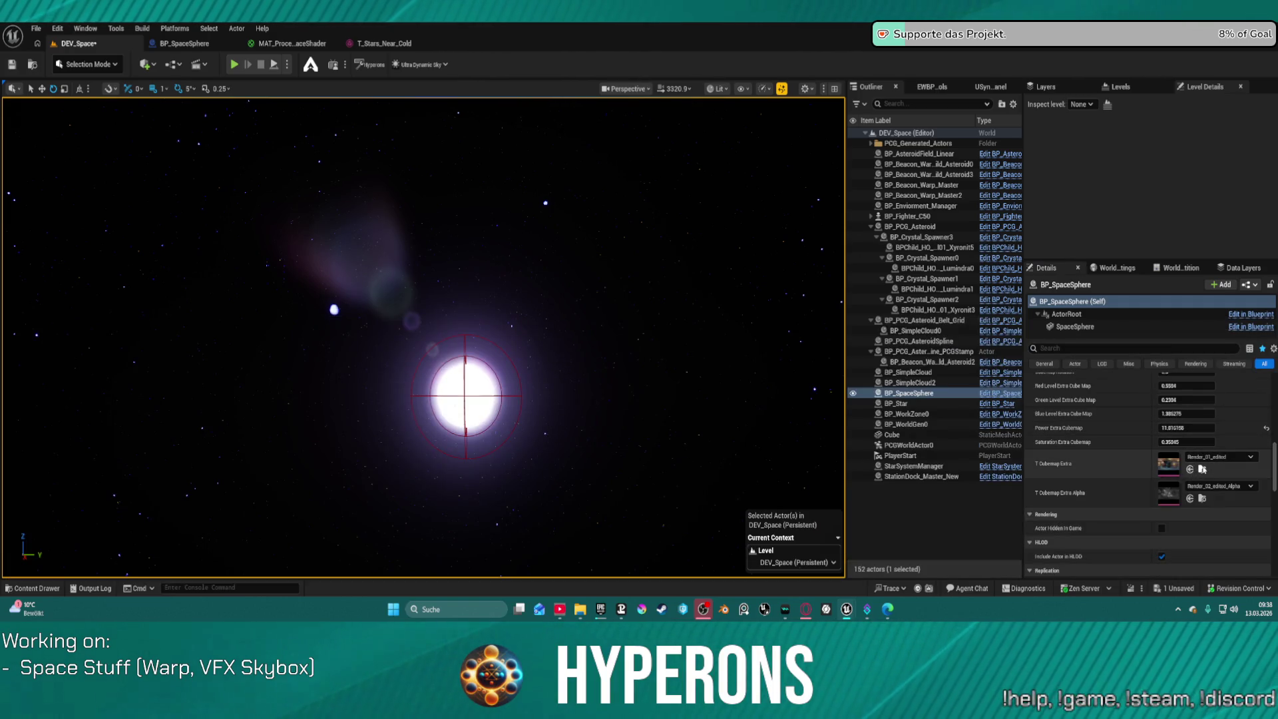
click(1202, 469)
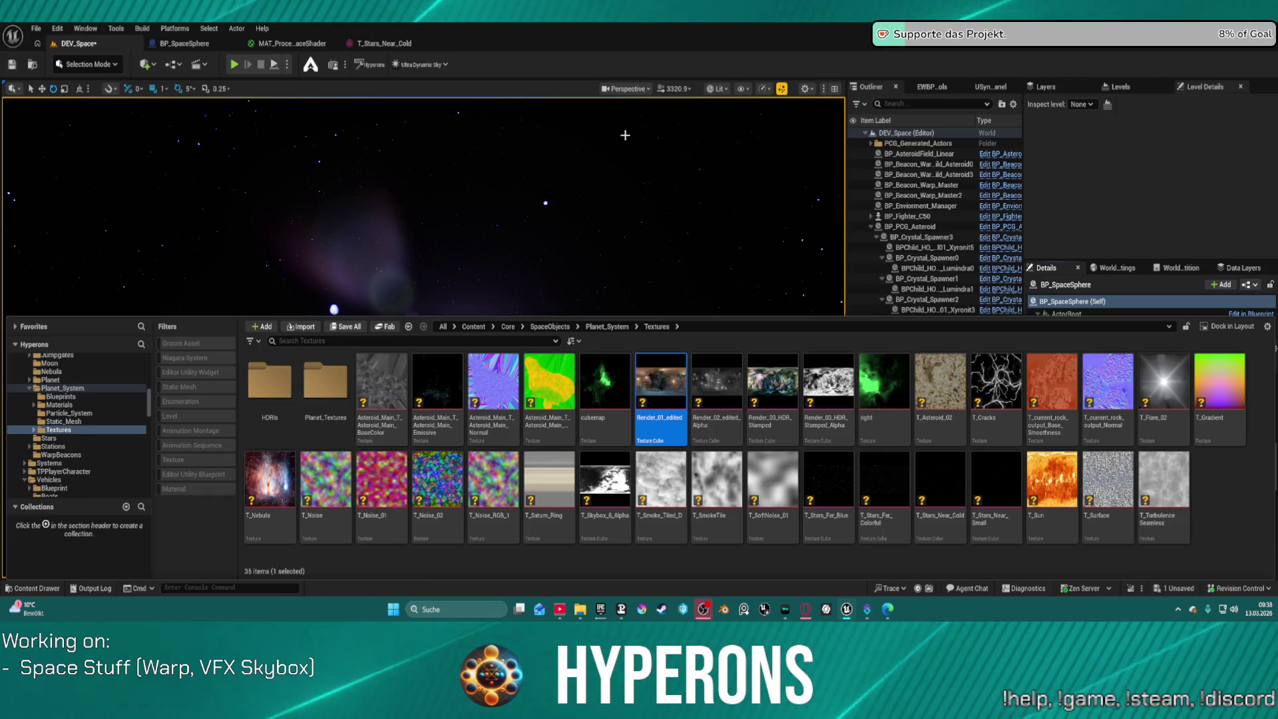
key(ctrl+space)
scroll(1145, 466, down, 3)
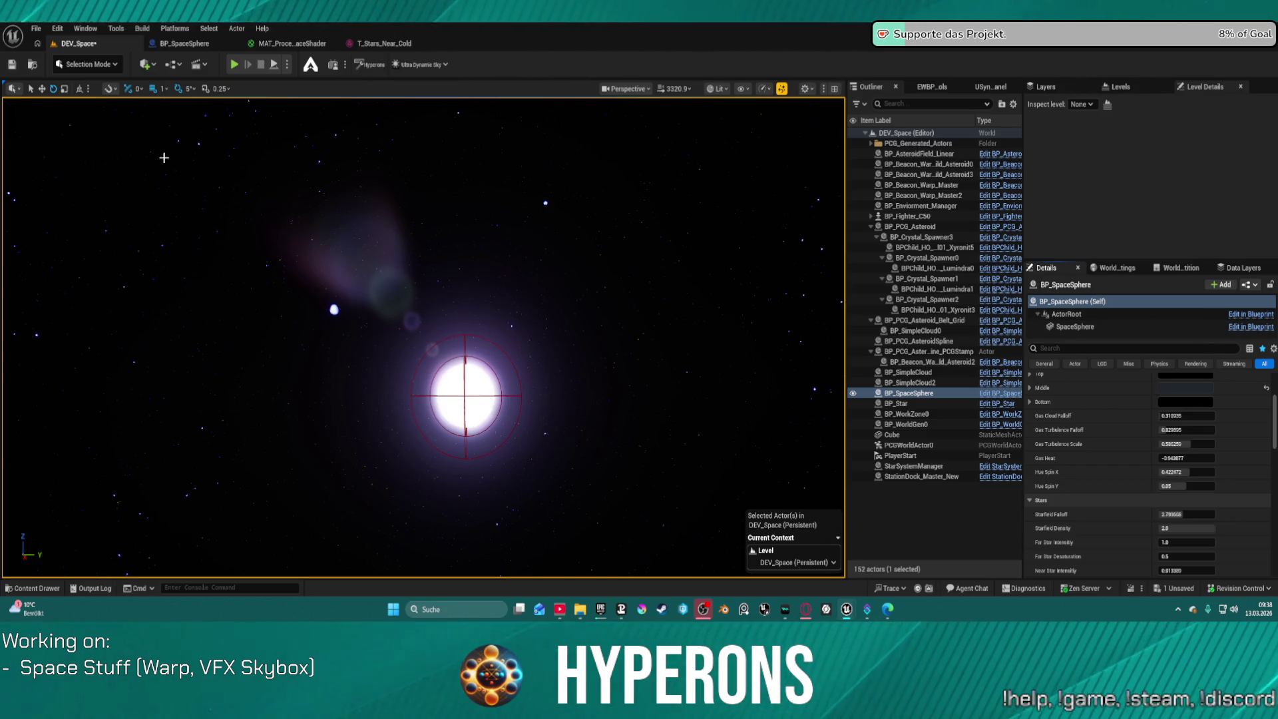
click(189, 44)
click(32, 62)
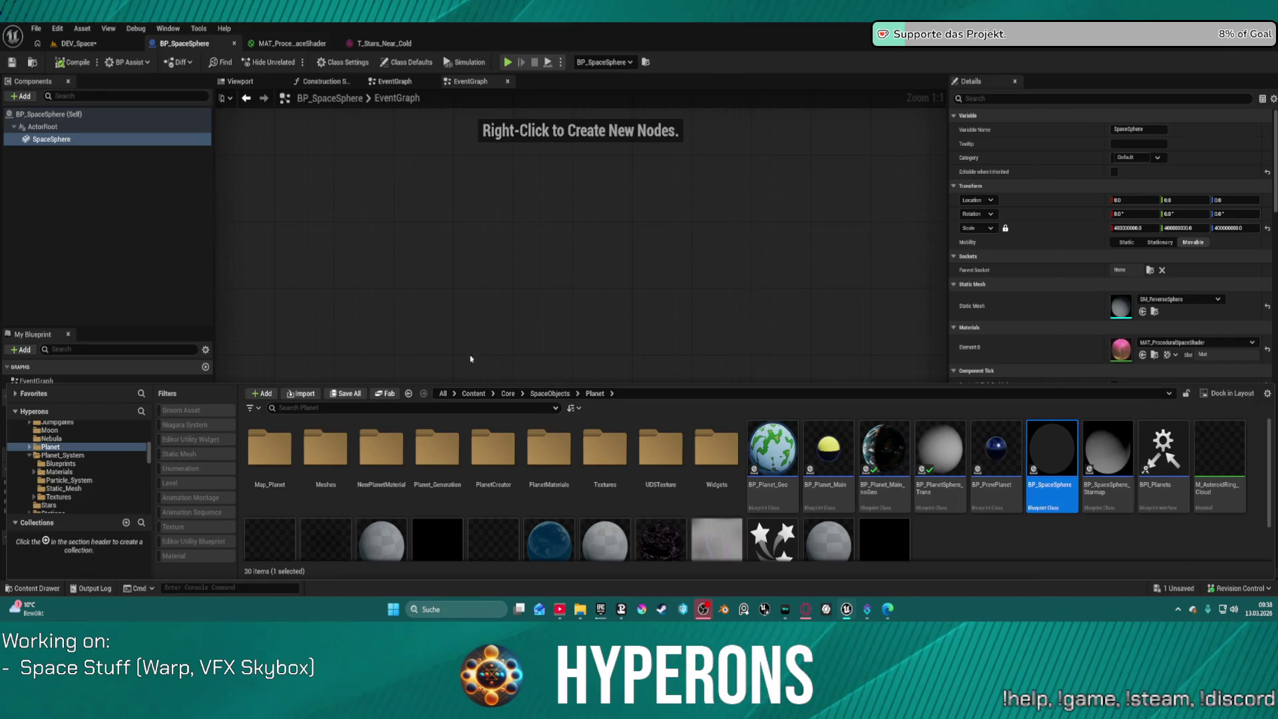
Locate the MAT_ProceduralSpaceShader material asset and open the neighbouring Skyboxes folder
click(1049, 543)
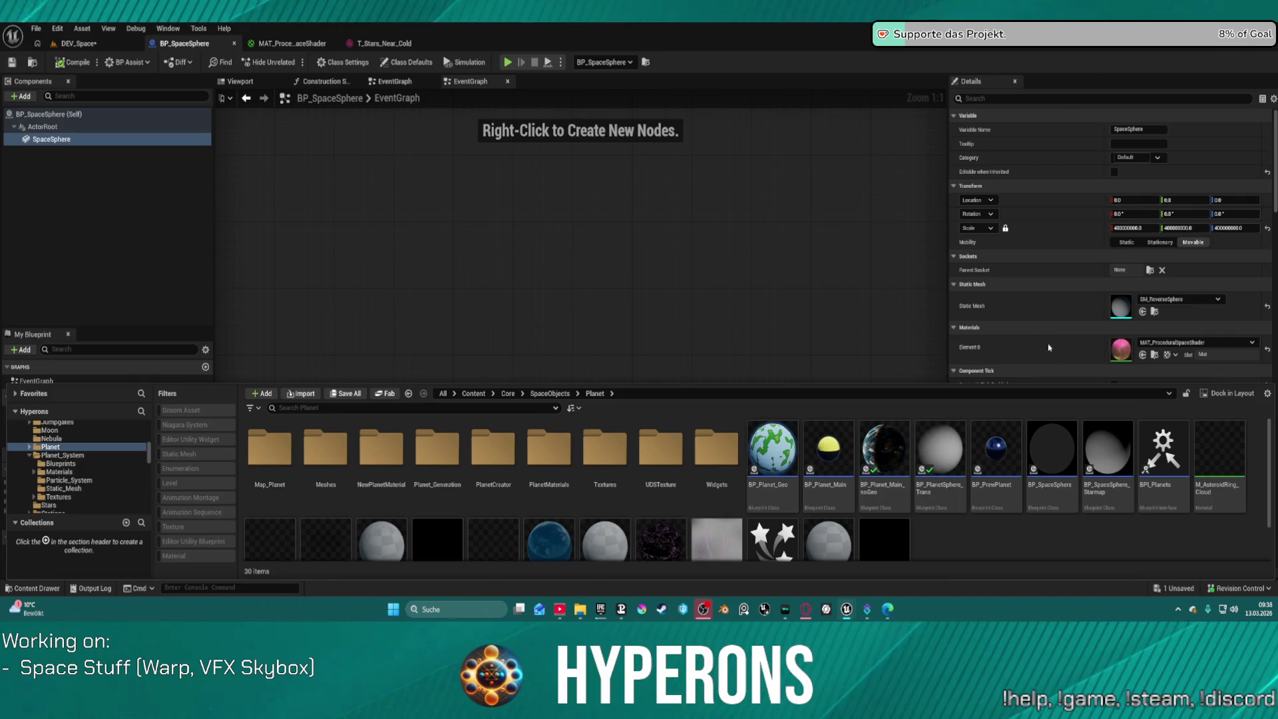
click(1158, 356)
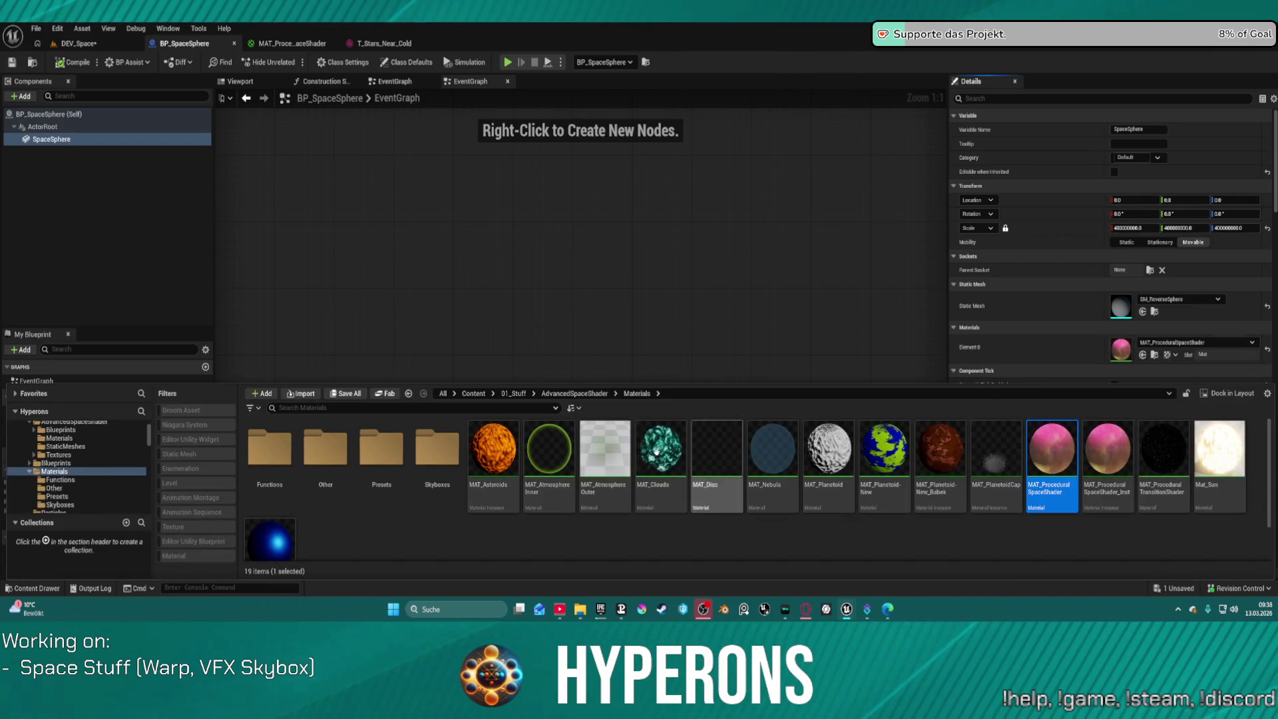
double_click(423, 460)
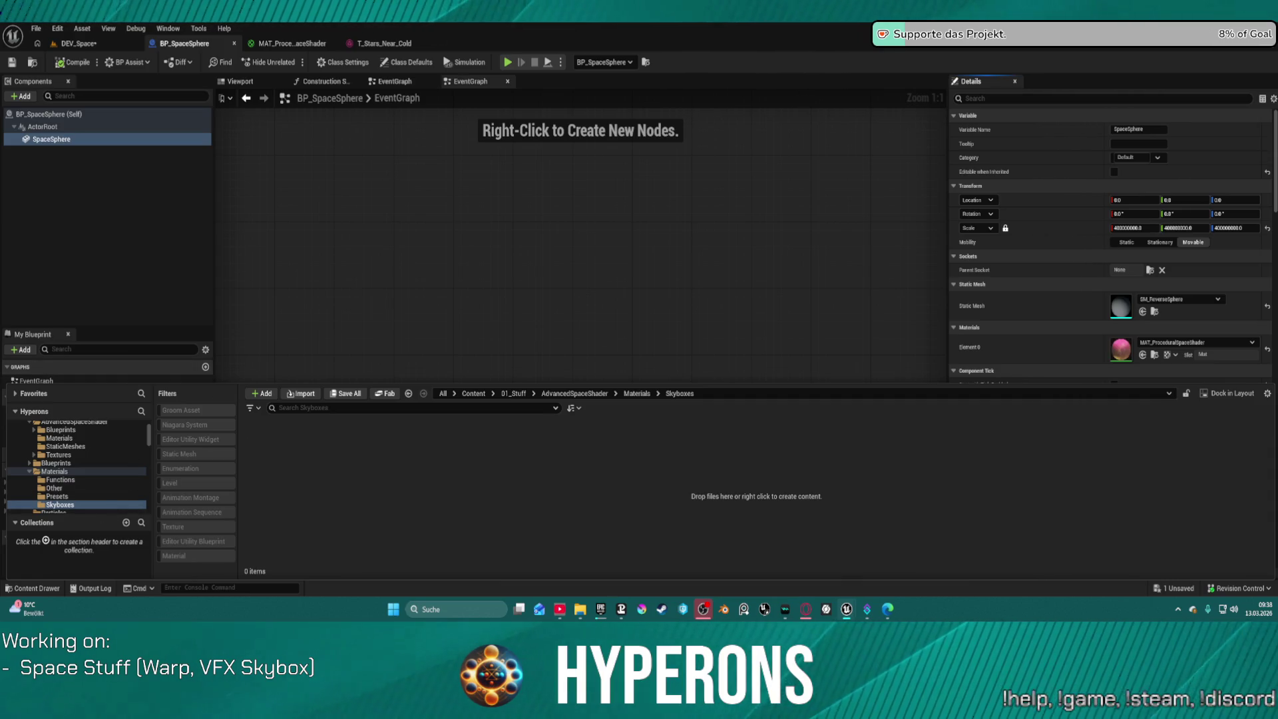
Look through the Window menu, dismiss it, and minimise the editor to the desktop
click(171, 31)
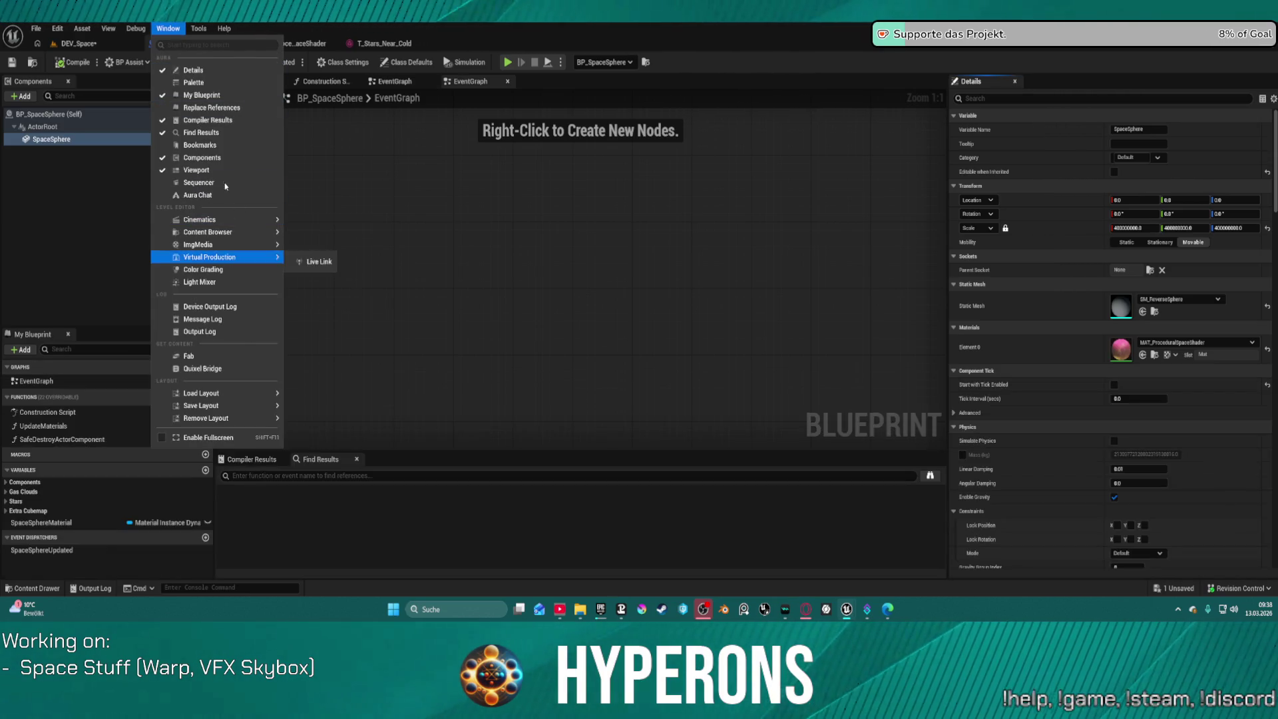
mouse_move(262, 232)
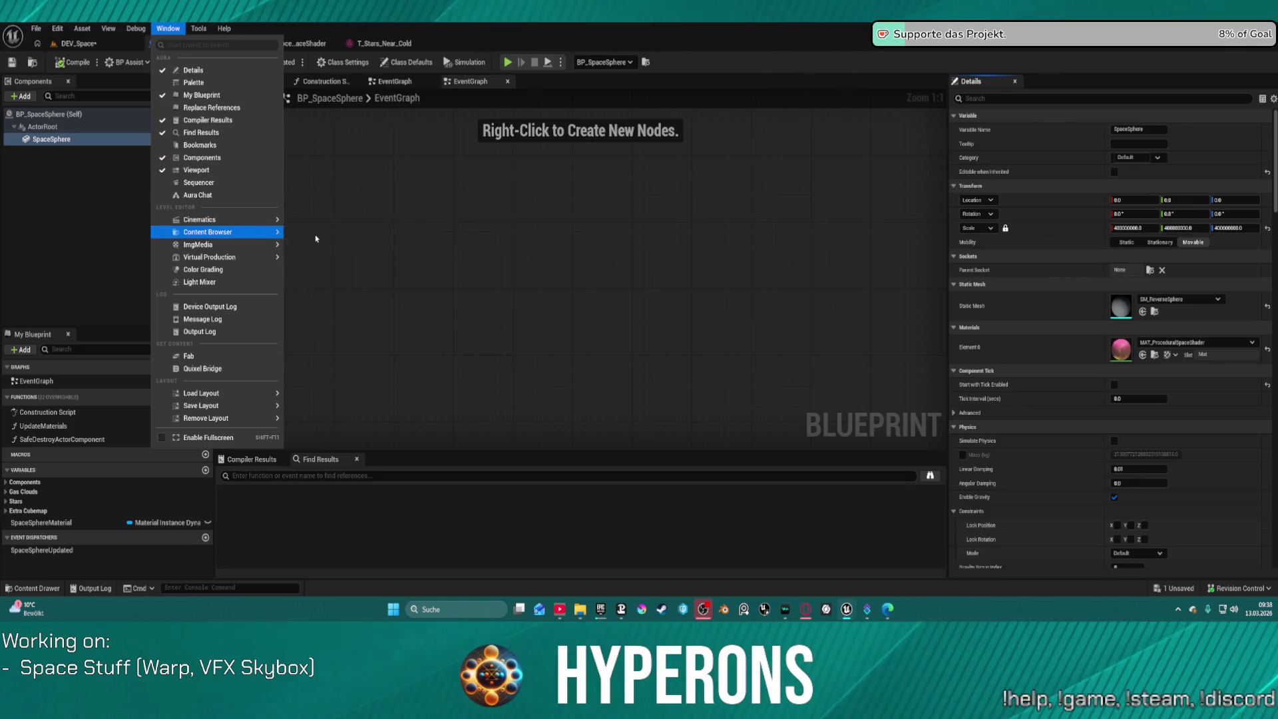
click(394, 231)
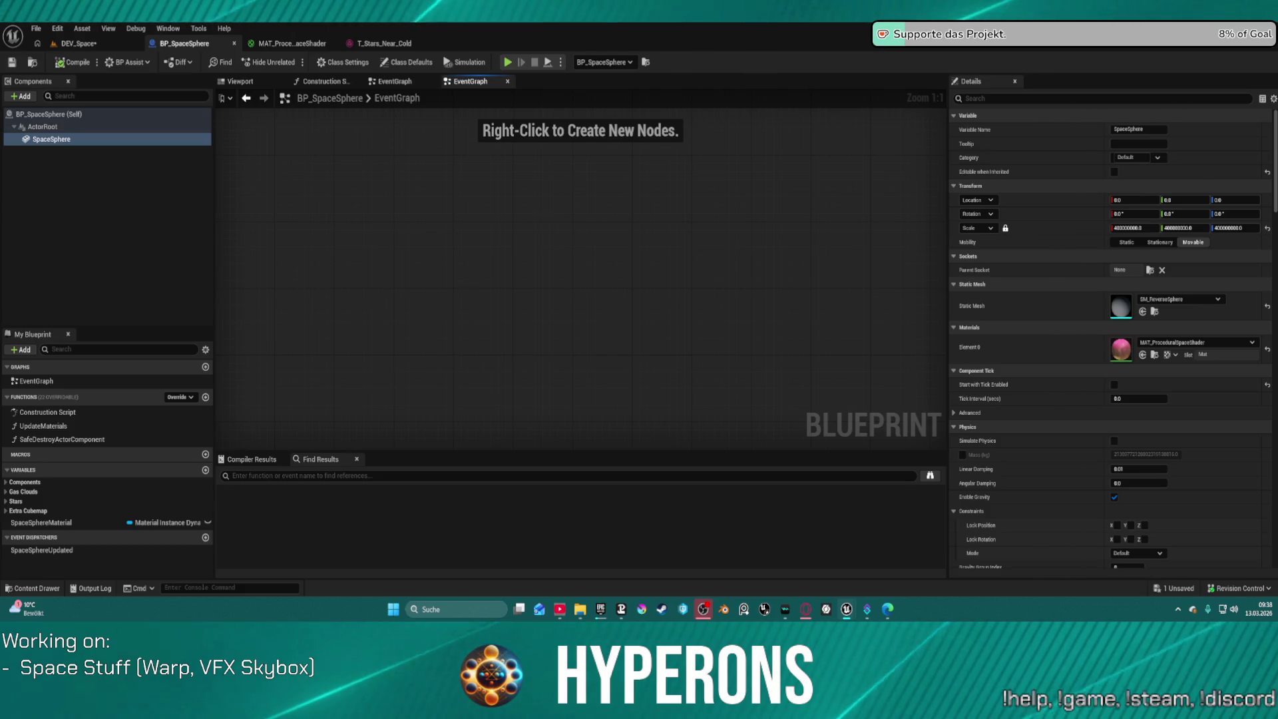
key(super+d)
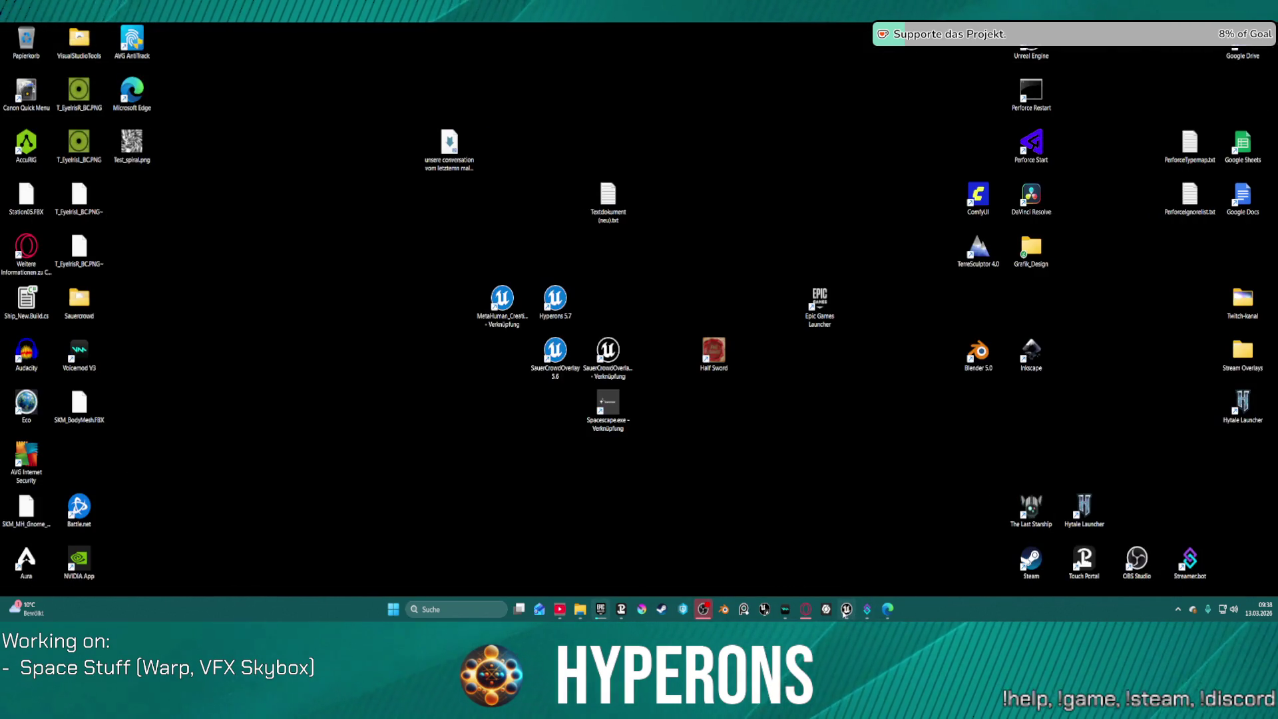
Restore the editor, switch to the DEV_Space level, and run a quick play test
click(844, 611)
click(75, 44)
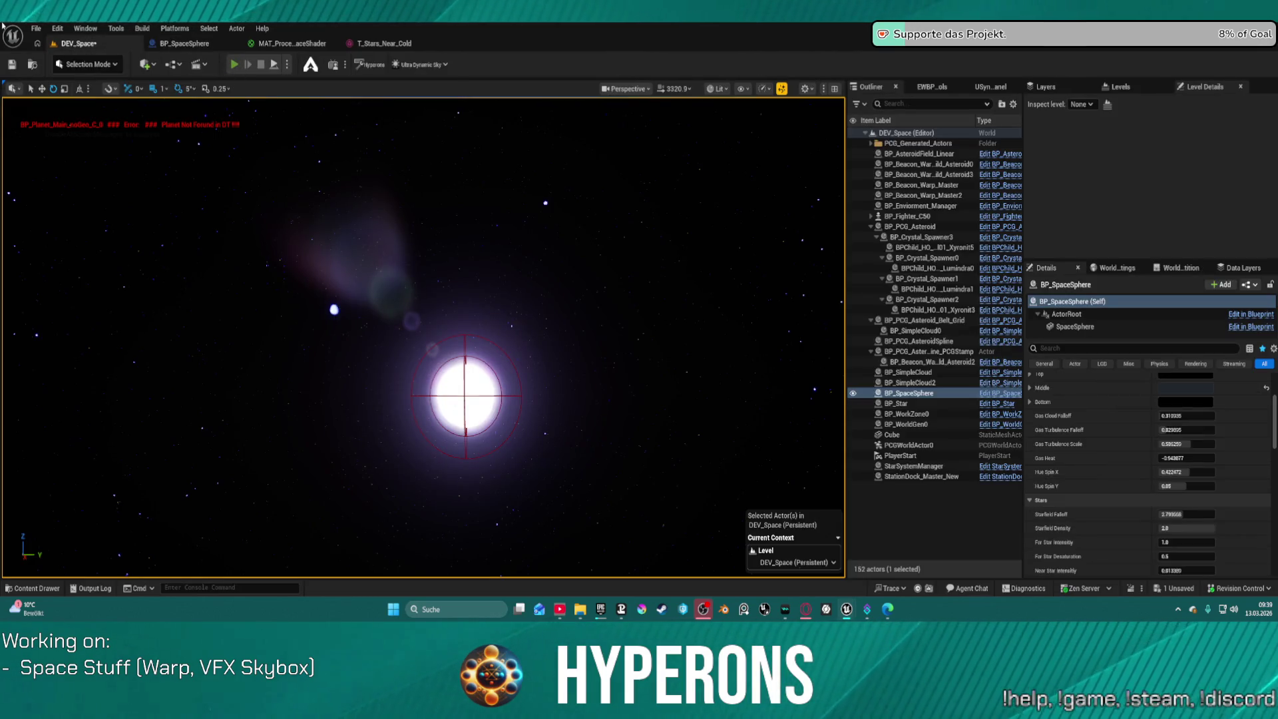
key(alt+p)
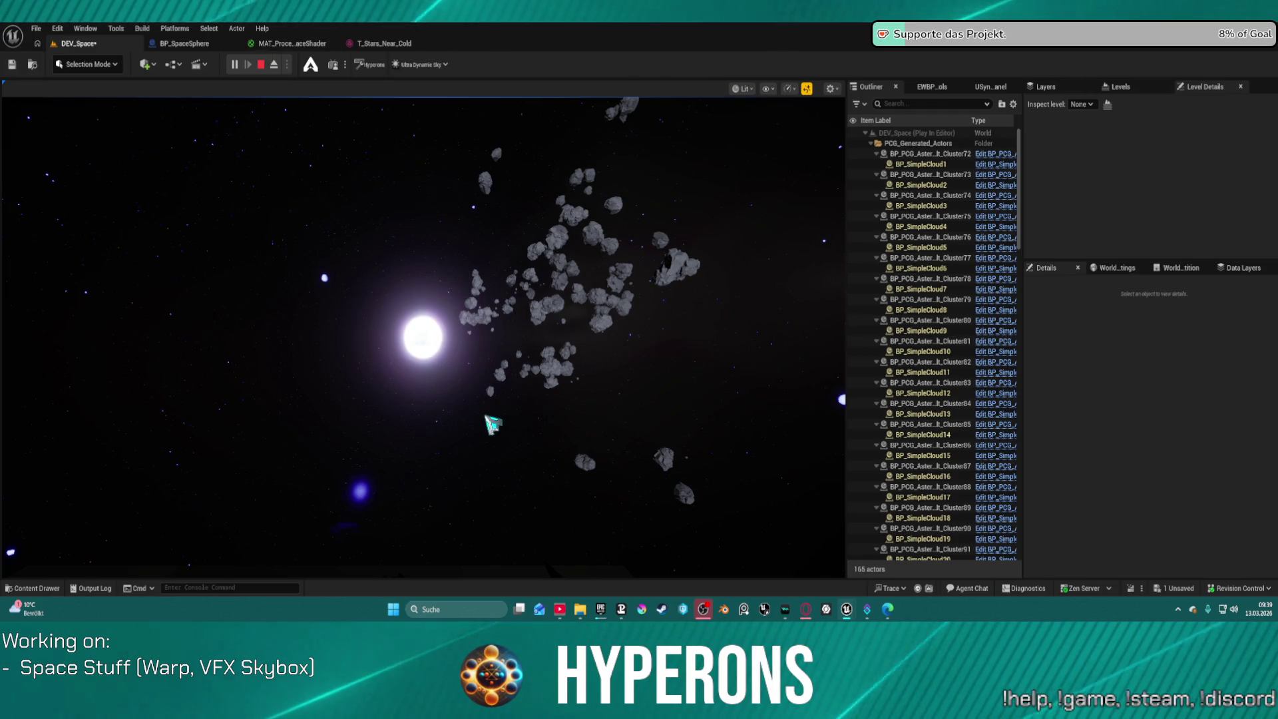
click(493, 423)
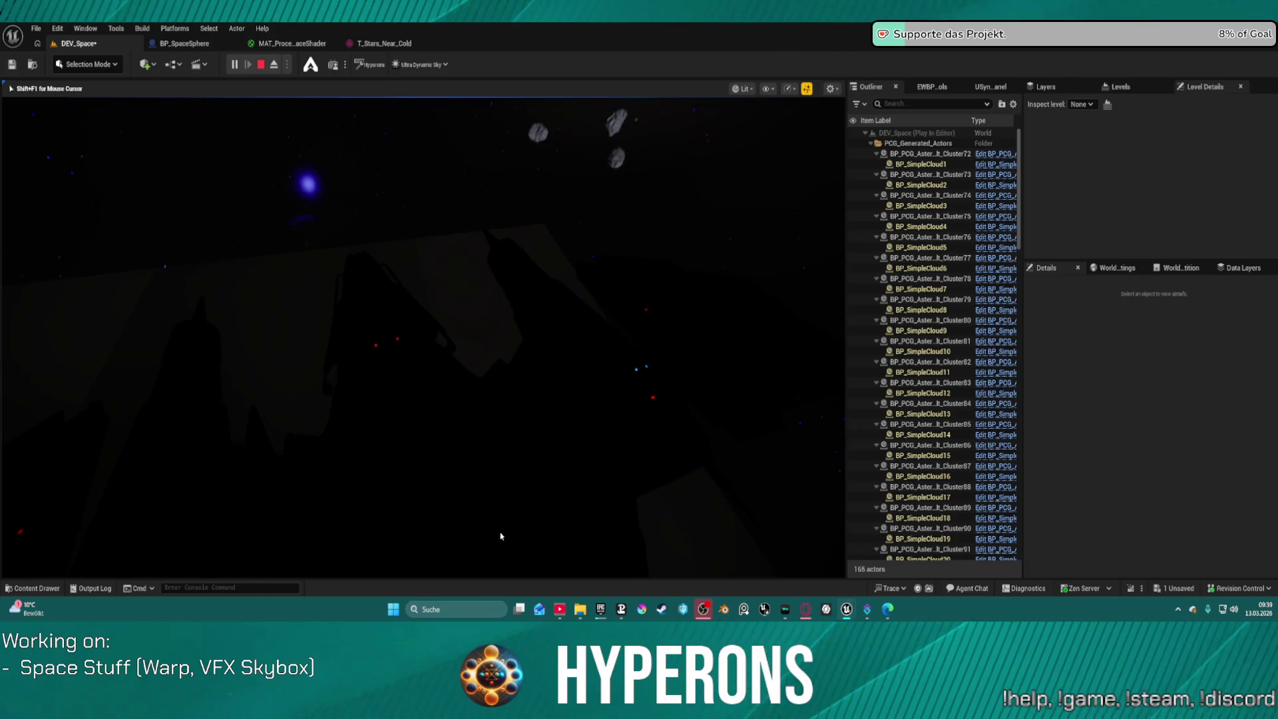
key(Escape)
Set World Settings GameMode Override to BP_ARPG_GameMode and start a play test
click(1117, 268)
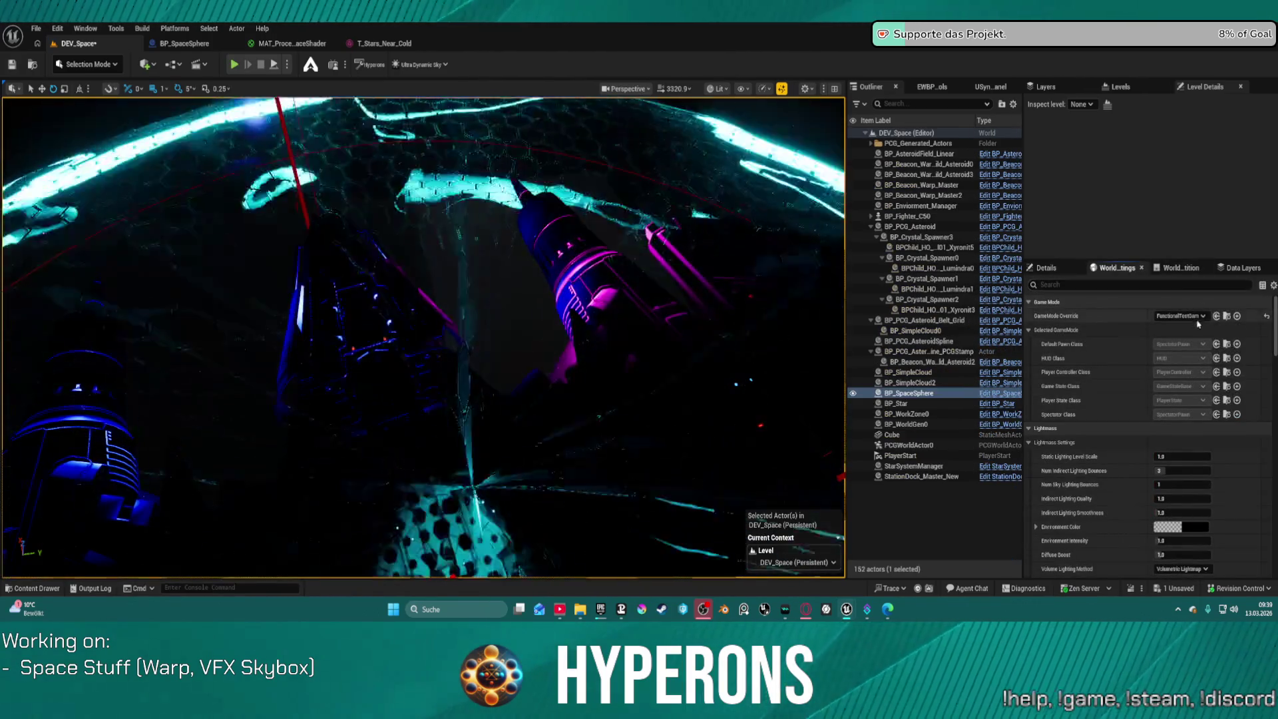
click(1179, 315)
click(1202, 365)
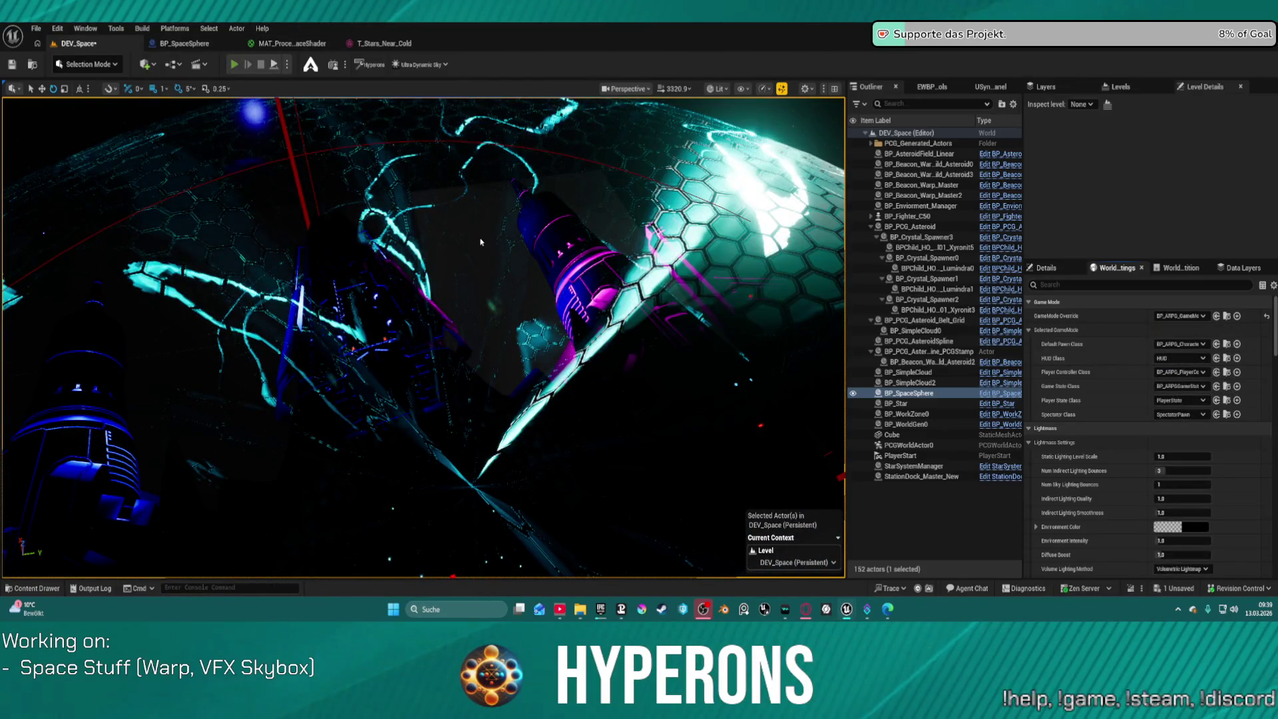
click(234, 64)
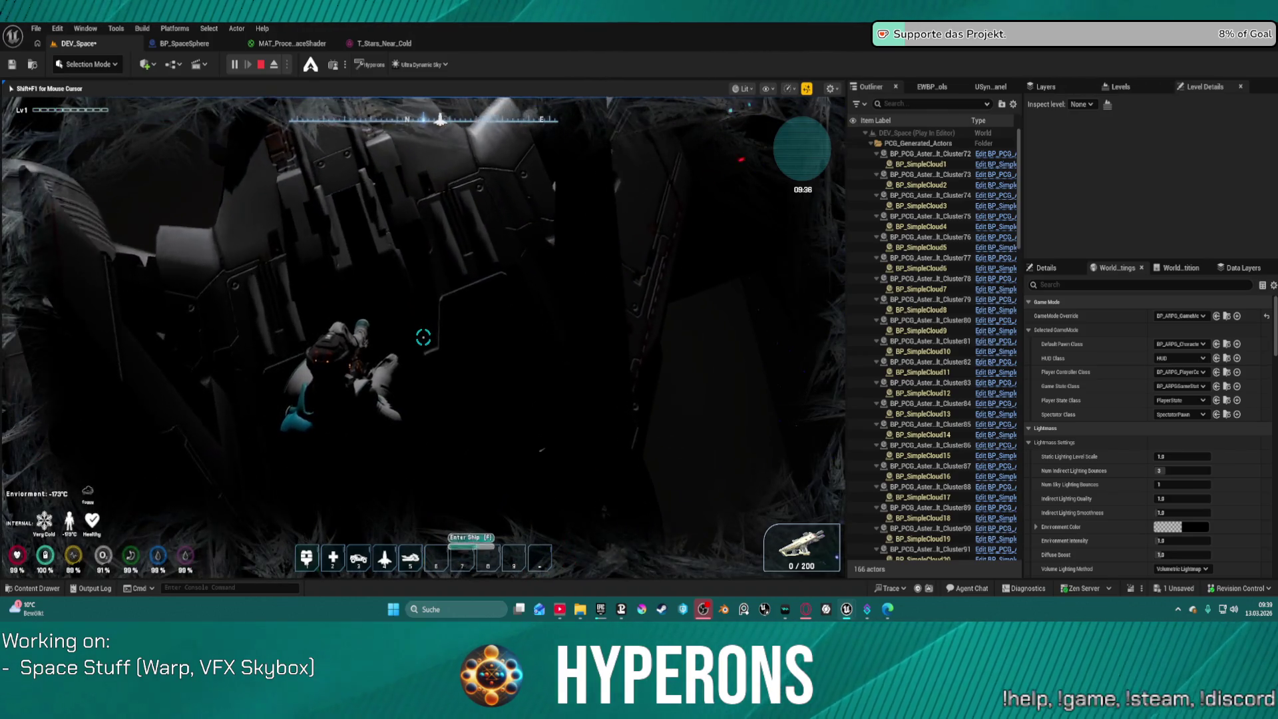
Board the ship with E, fly off from the station with W, then stop the play test
key(e)
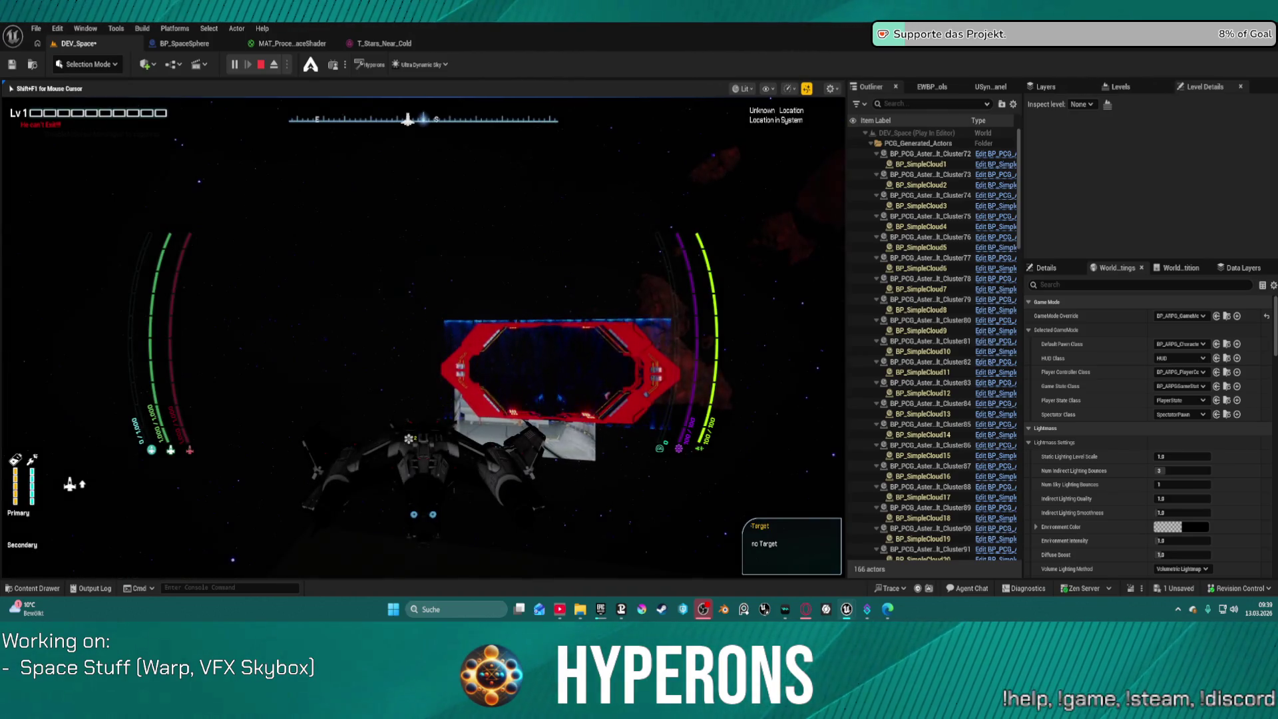
key(w)
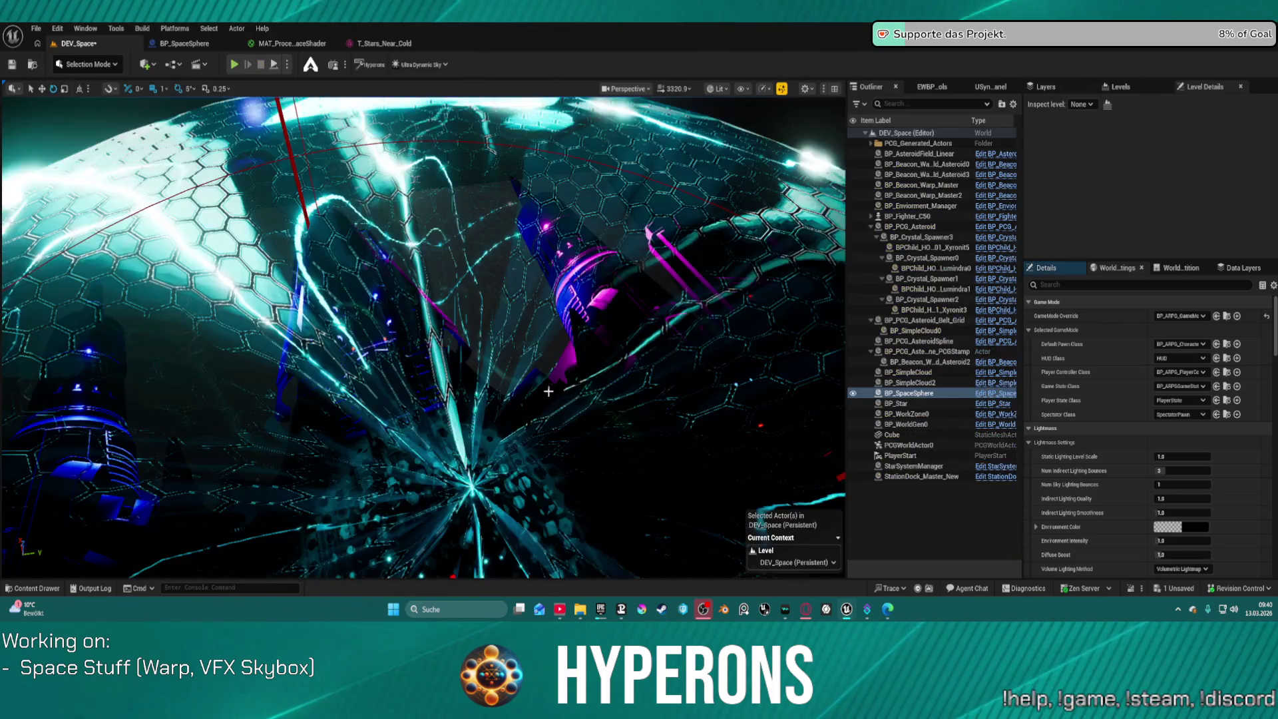
click(261, 64)
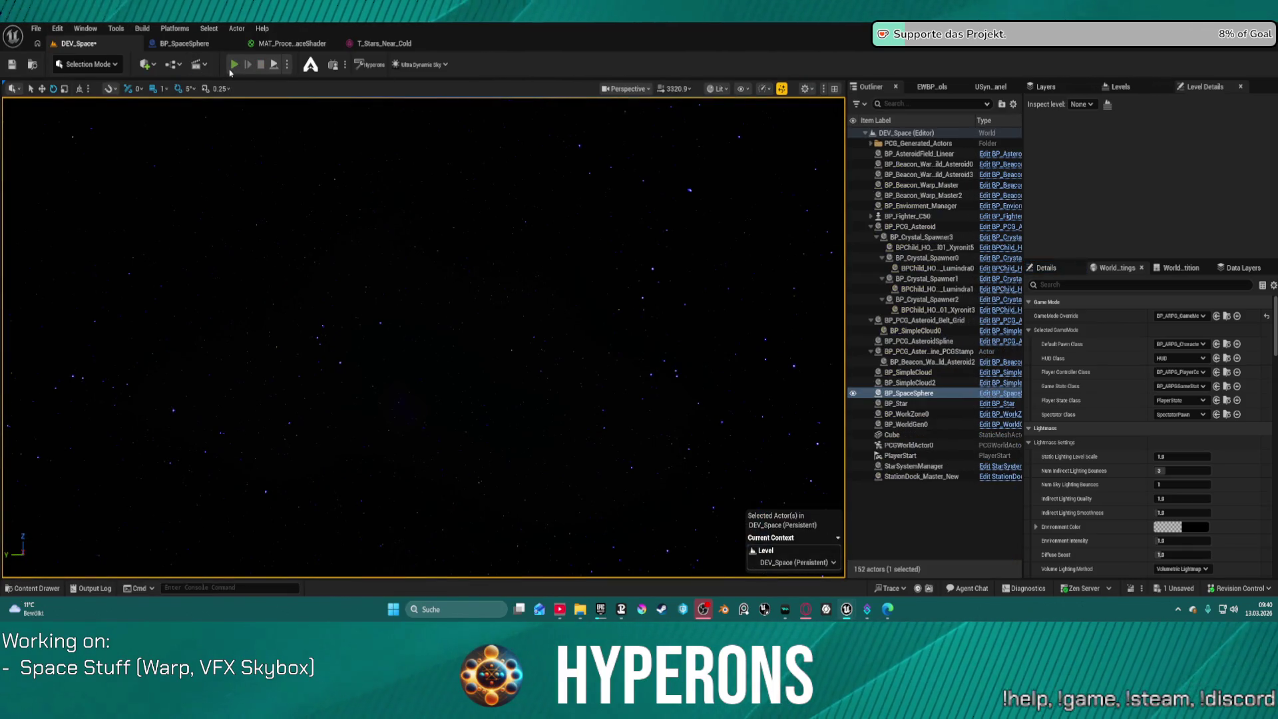
click(235, 65)
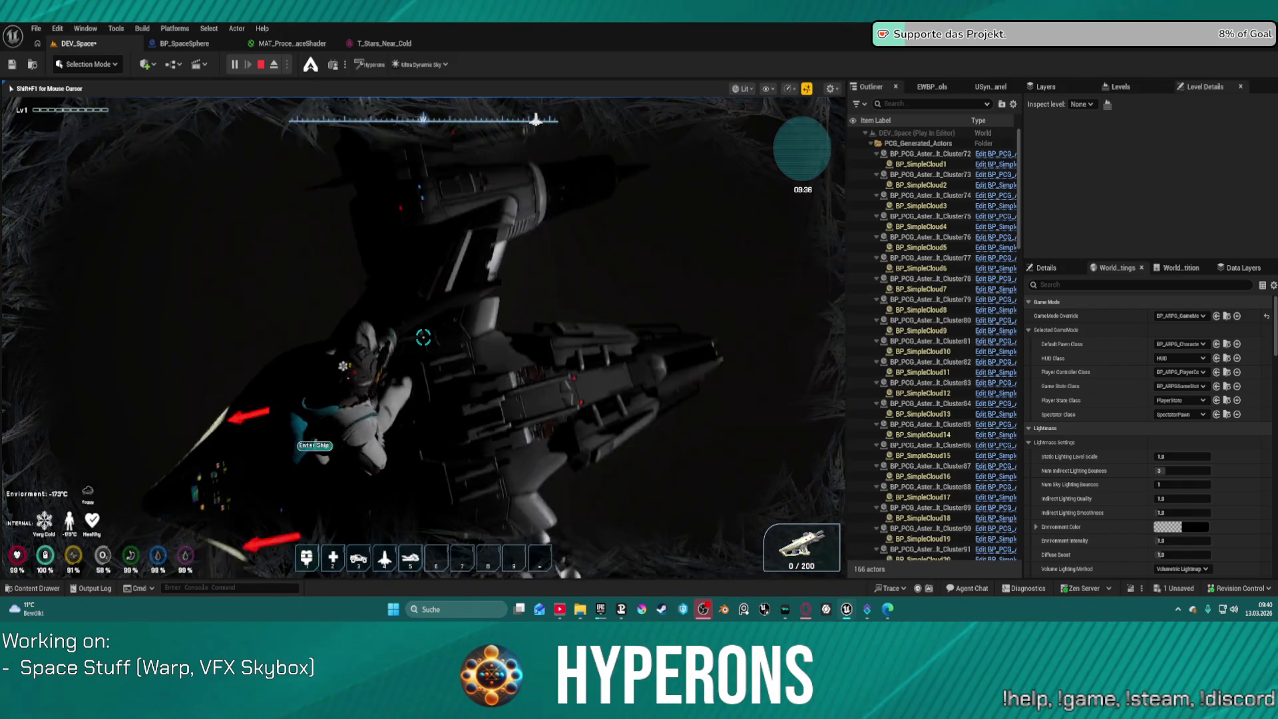
key(f)
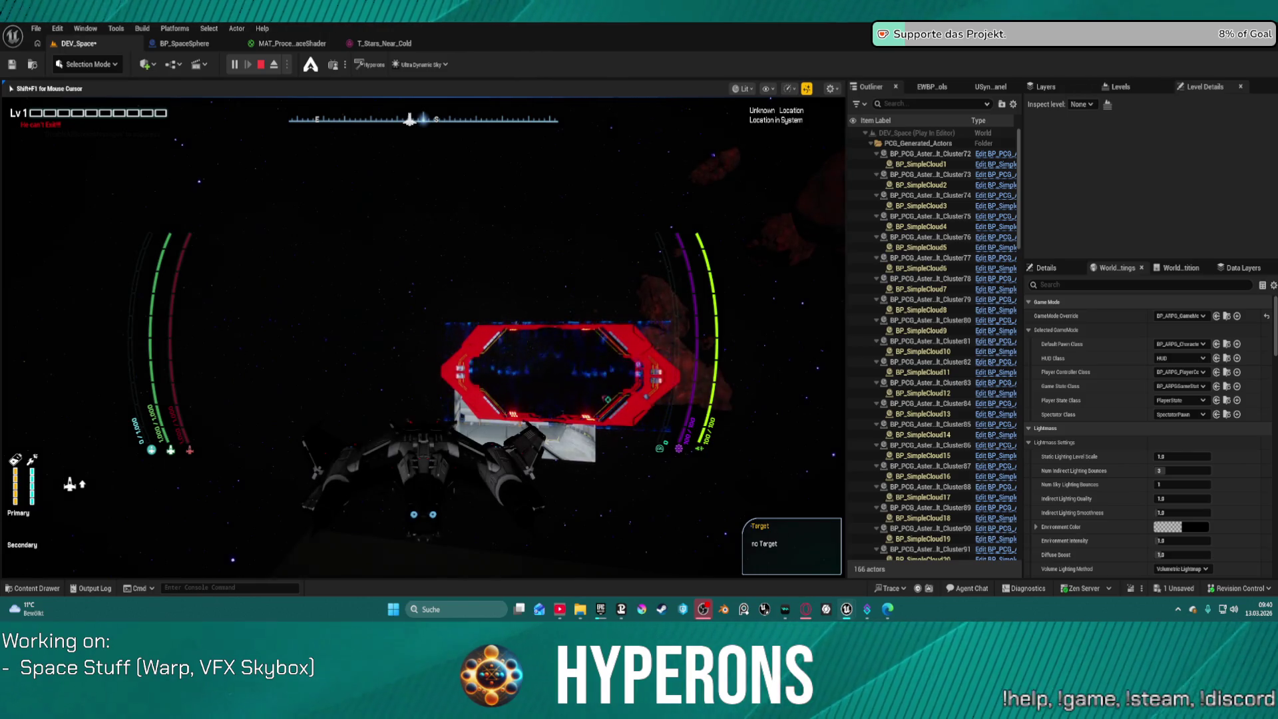
key(d)
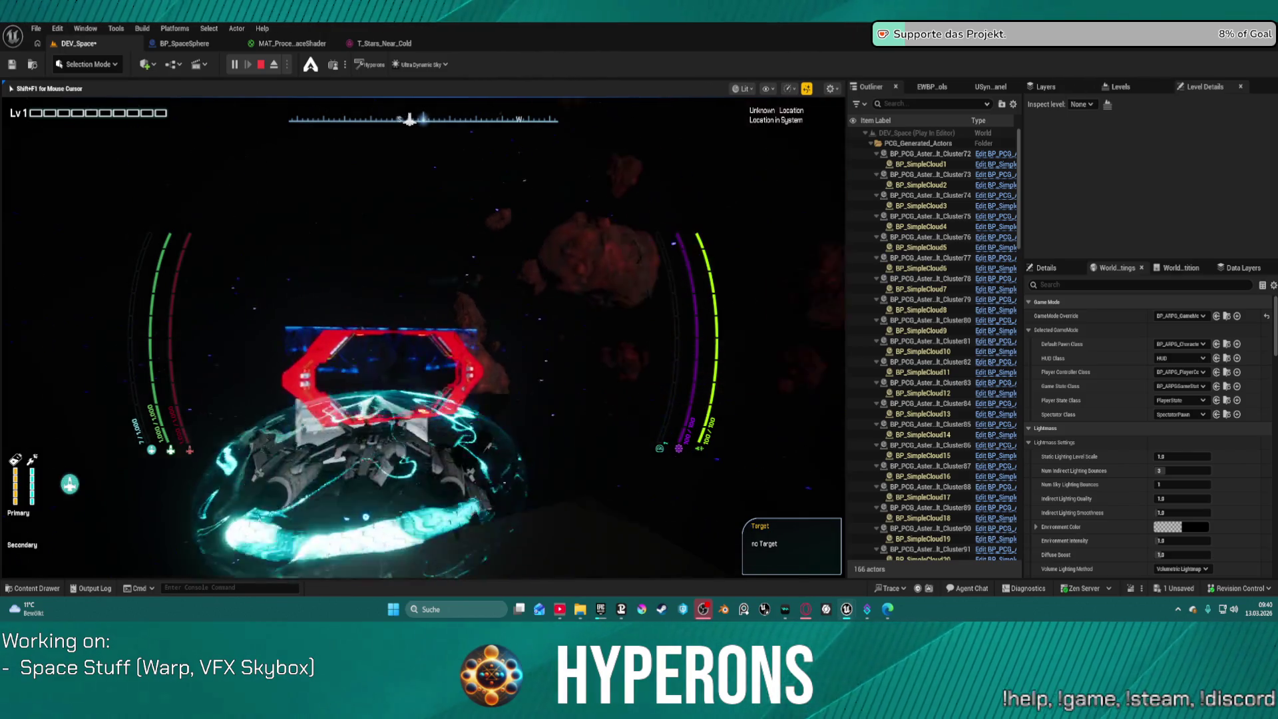
key(shift)
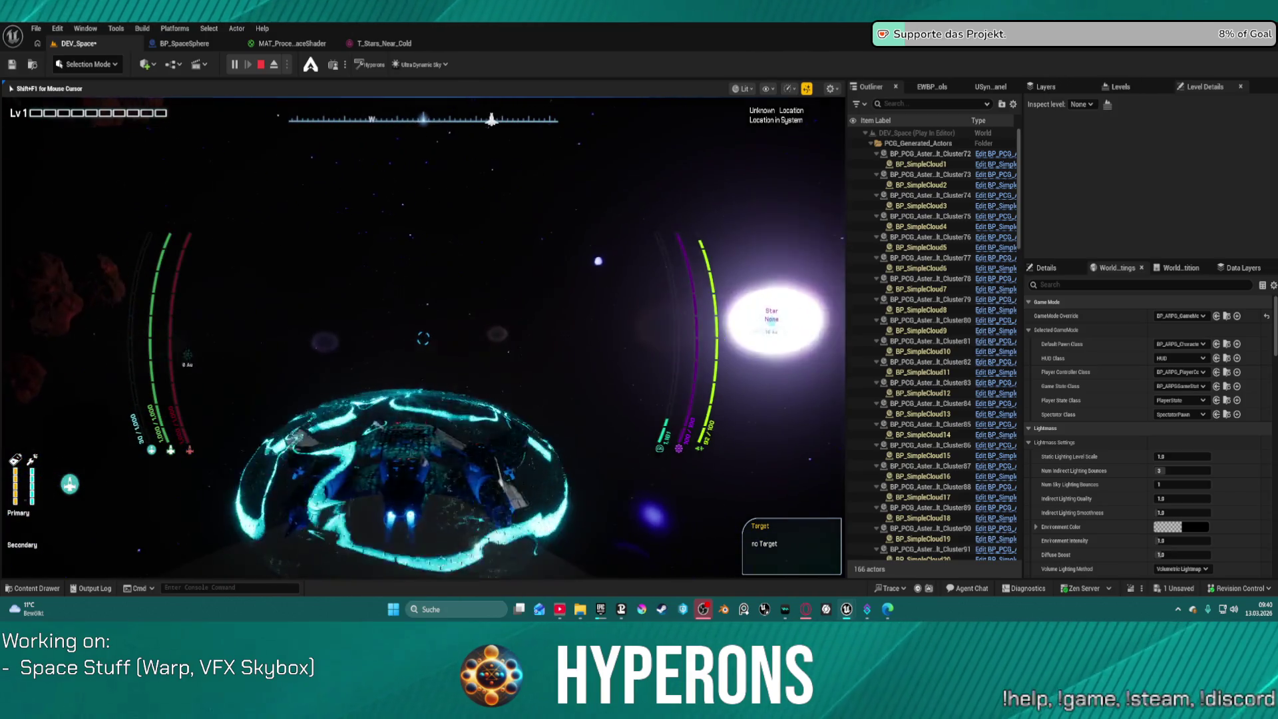
key(shift)
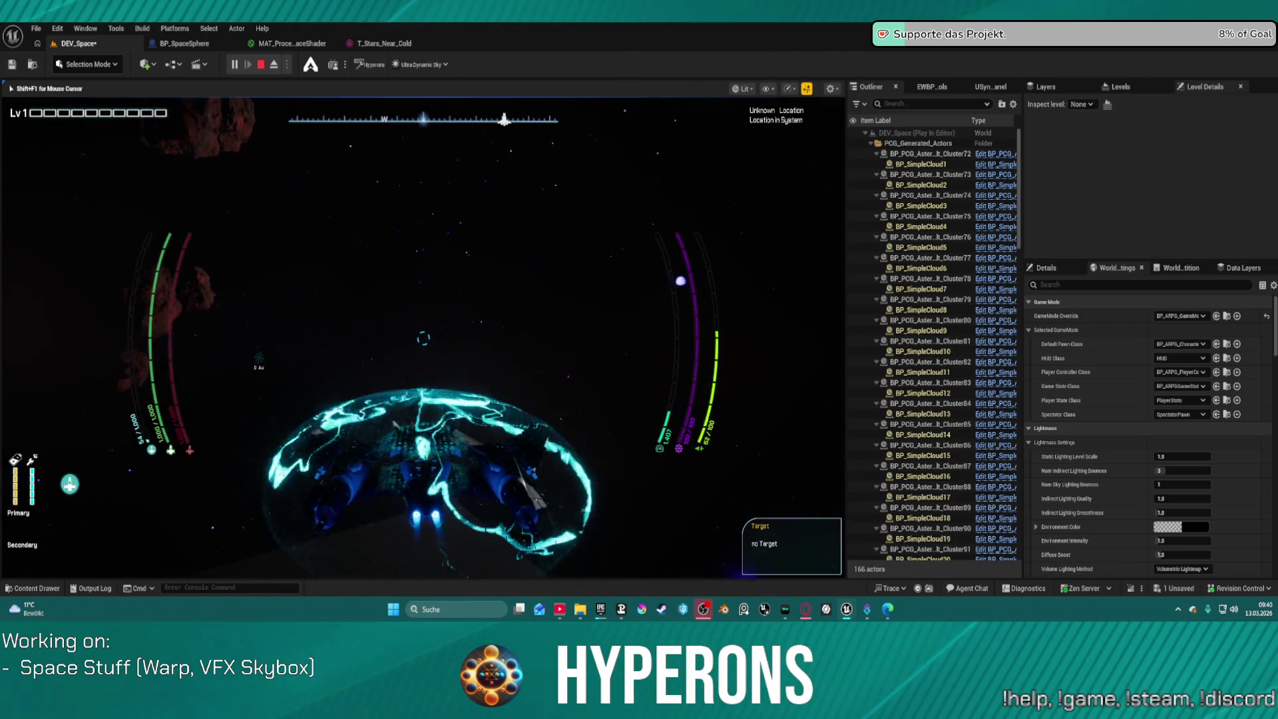
key(shift)
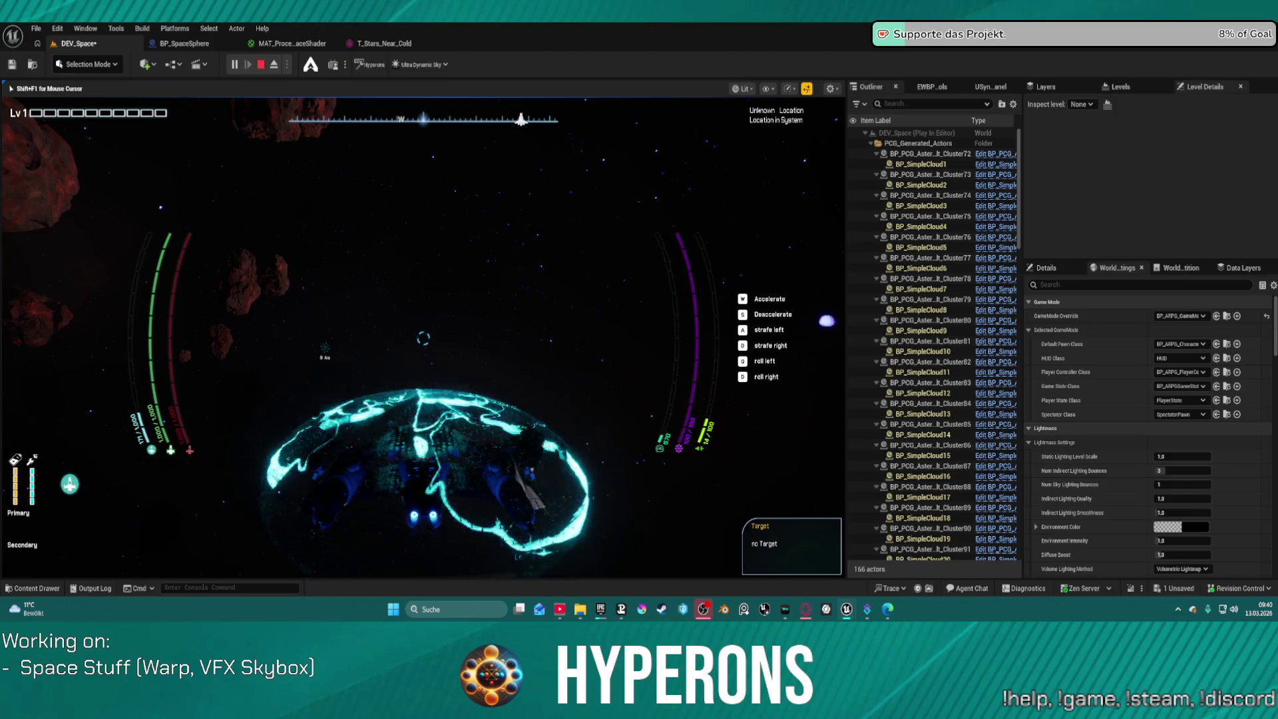
key(w)
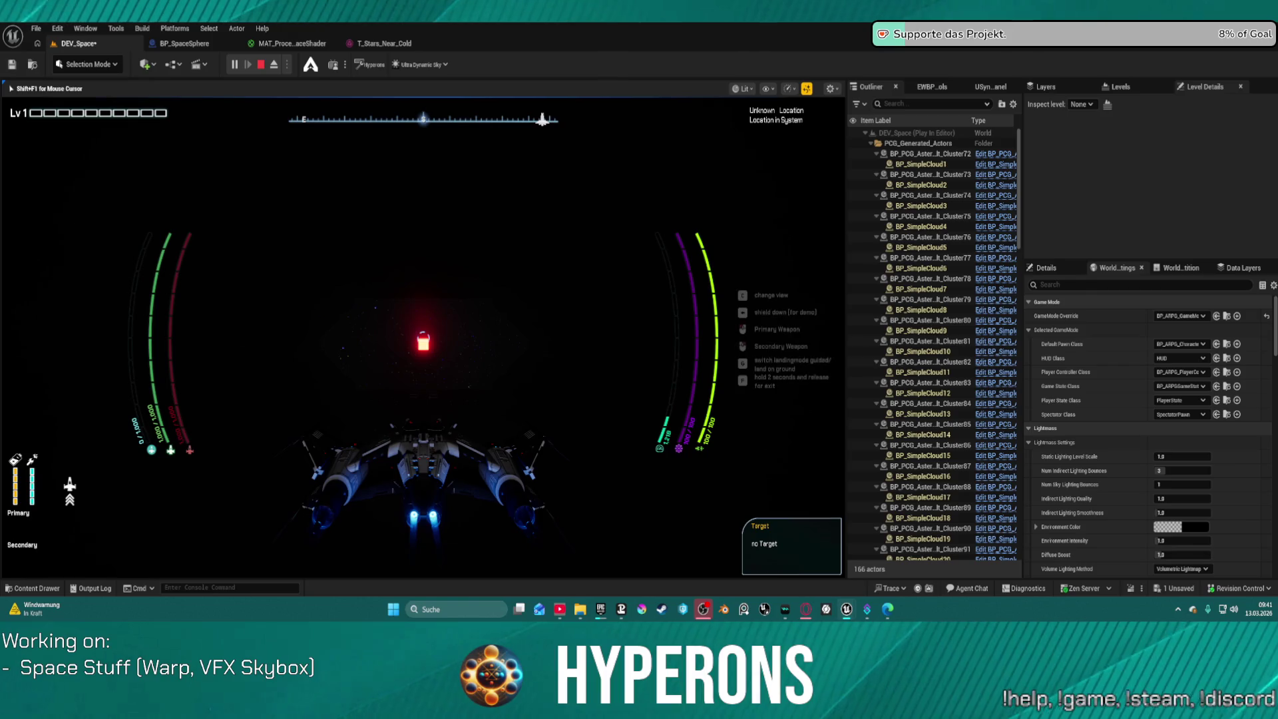
Toggle repeatedly between cockpit and chase camera views, targeting the star in cockpit view
key(c)
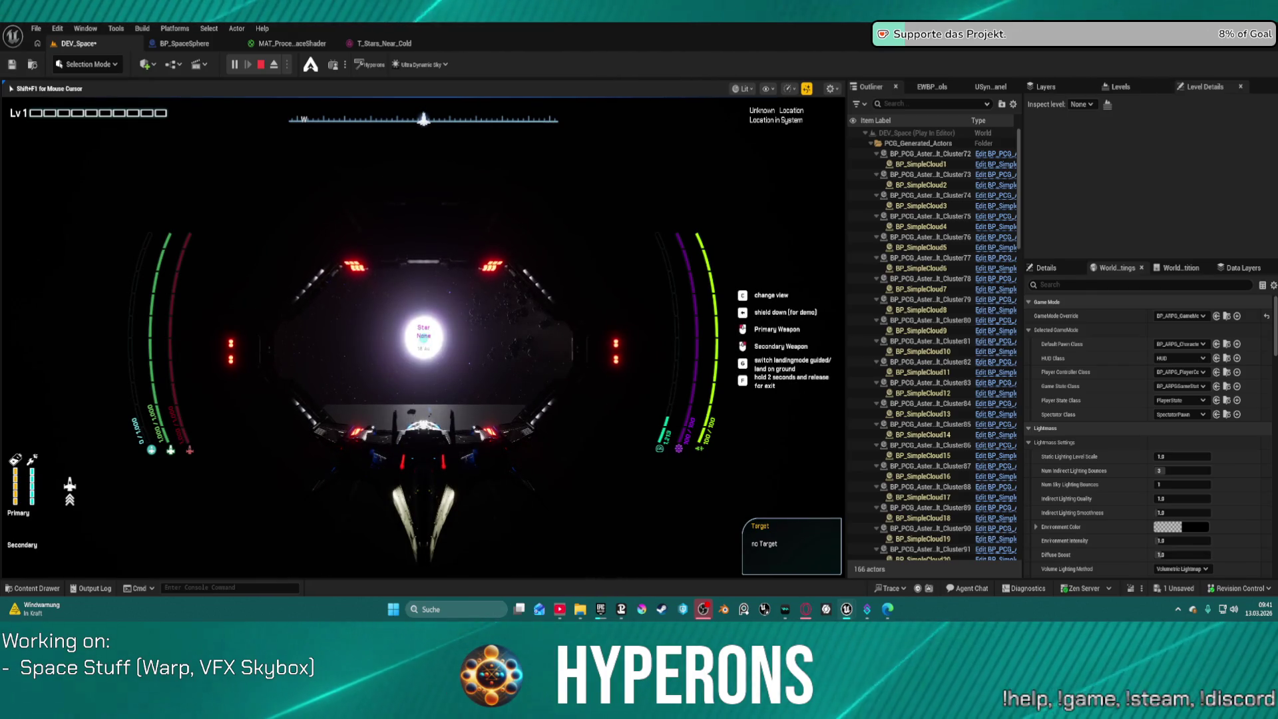
key(c)
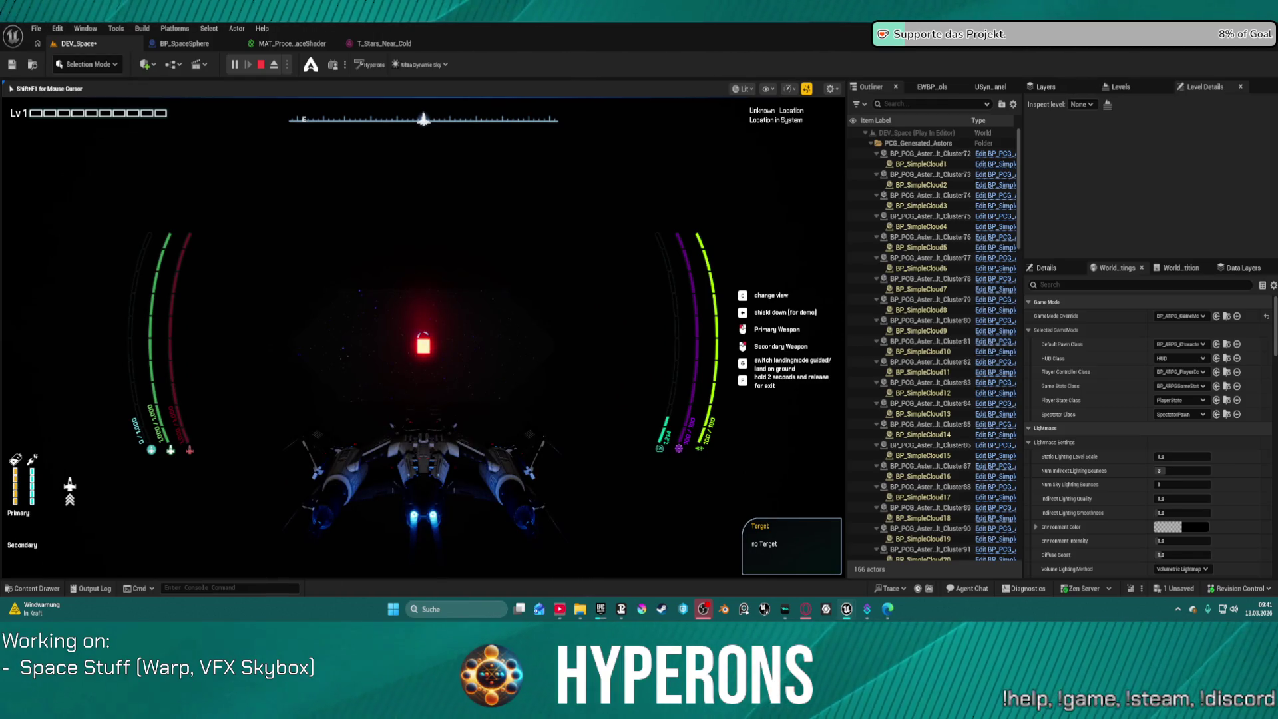
key(c)
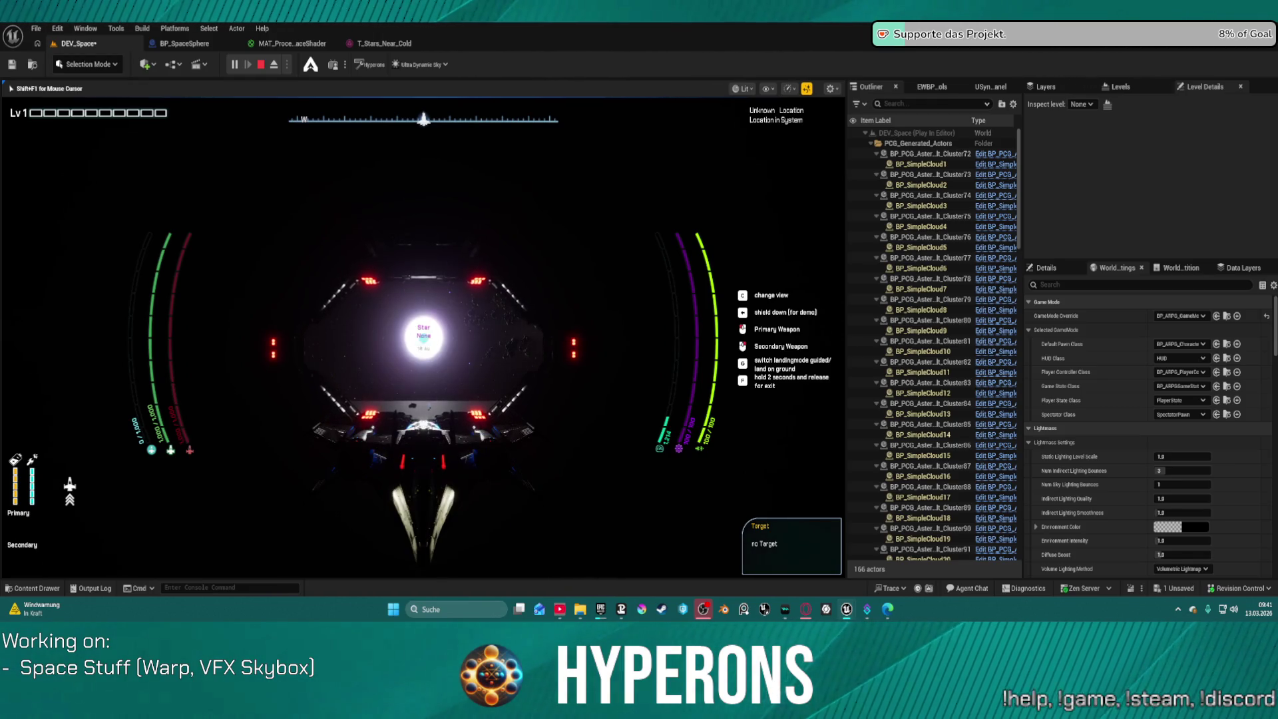
key(c)
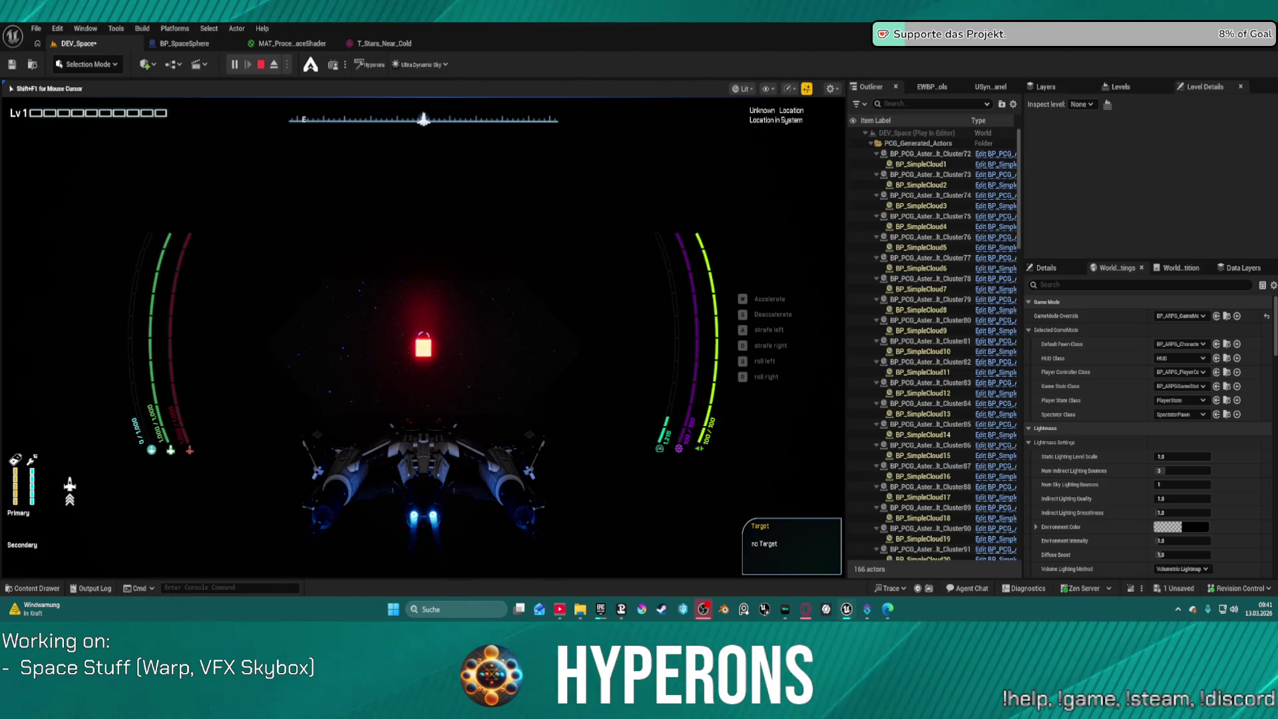
key(c)
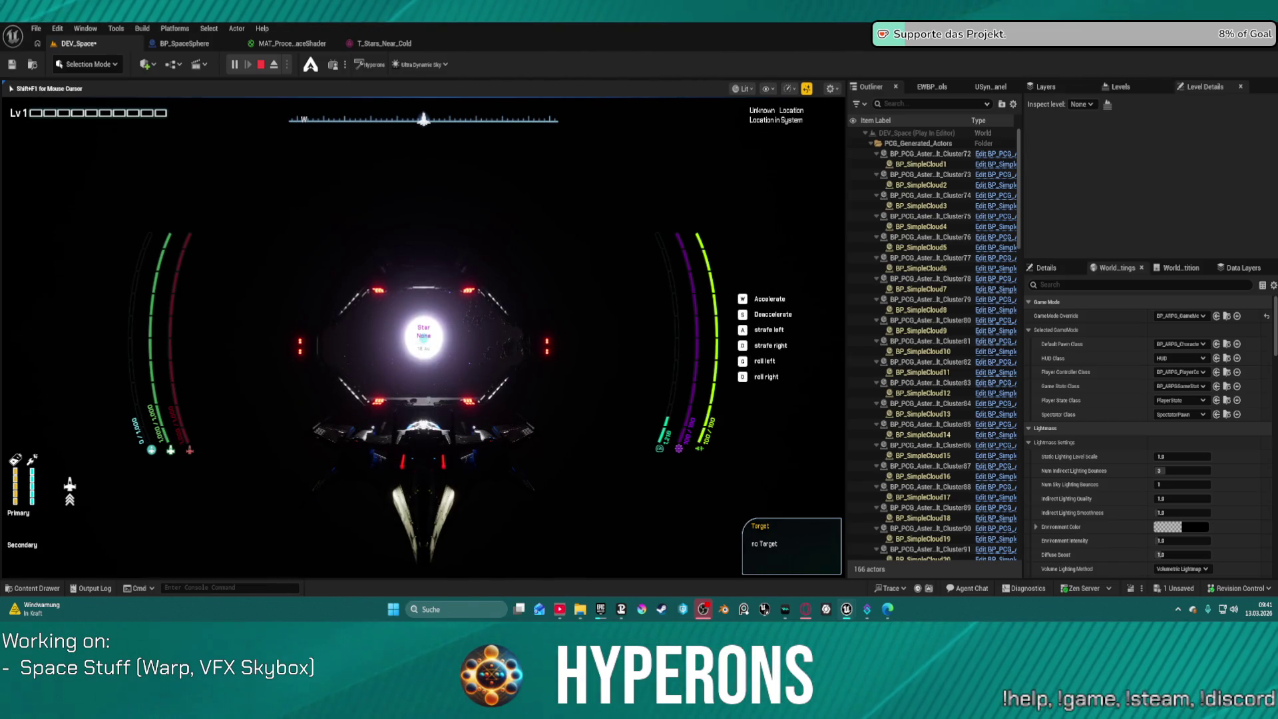
key(c)
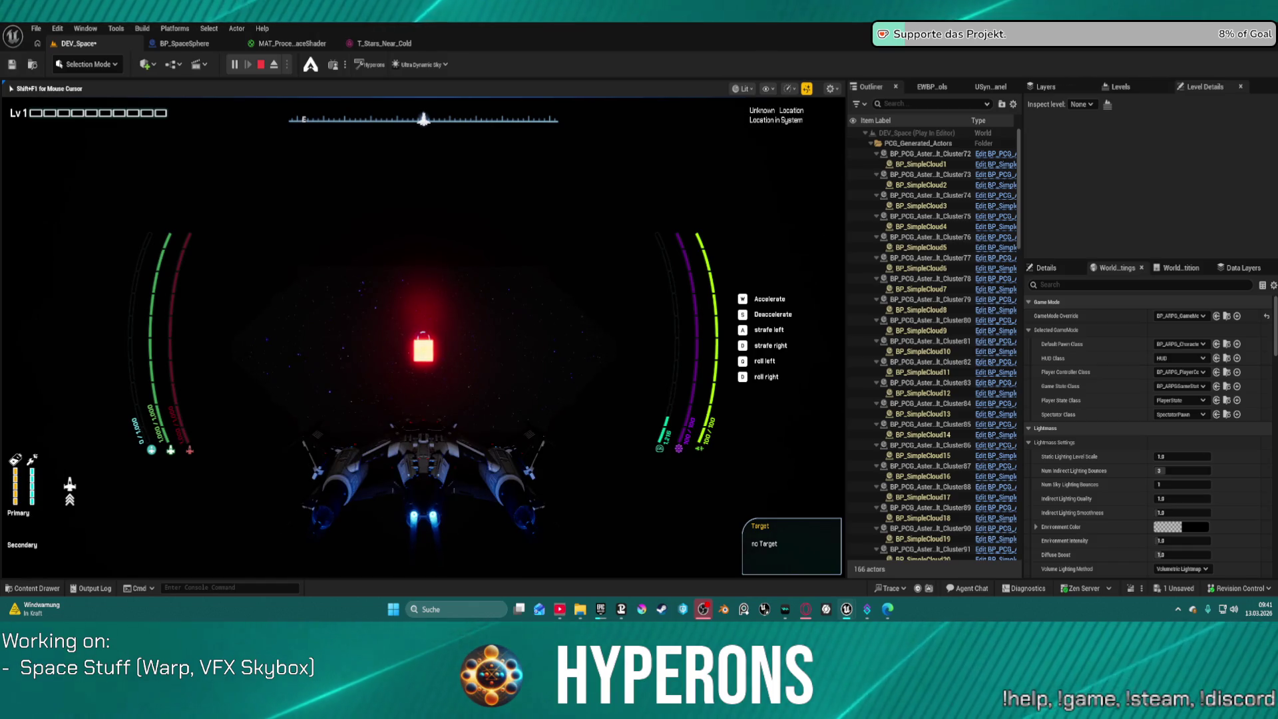
key(c)
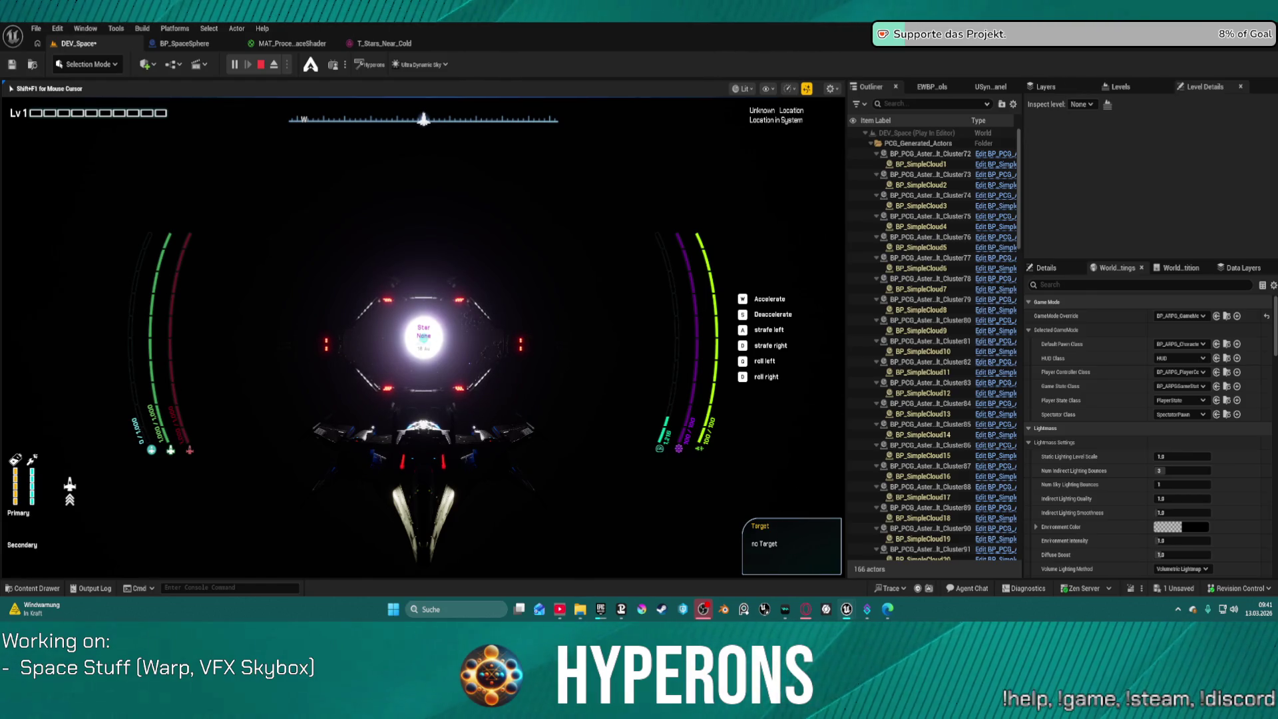
key(c)
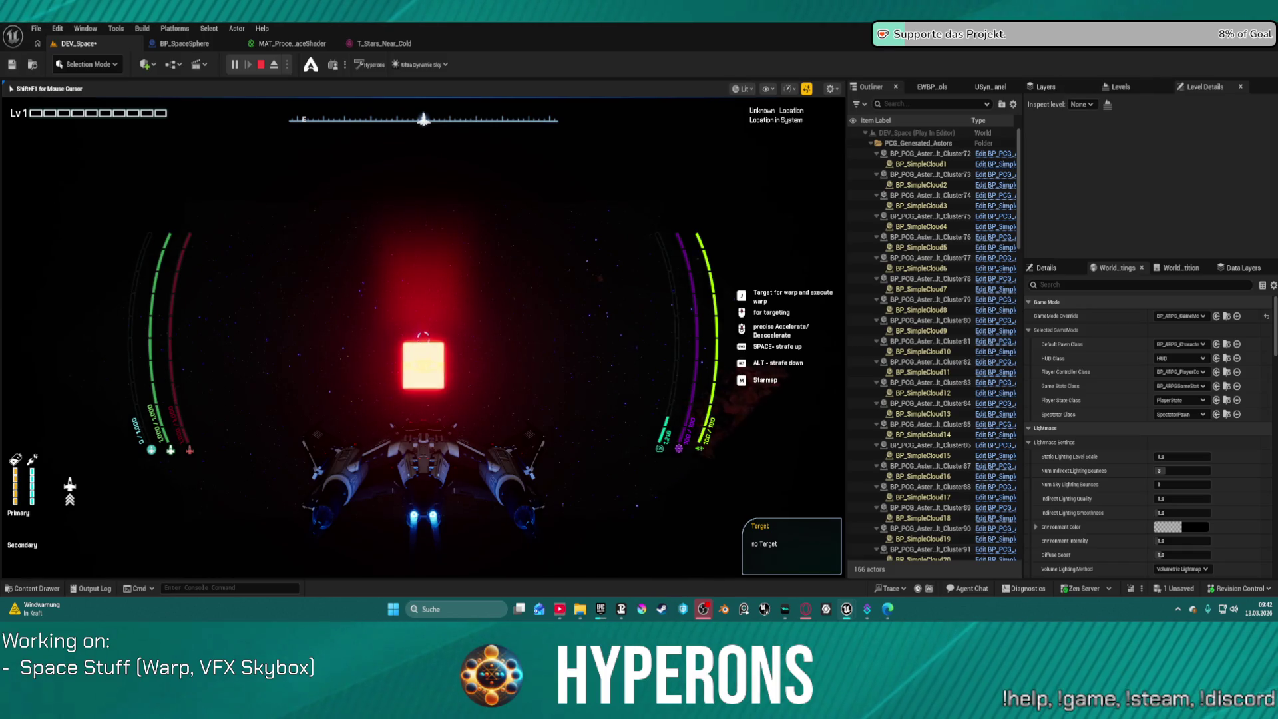
Warp to the targeted star, steer toward the structures, exit on foot, then stop Play In Editor
key(j)
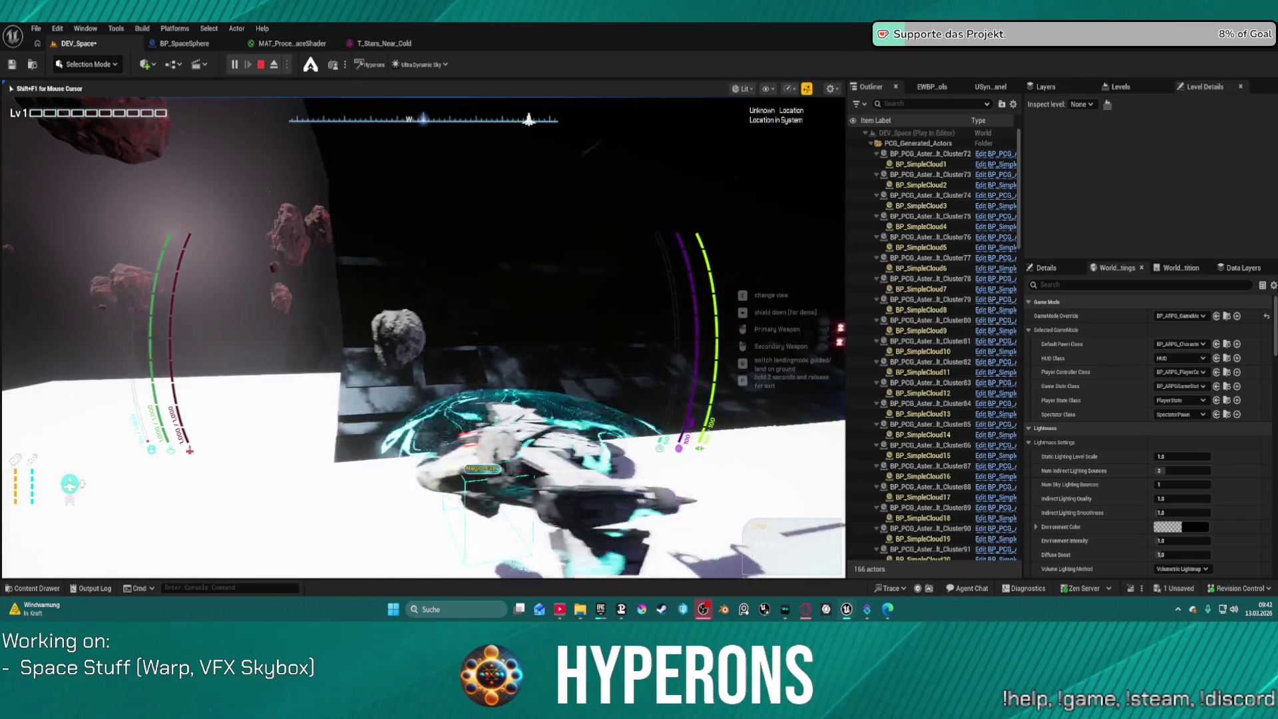
key(d)
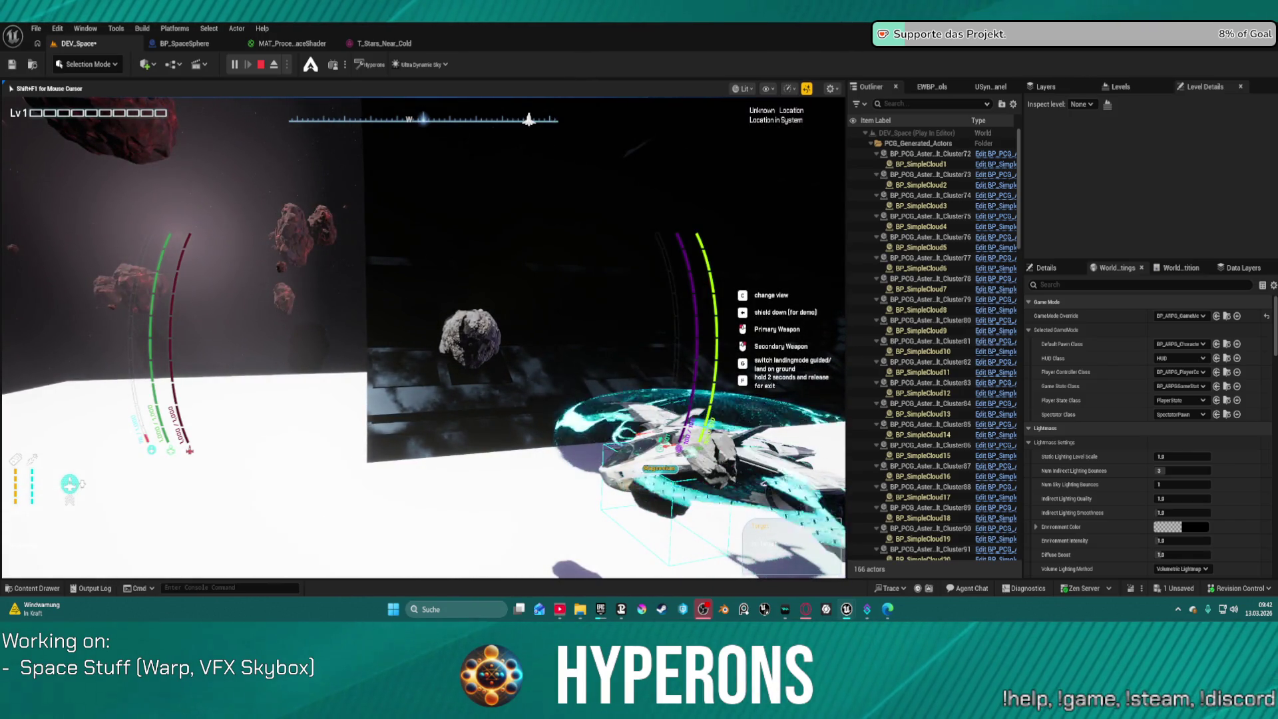
key(a)
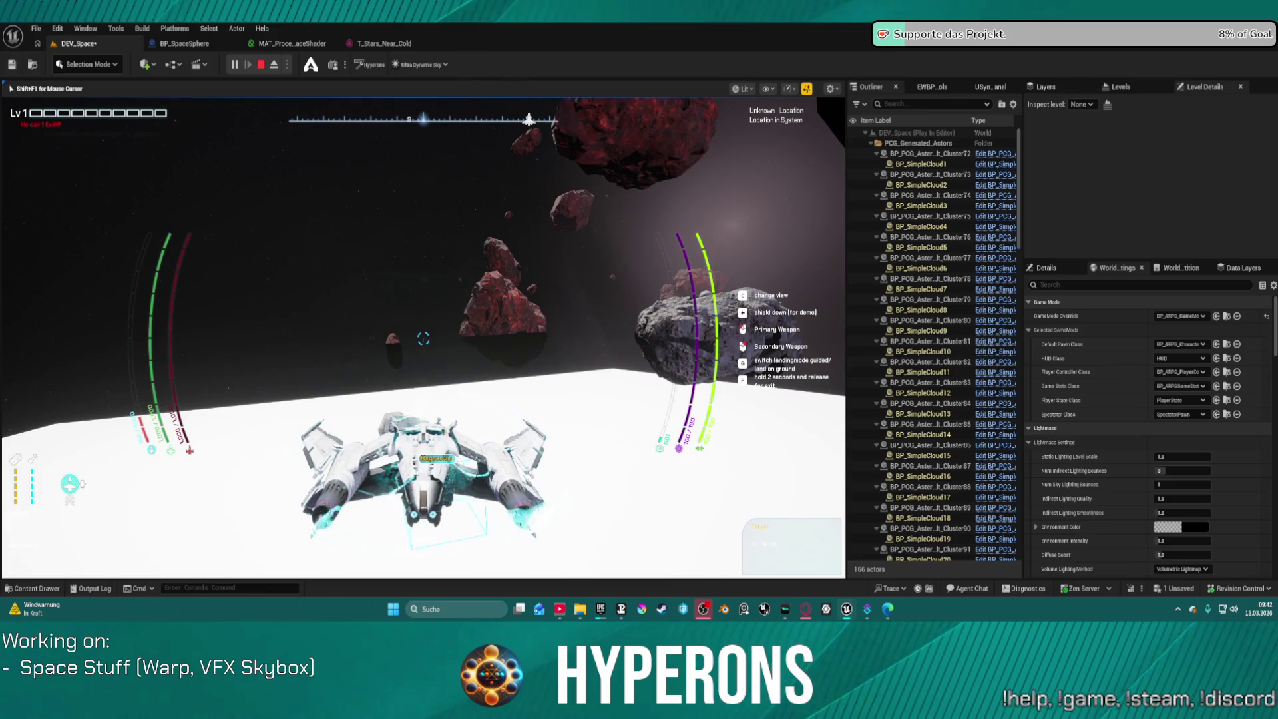
key(f)
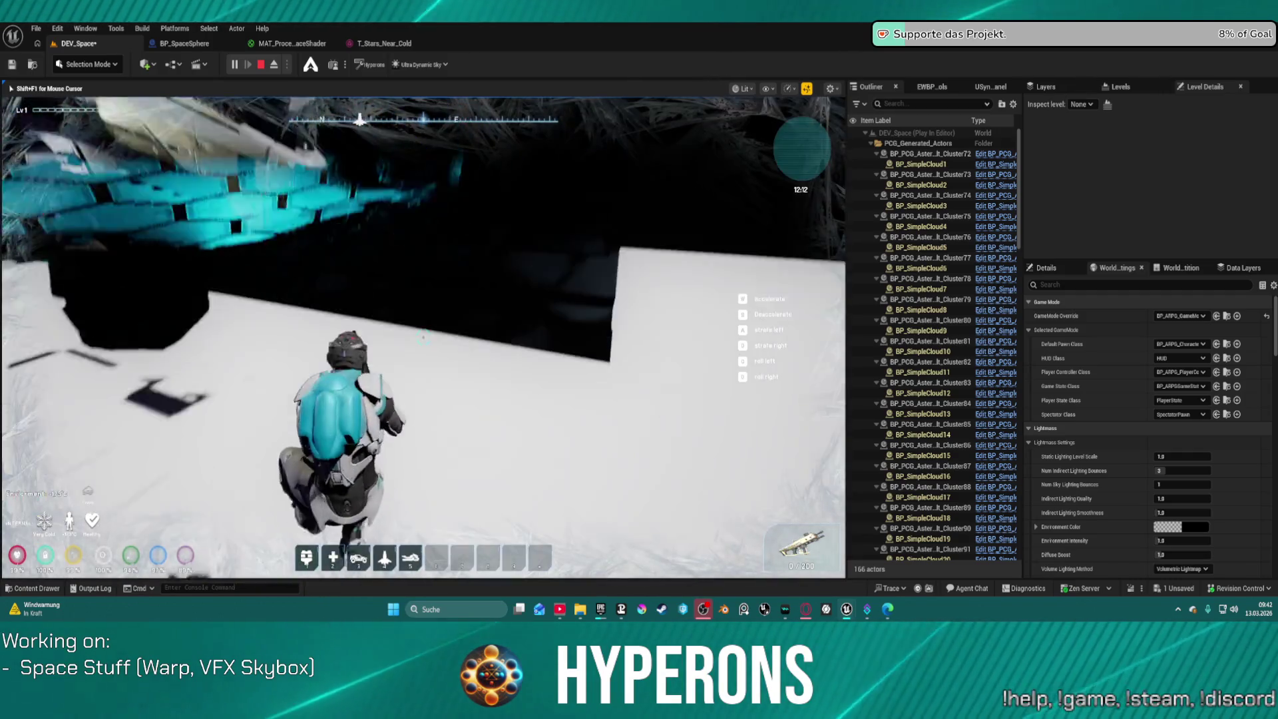
key(Escape)
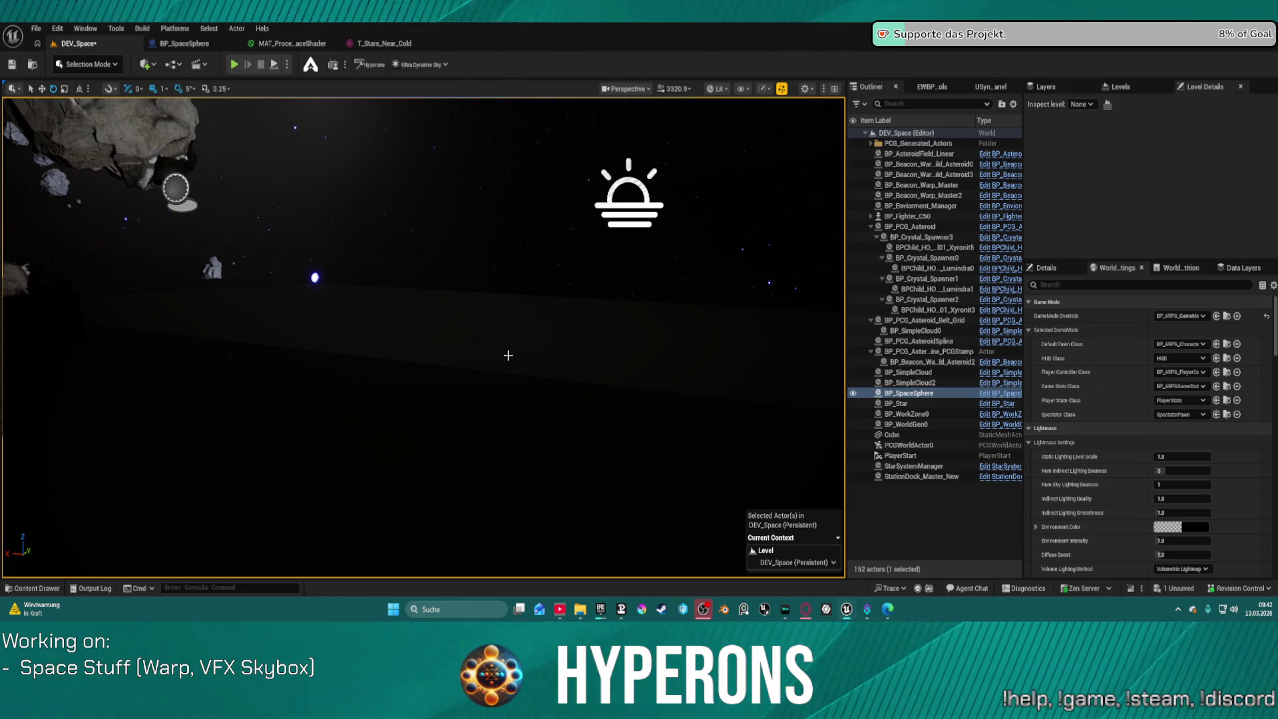
Open the Render_01_edited texture from BP_SpaceSphere's T Cubemap Extra property in Details
drag(426, 333, 551, 258)
scroll(1148, 433, down, 10)
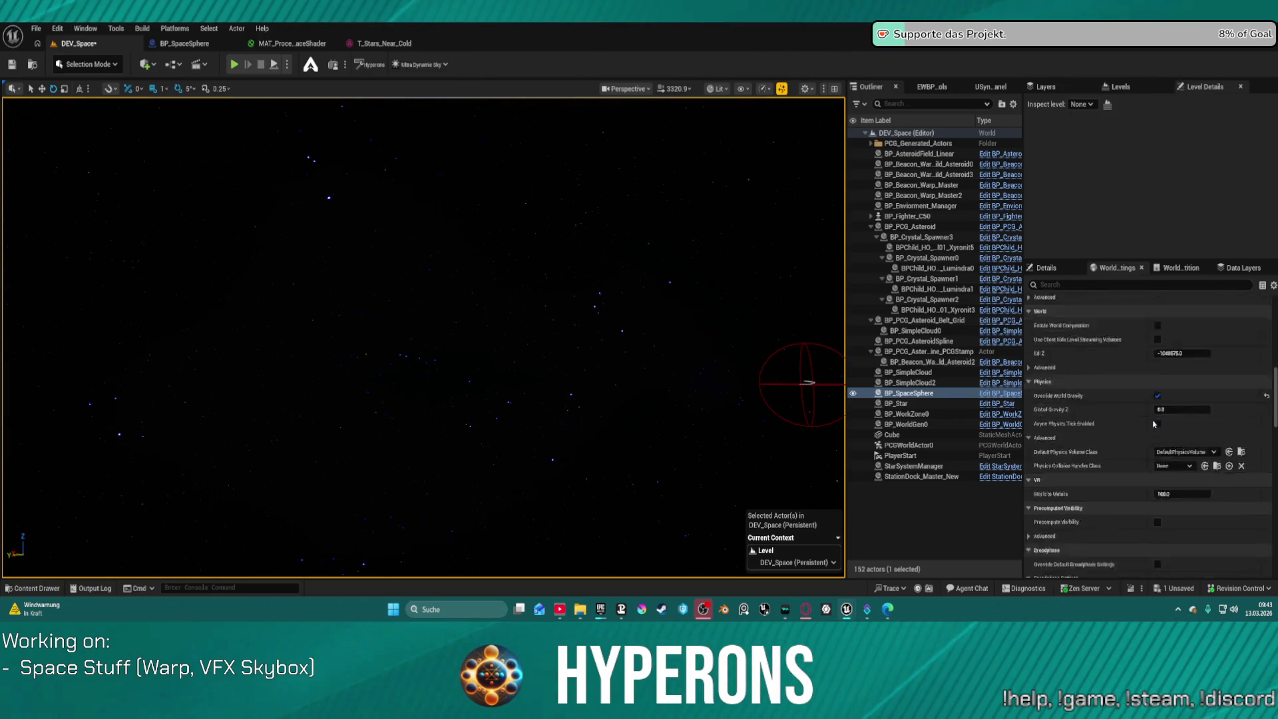
scroll(1148, 426, down, 10)
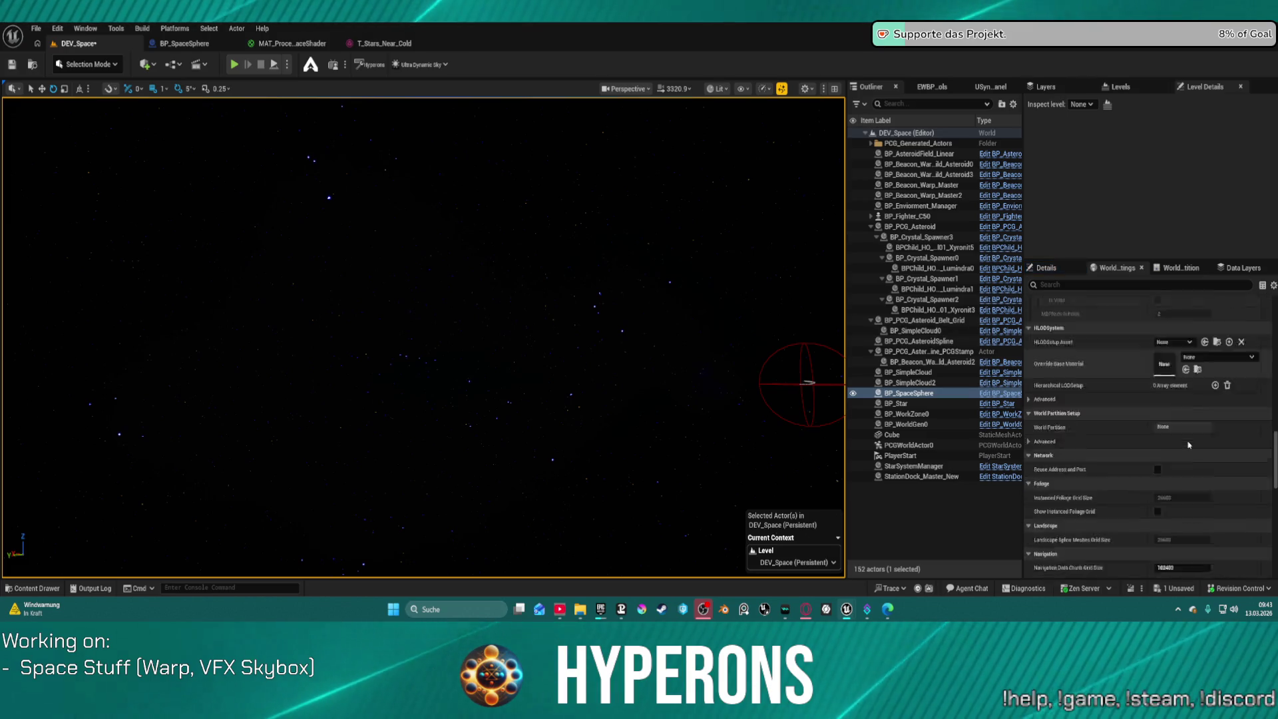
scroll(1099, 320, up, 8)
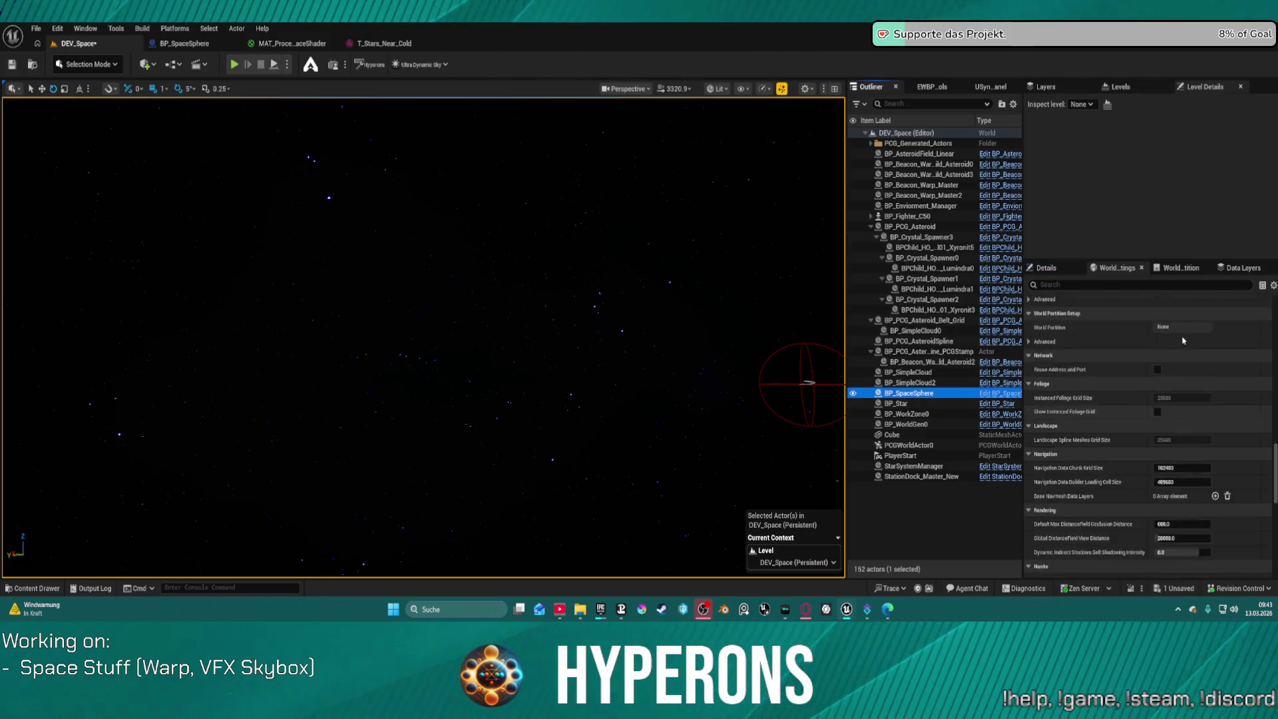
click(1046, 267)
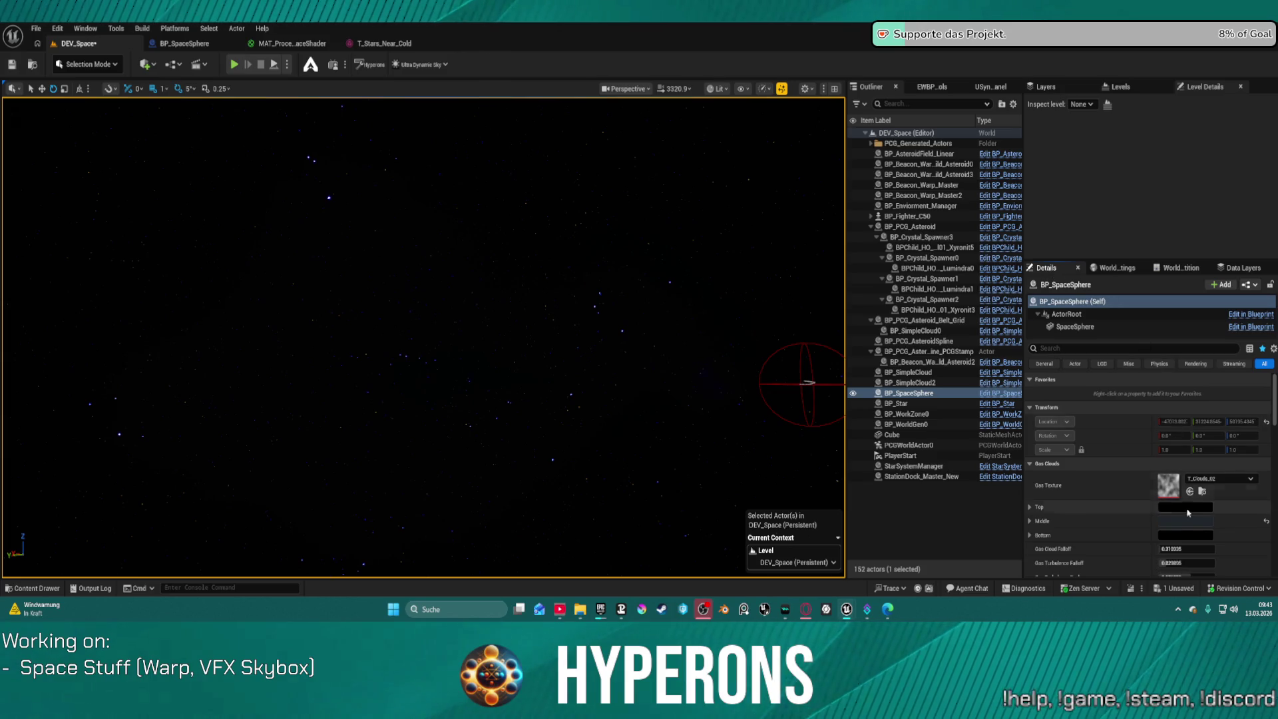
scroll(1188, 512, down, 10)
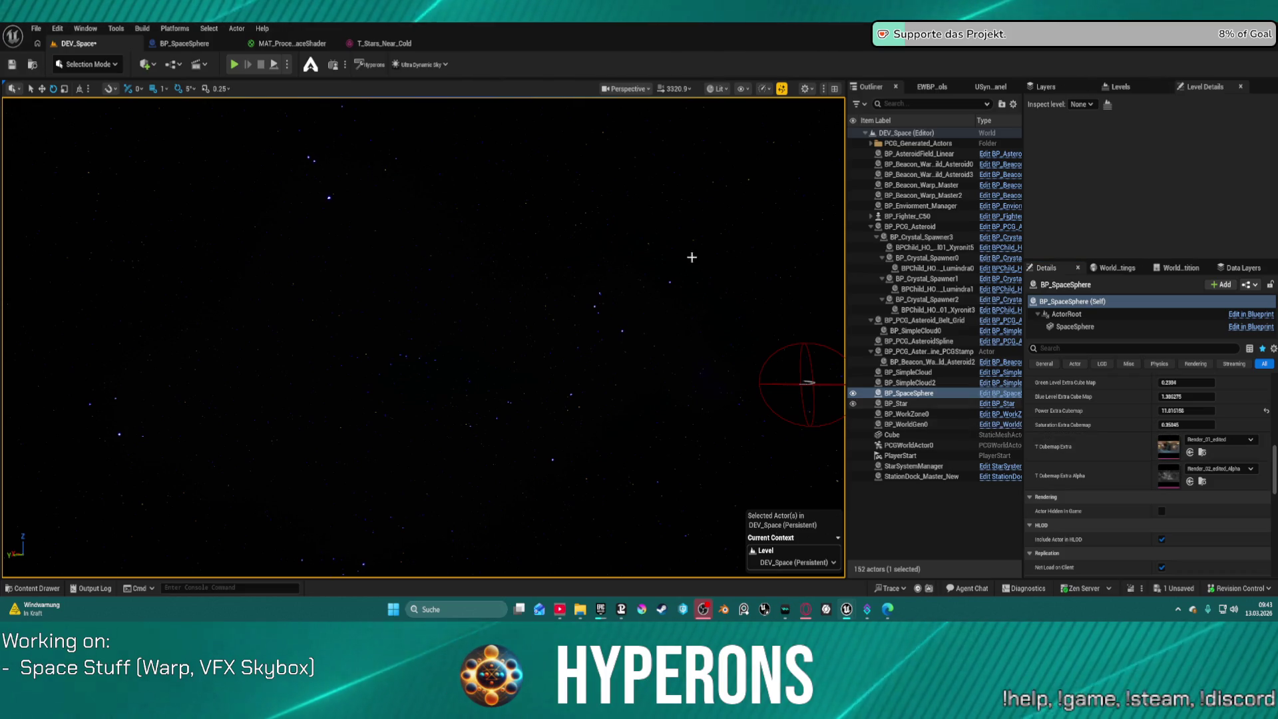
double_click(1168, 445)
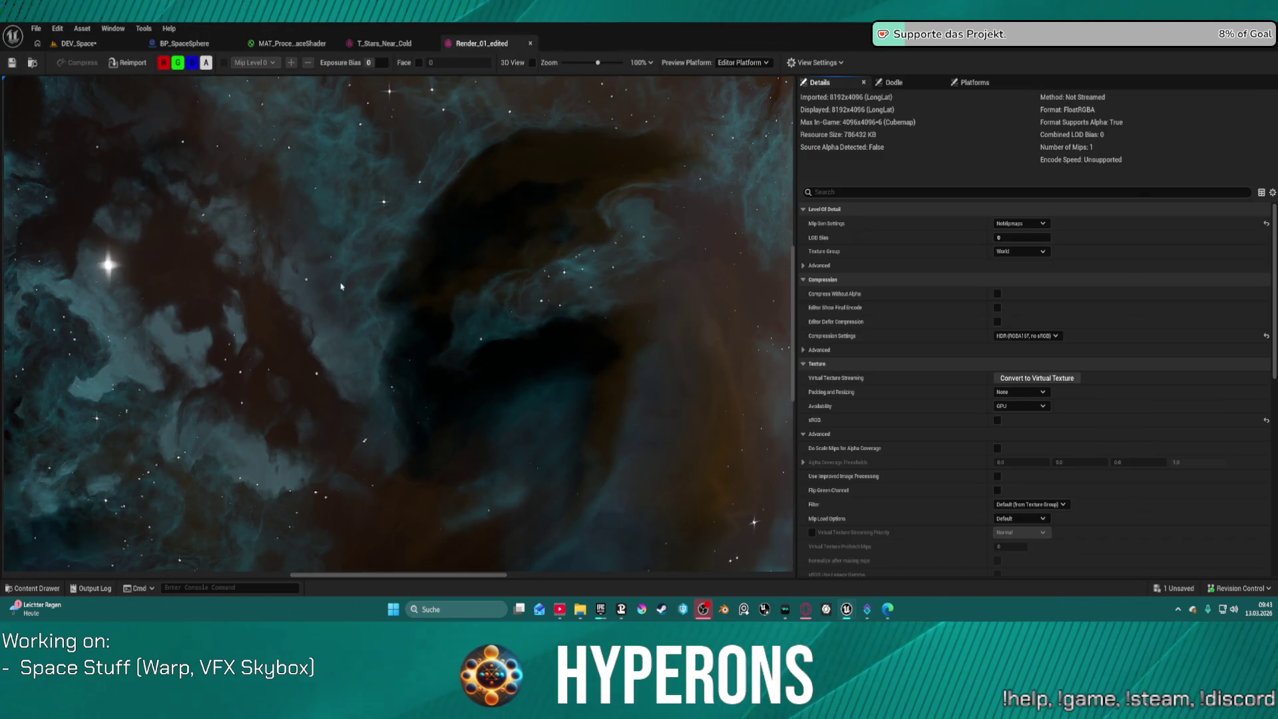
Pan and zoom out across the full Render_01_edited nebula, then switch back to DEV_Space
mouse_move(341, 286)
mouse_down()
mouse_move(542, 257)
mouse_move(313, 277)
mouse_up()
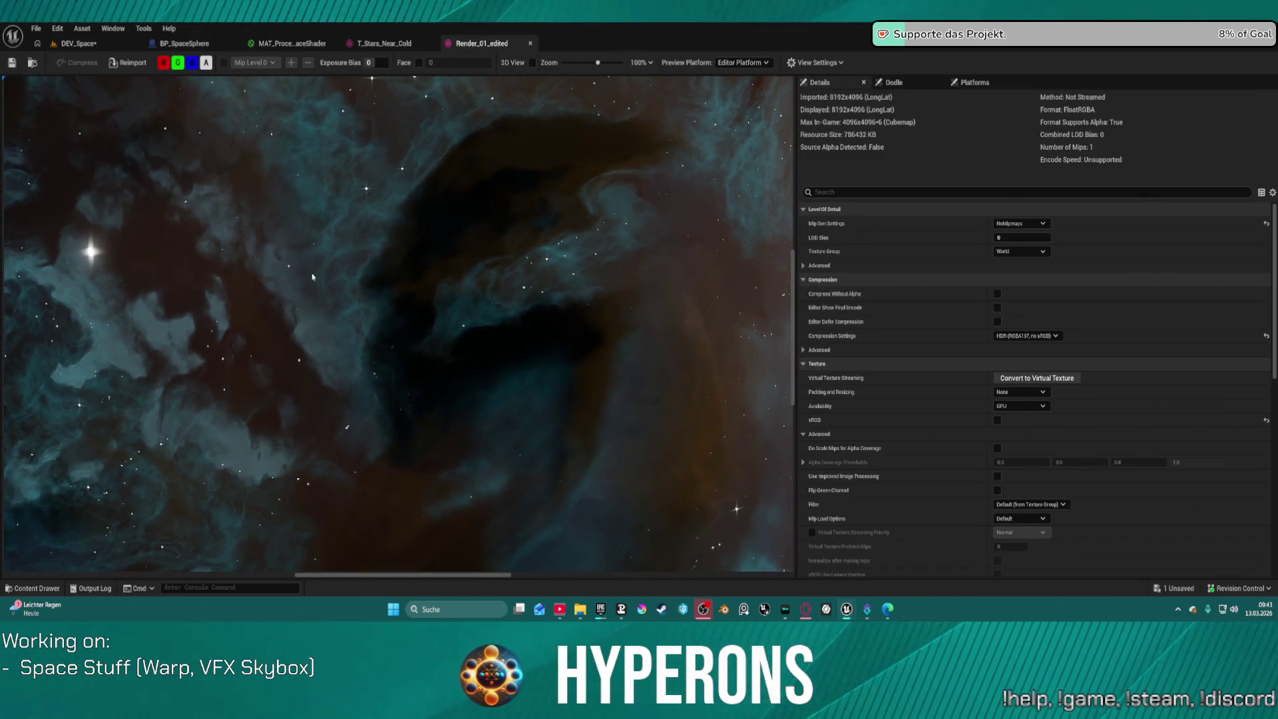
mouse_move(630, 251)
mouse_down()
mouse_move(200, 297)
mouse_move(1, 279)
mouse_up()
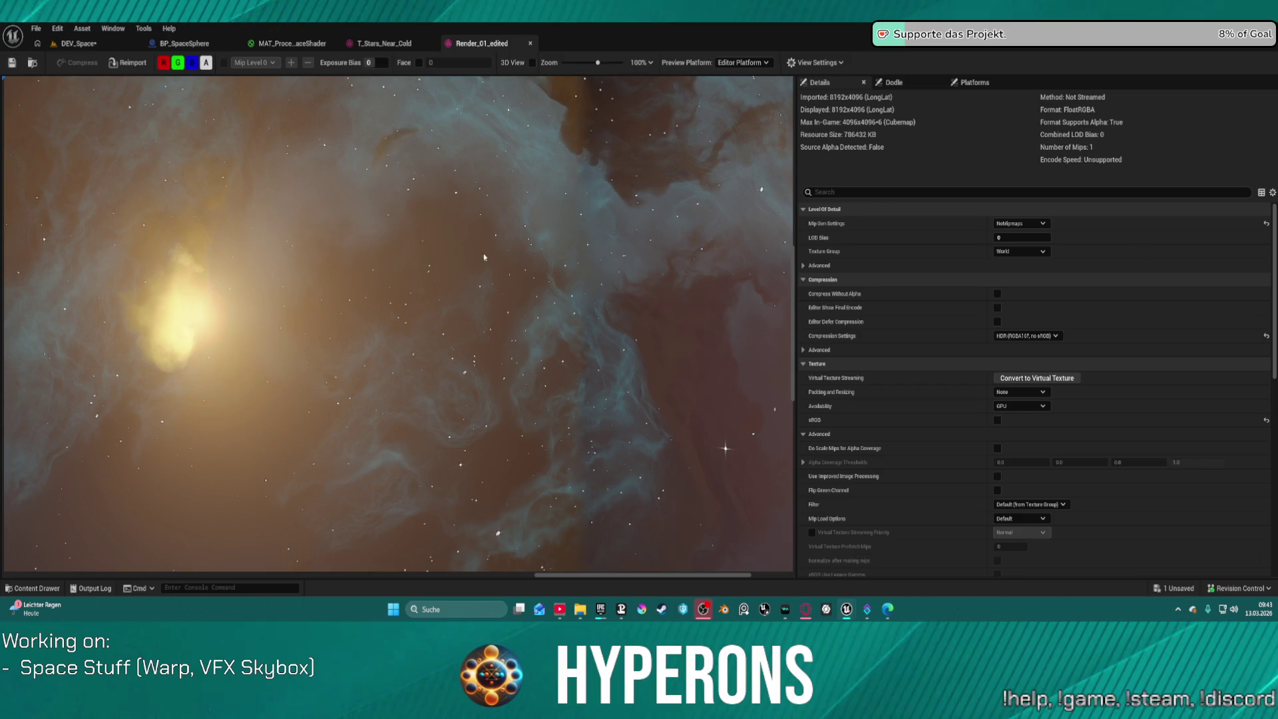
scroll(532, 250, down, 5)
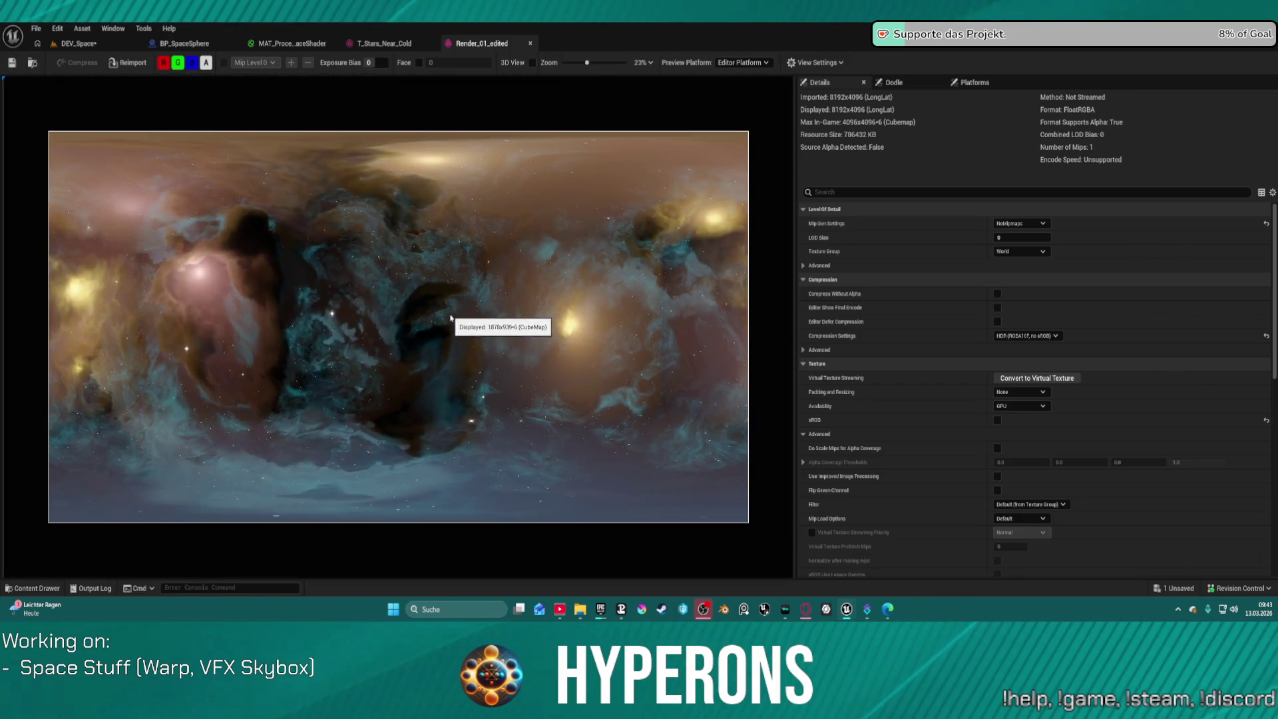
scroll(470, 420, down, 1)
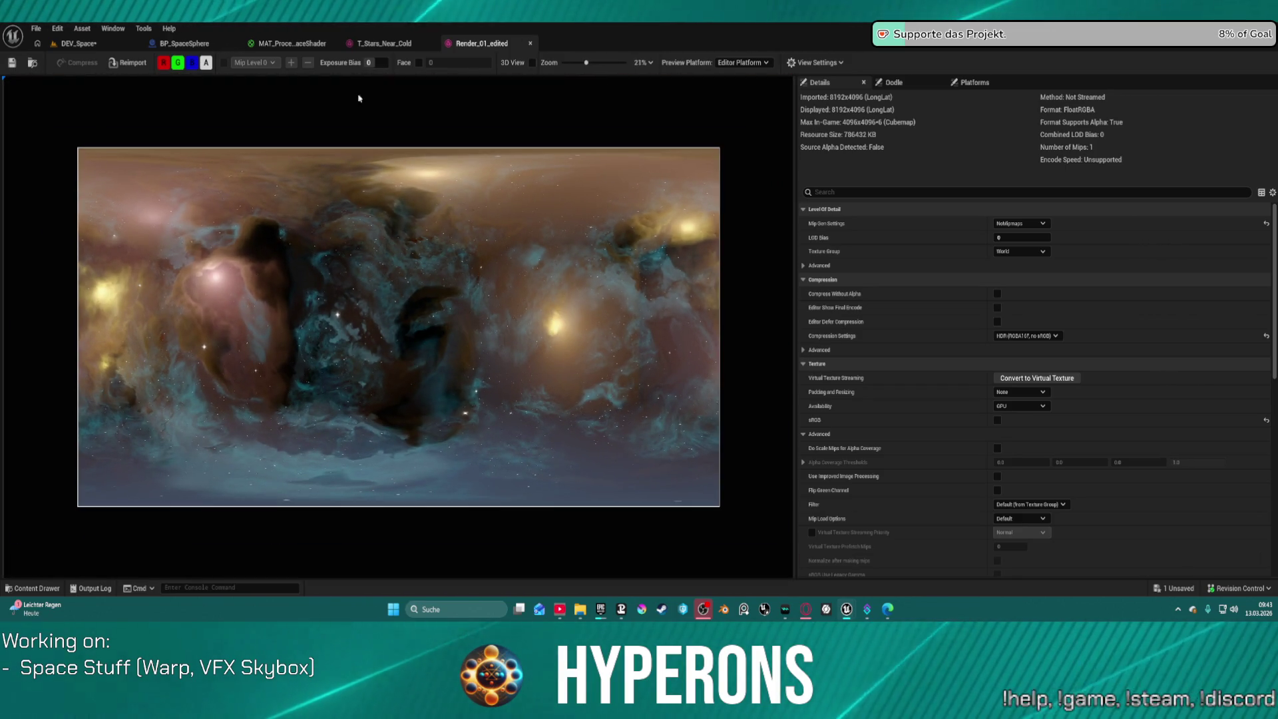
click(79, 44)
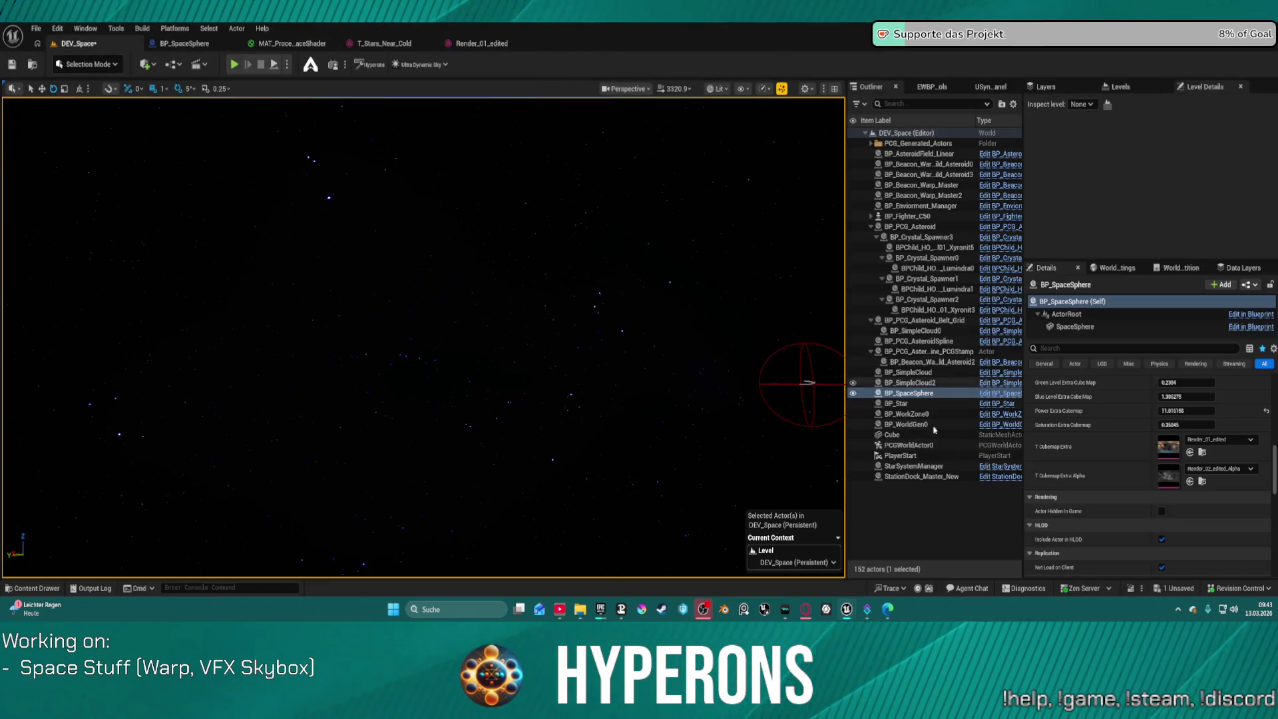
Lower Power Extra Cubemap to 1.564353 and orbit the viewport to inspect the purple-pink nebula
drag(1173, 409, 1126, 409)
drag(426, 333, 813, 349)
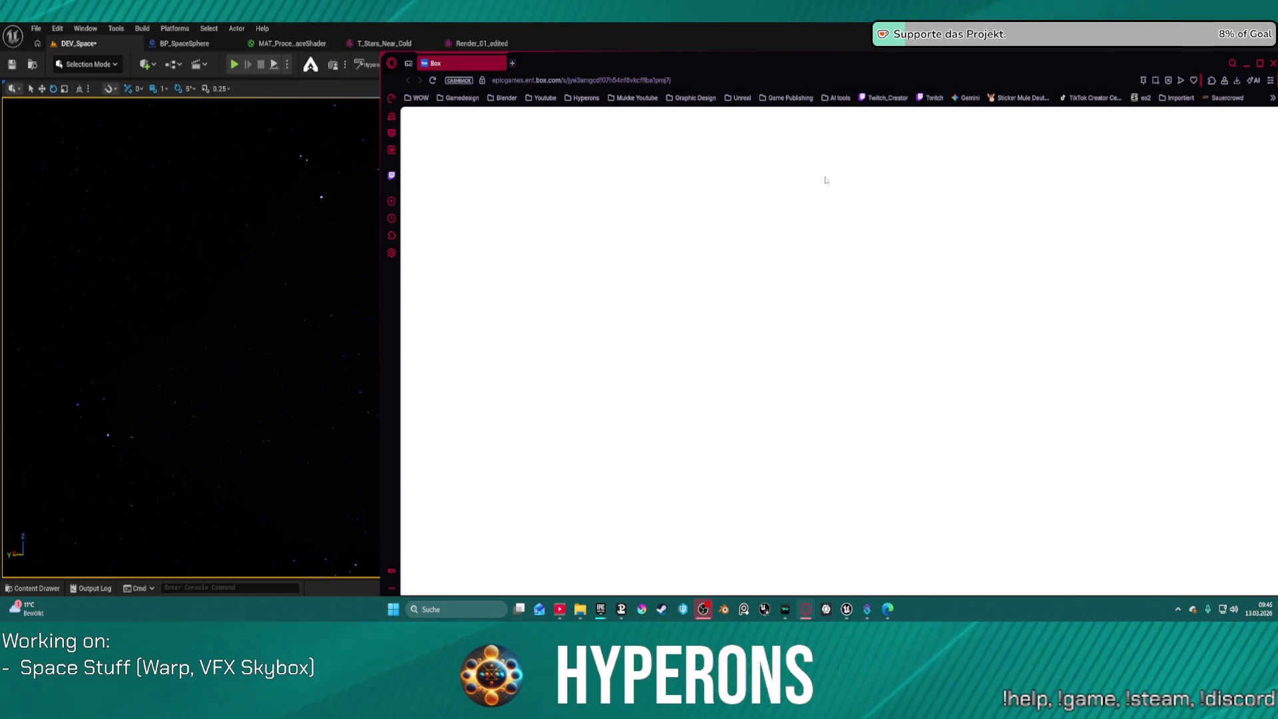
Scroll the Level_Design_Principles_Docs.pdf preview to page 21, then go back to the LevelDesignPrinciplesDocuments folder
click(1245, 63)
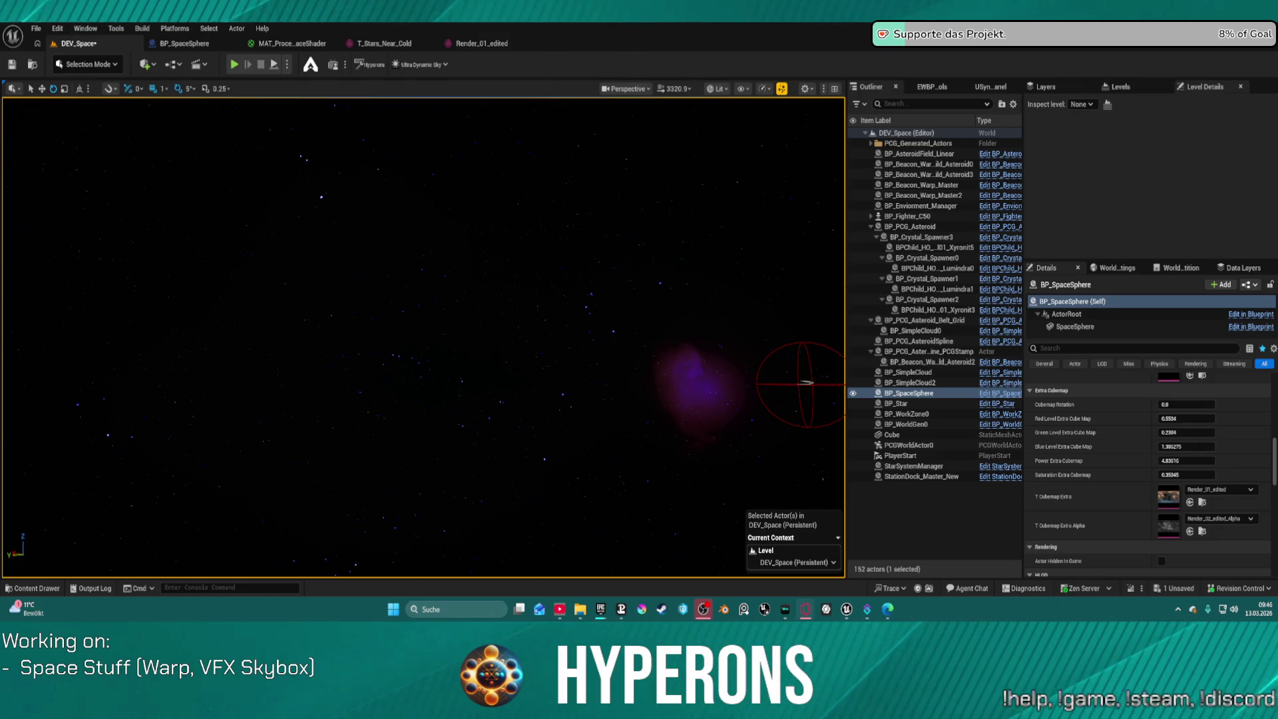
key(alt+Tab)
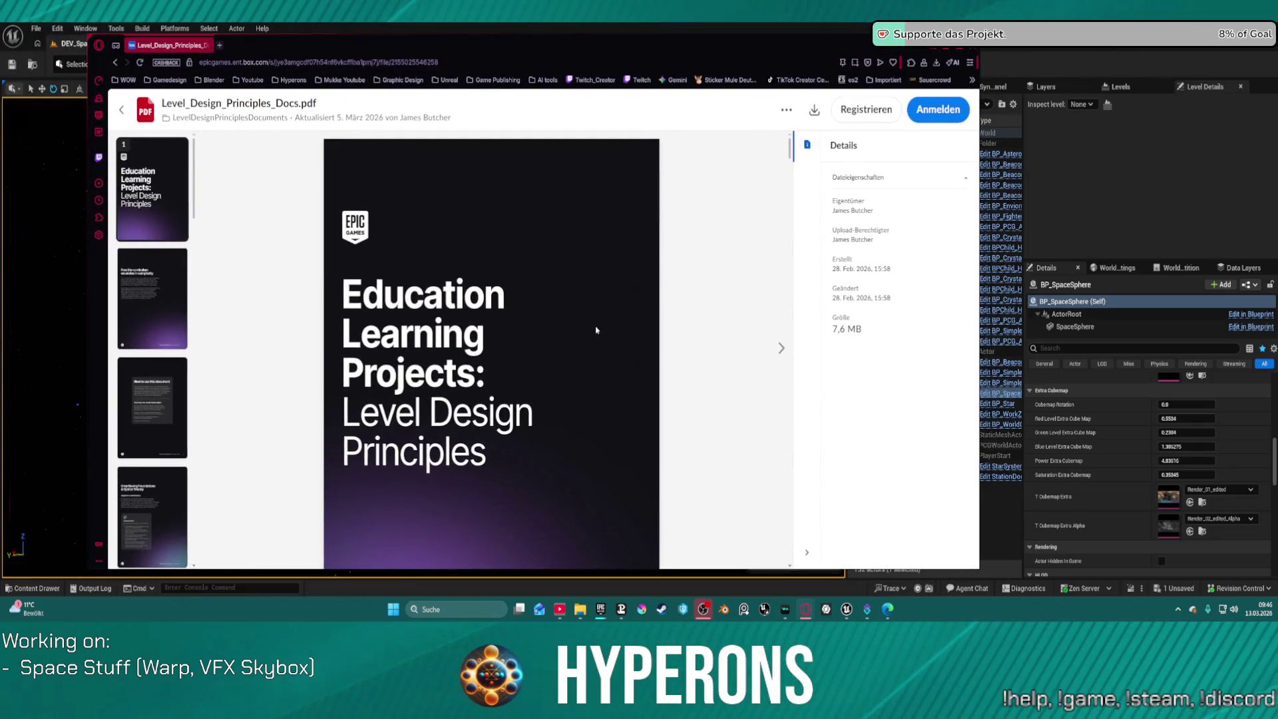
scroll(522, 347, down, 15)
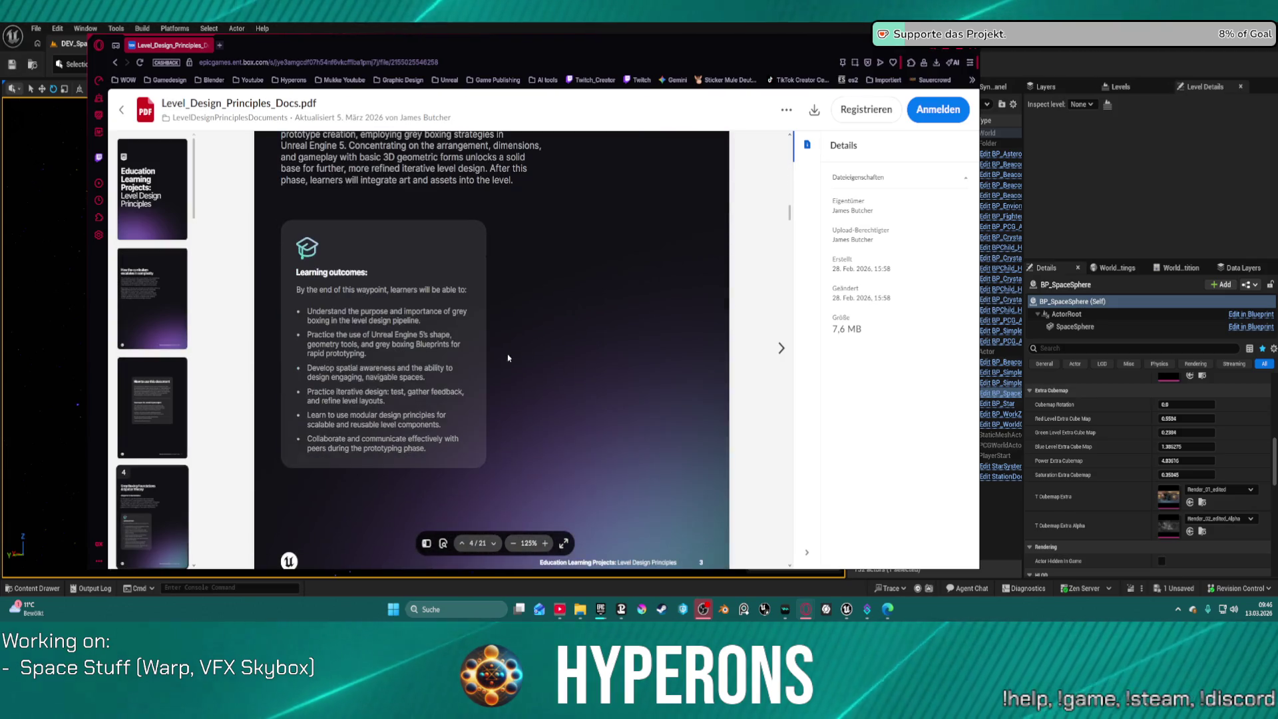
scroll(528, 334, down, 20)
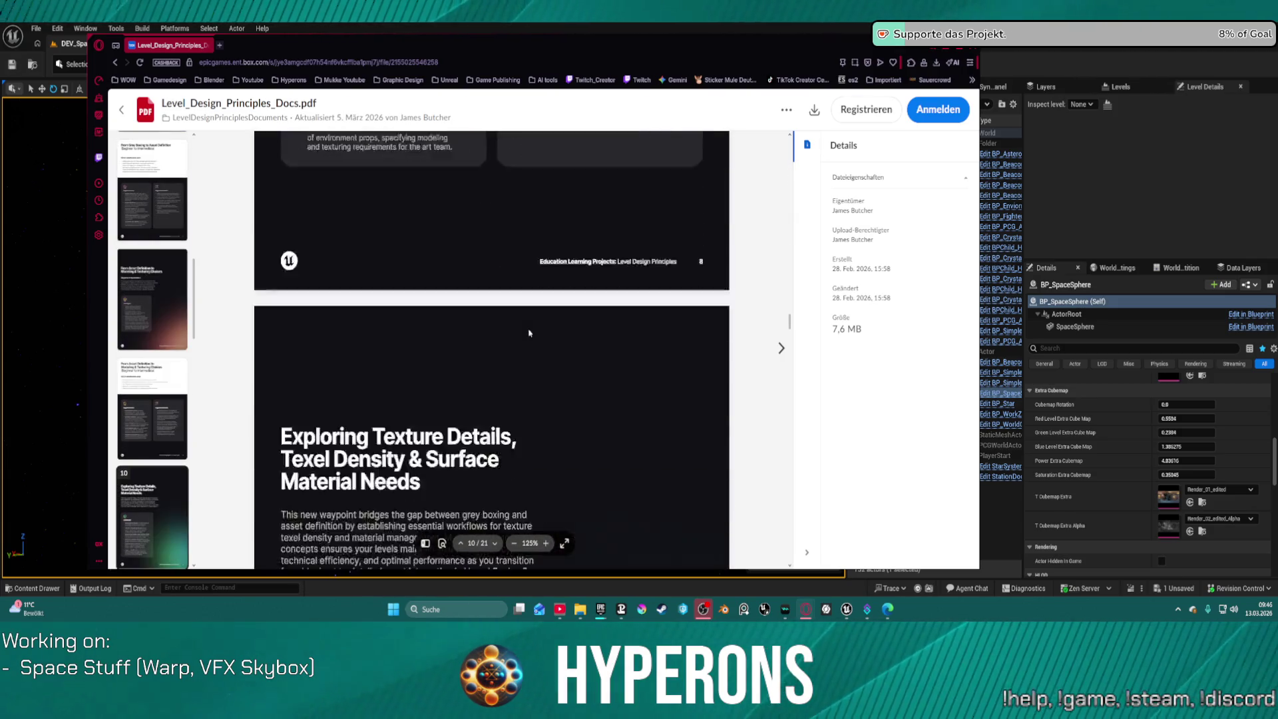
scroll(530, 332, down, 5)
scroll(530, 329, down, 5)
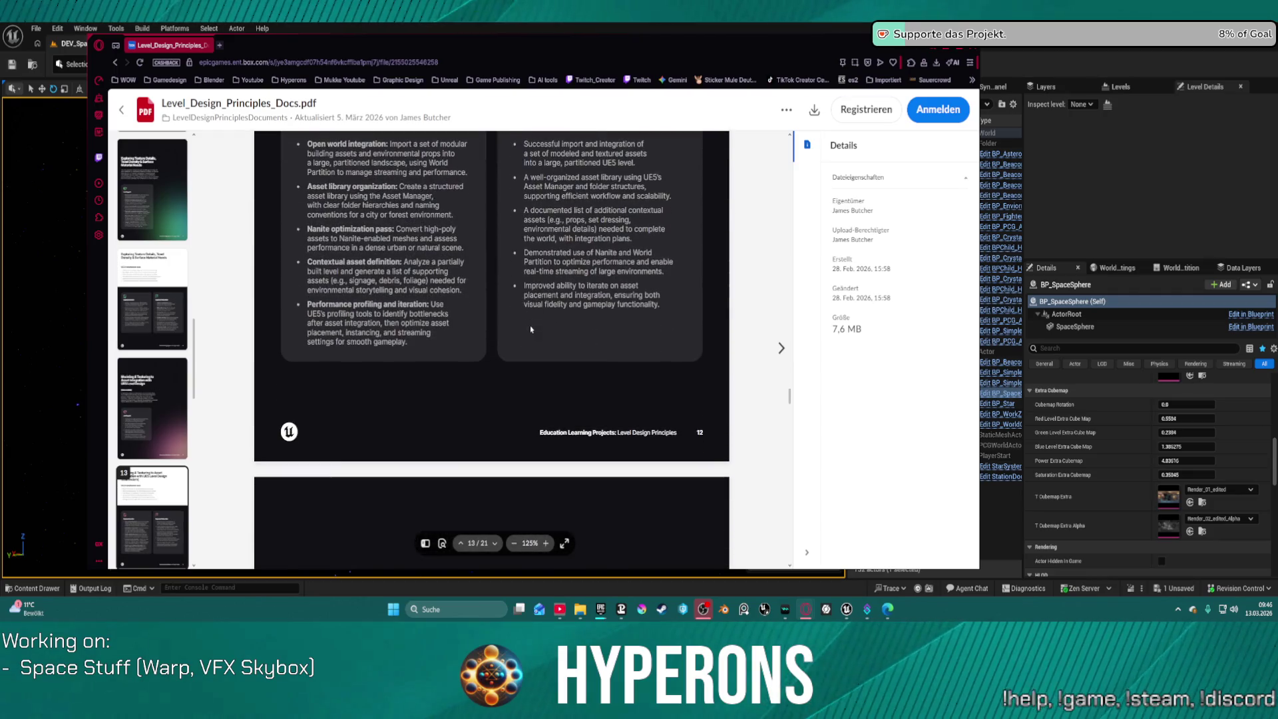
scroll(531, 329, down, 14)
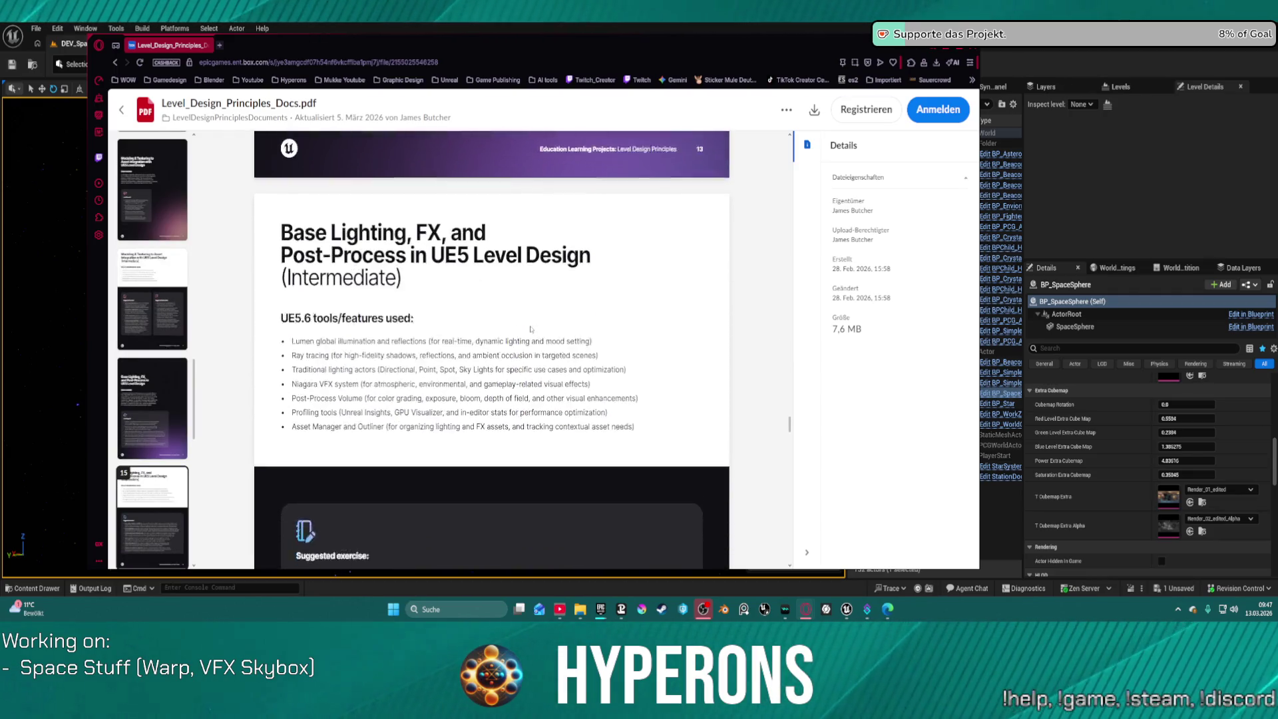
scroll(532, 326, up, 5)
scroll(532, 326, down, 20)
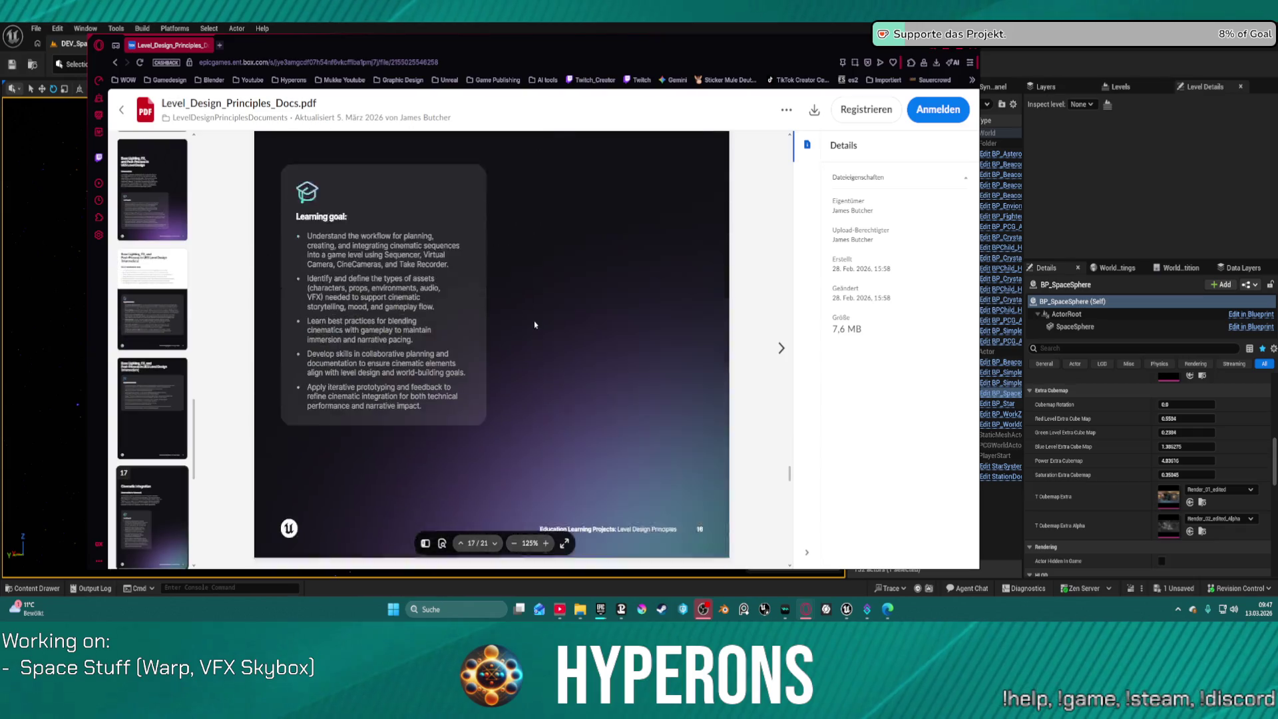
scroll(543, 325, down, 15)
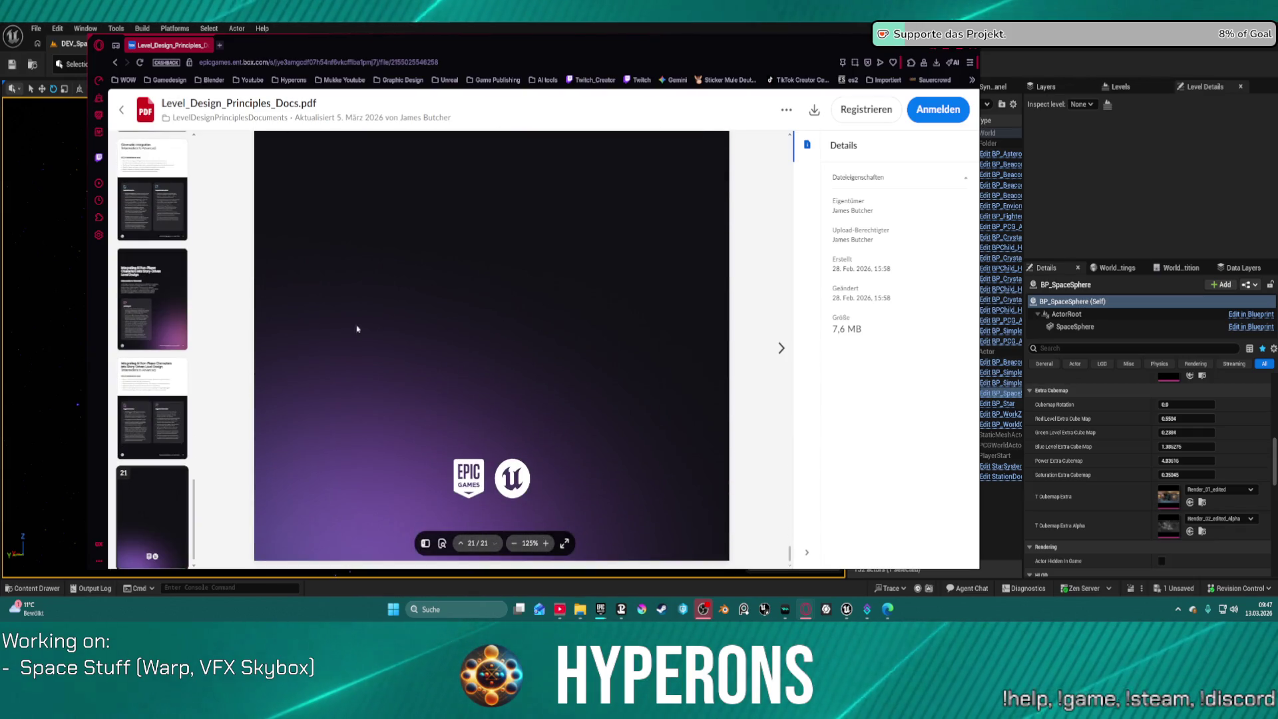
click(121, 109)
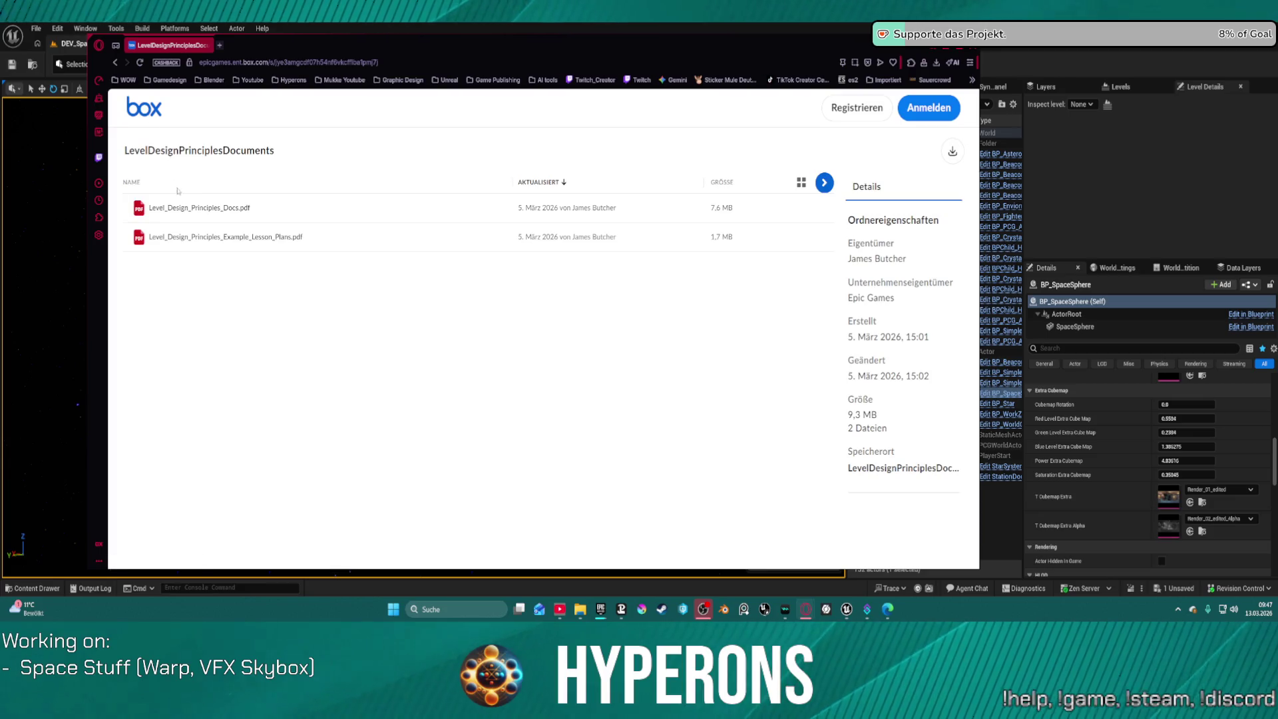
Read Level_Design_Principles_Example_Lesson_Plans.pdf through page 5, then minimize the browser
click(234, 238)
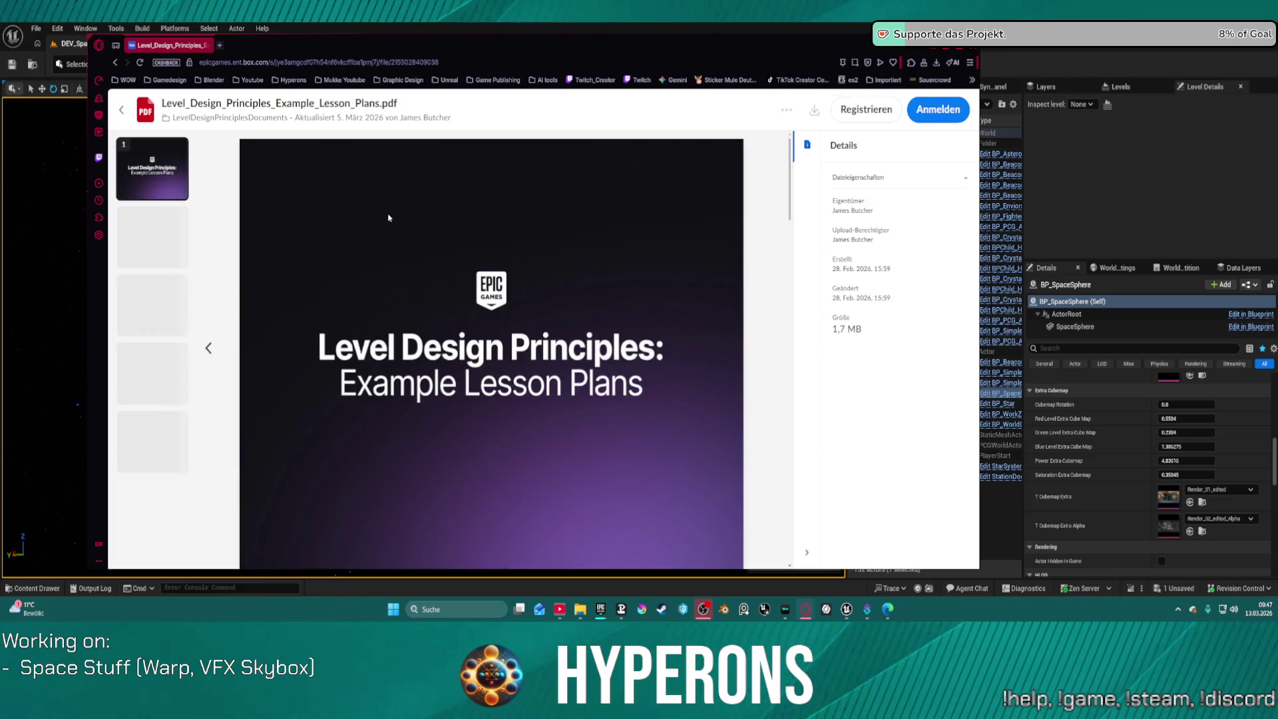
scroll(399, 264, down, 3)
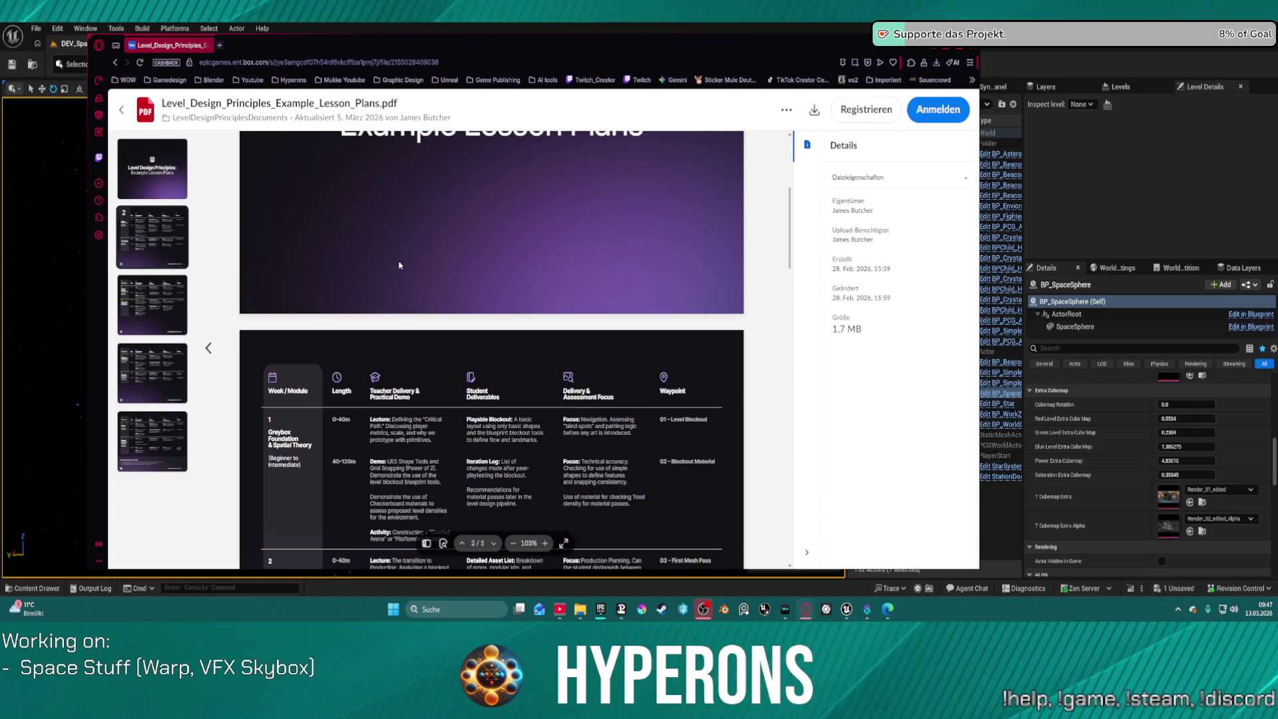
scroll(399, 265, down, 3)
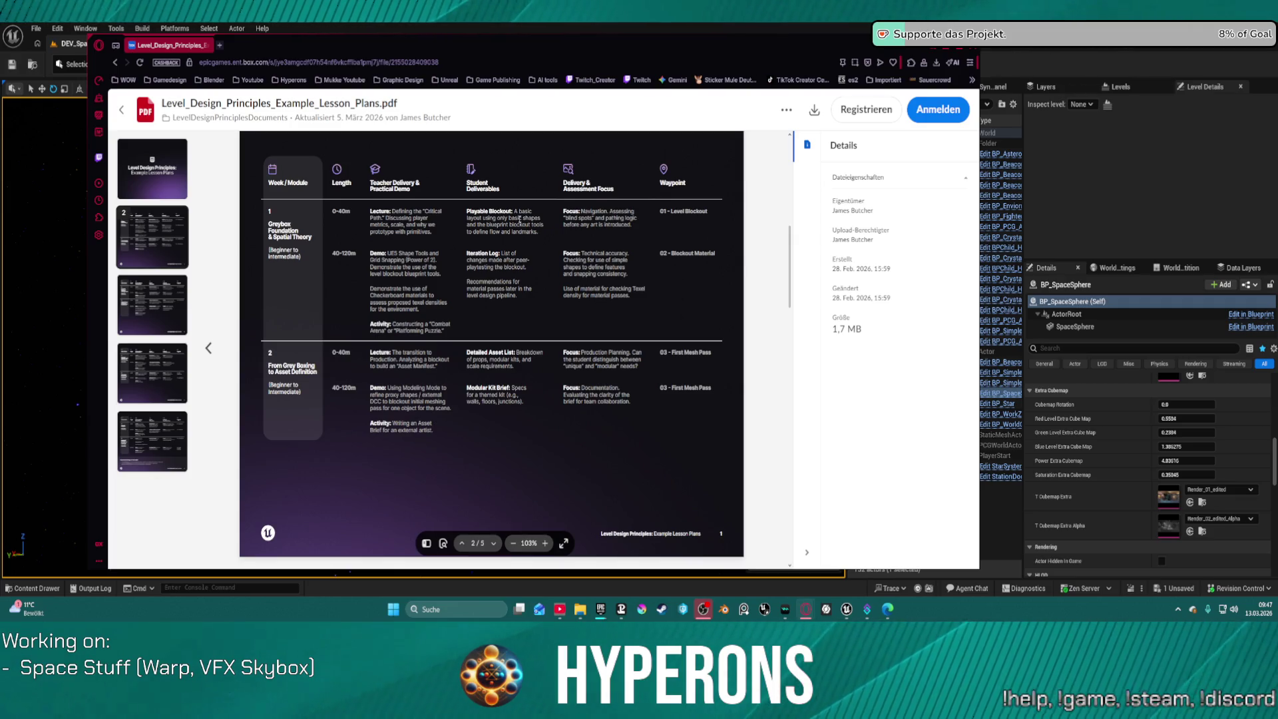
scroll(516, 220, down, 5)
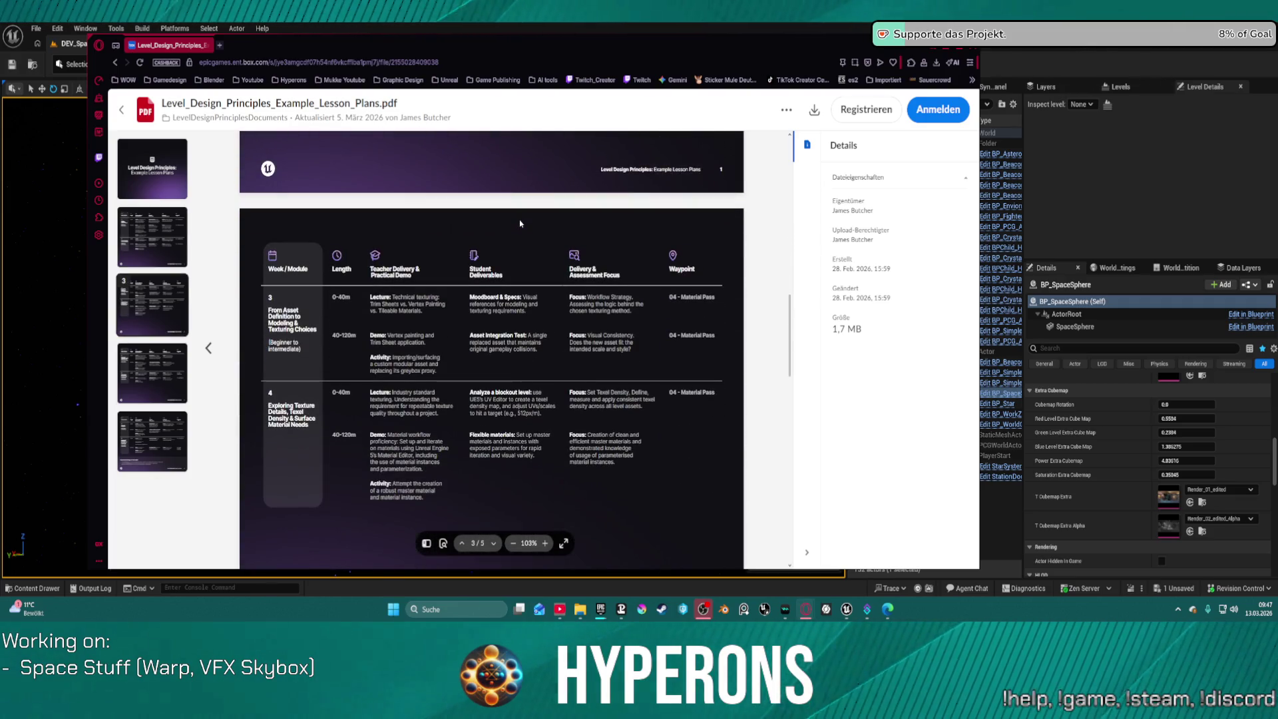
scroll(520, 223, down, 5)
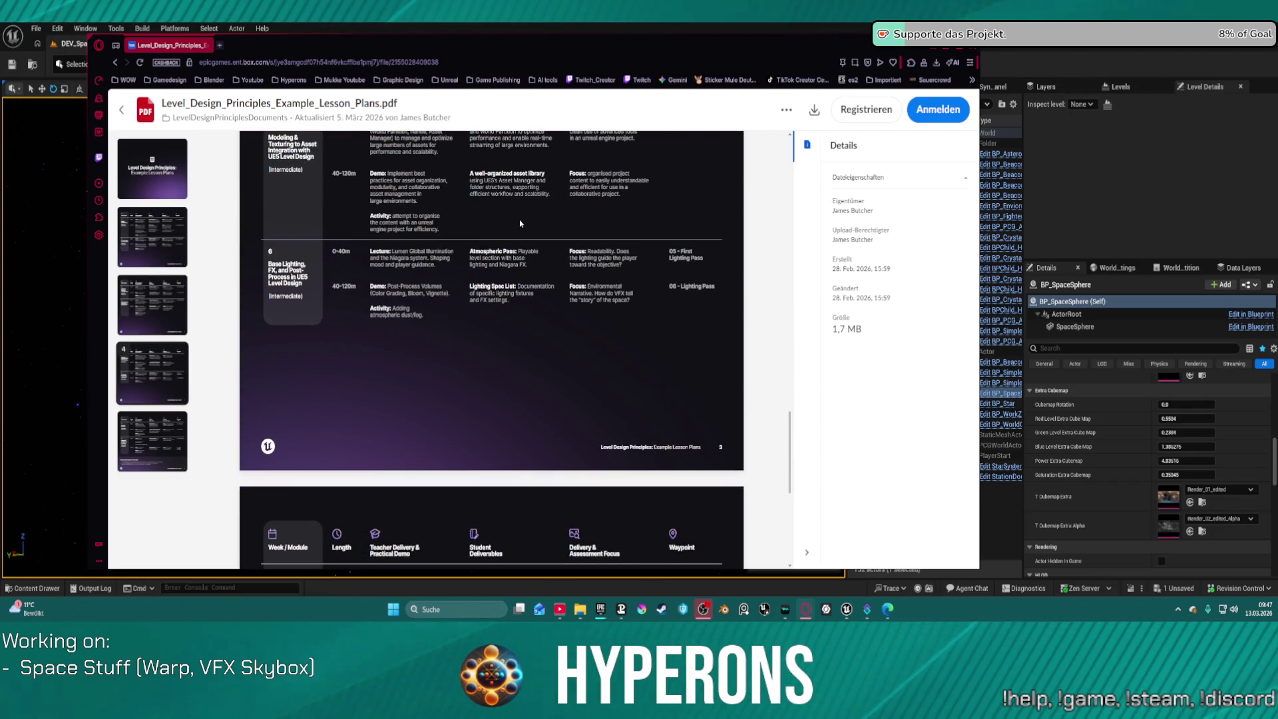
scroll(520, 223, down, 5)
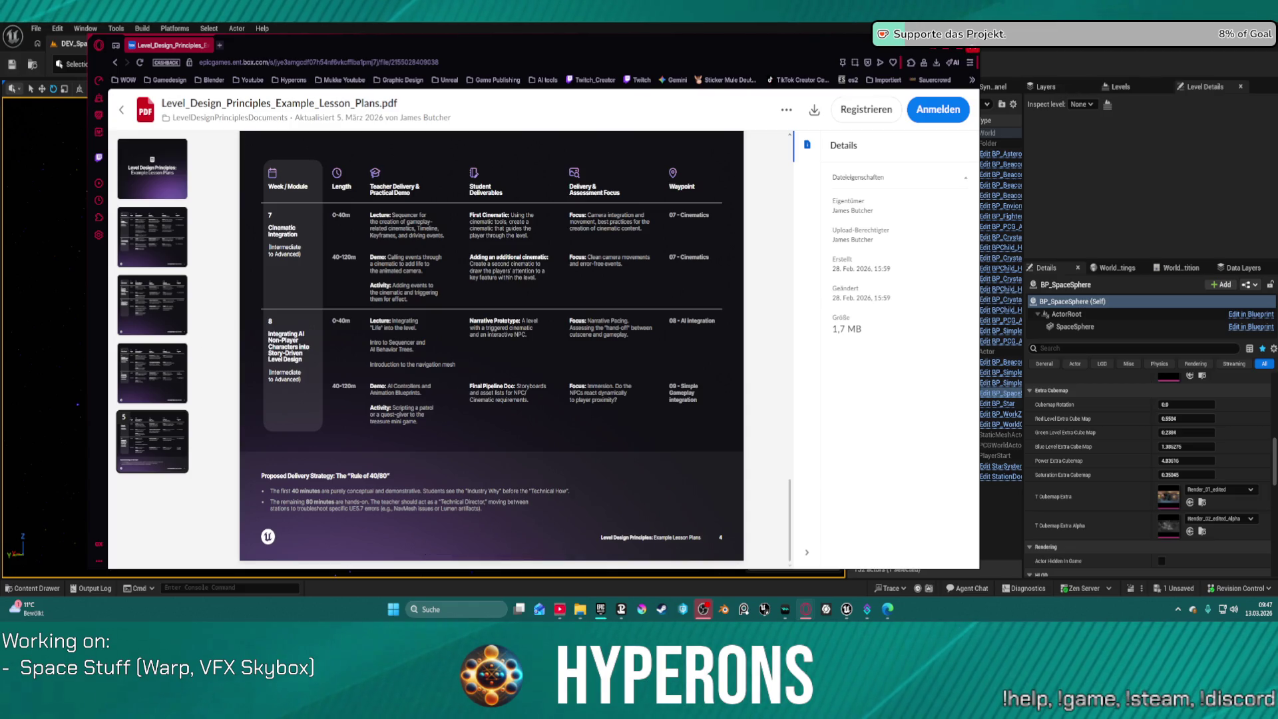
click(904, 53)
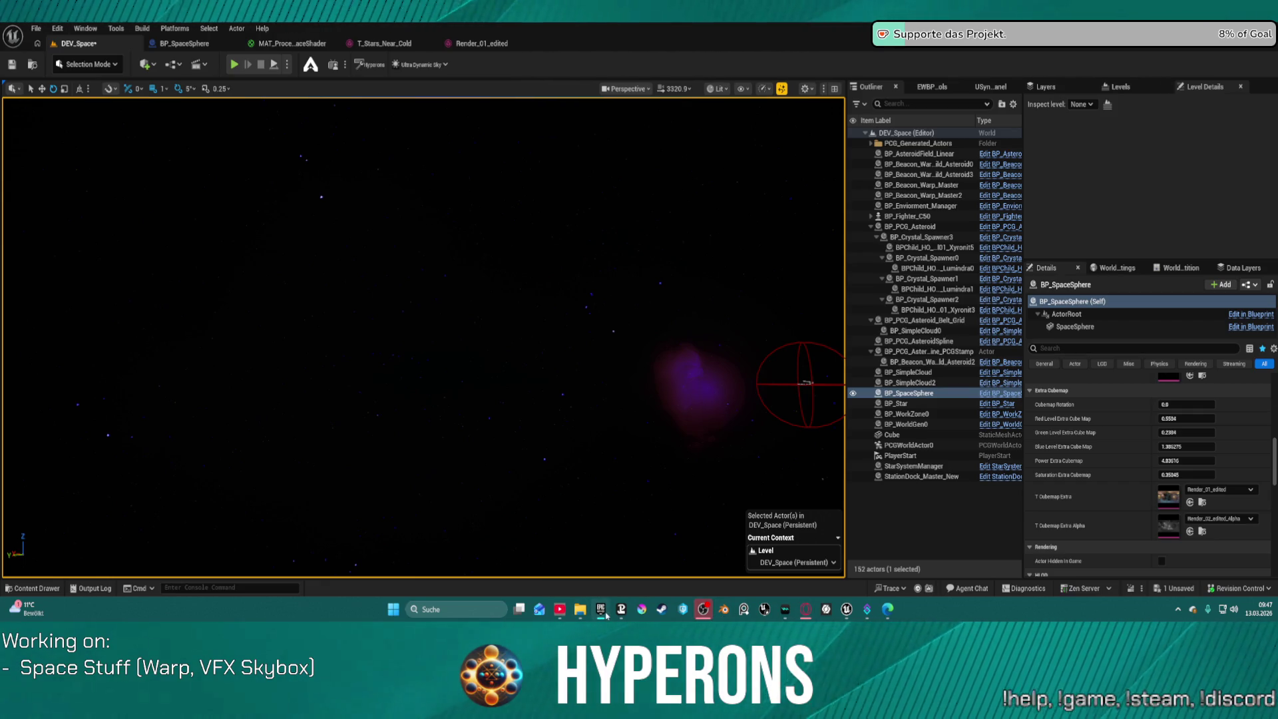
click(30, 609)
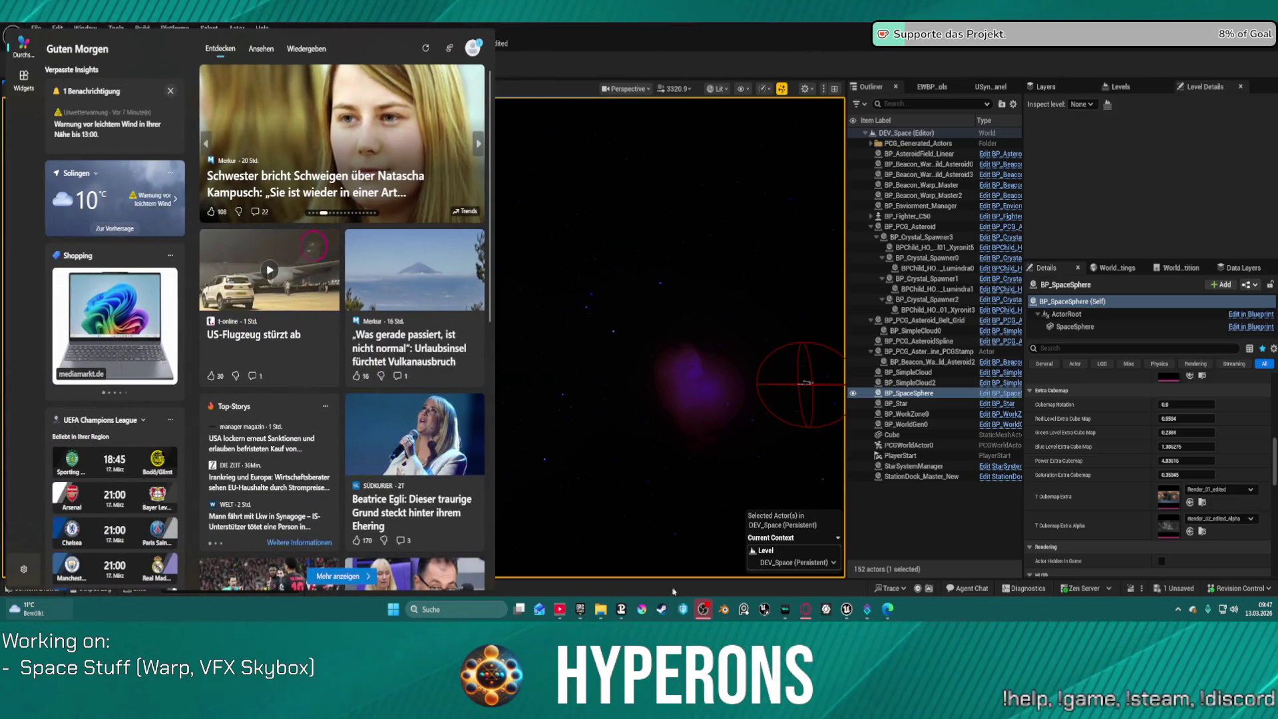
click(673, 477)
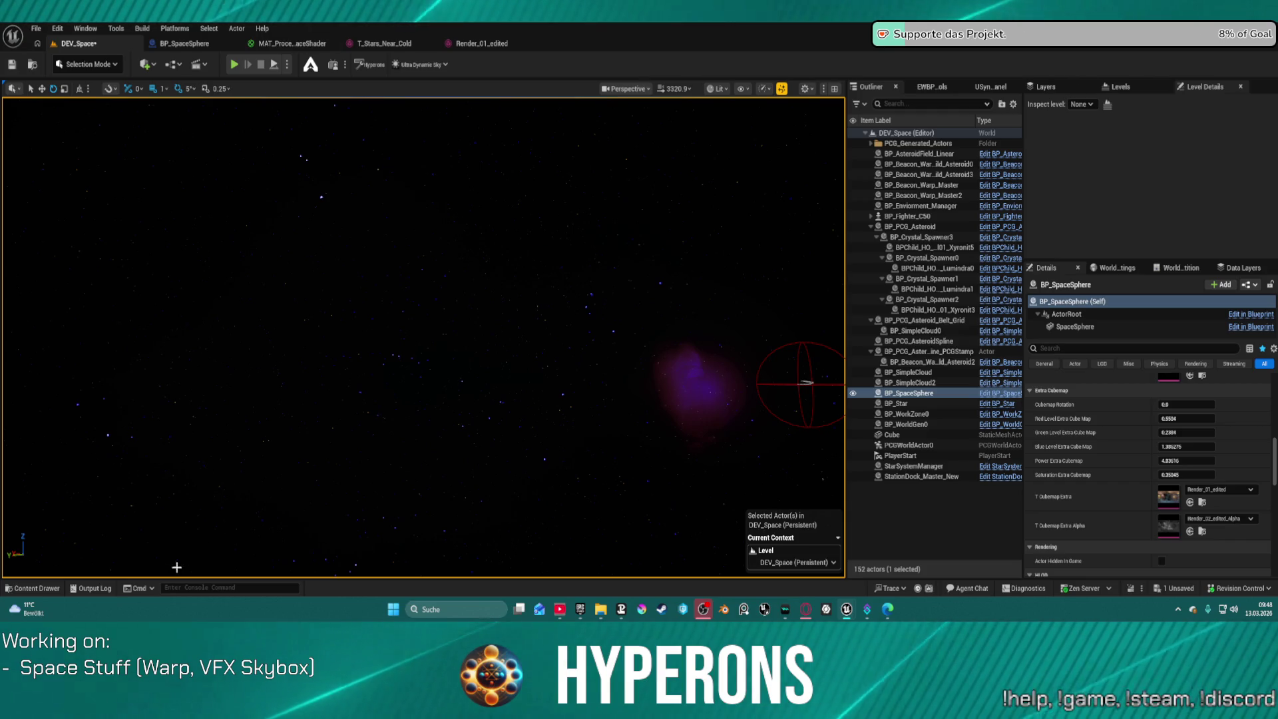
click(31, 589)
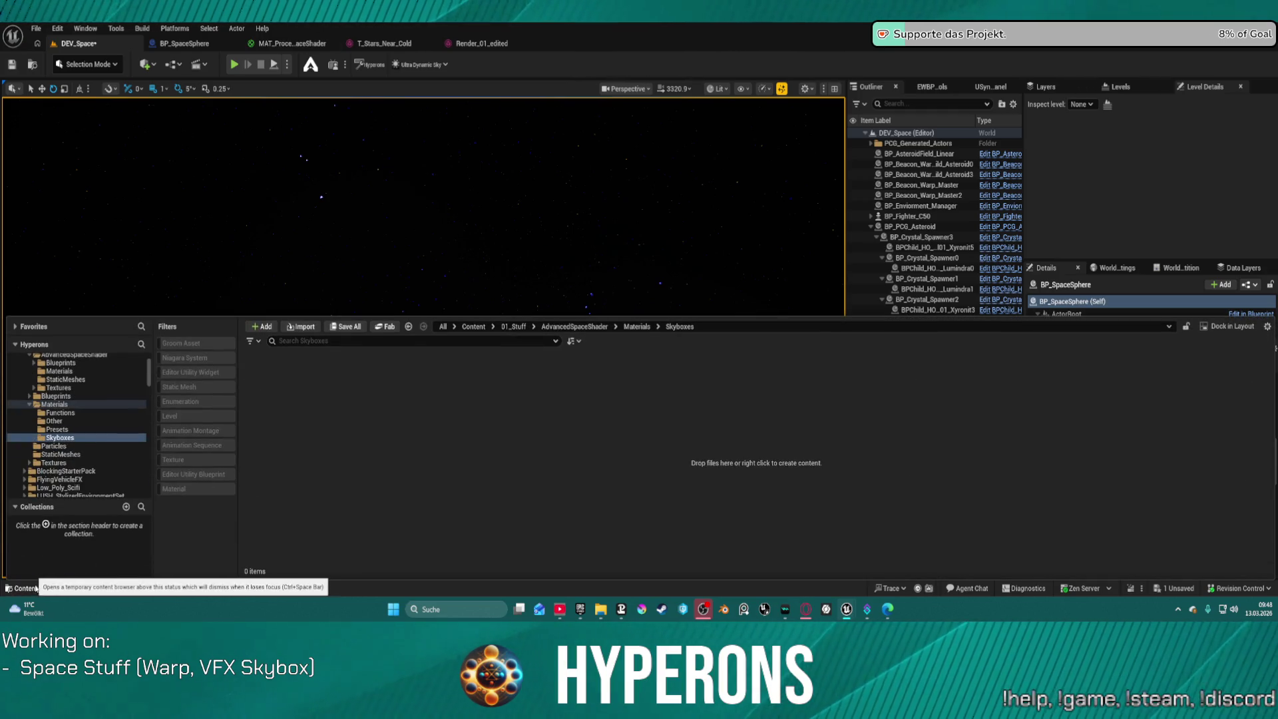
Toggle the Content Drawer several times, leaving it open on the empty Materials > Skyboxes folder
click(34, 587)
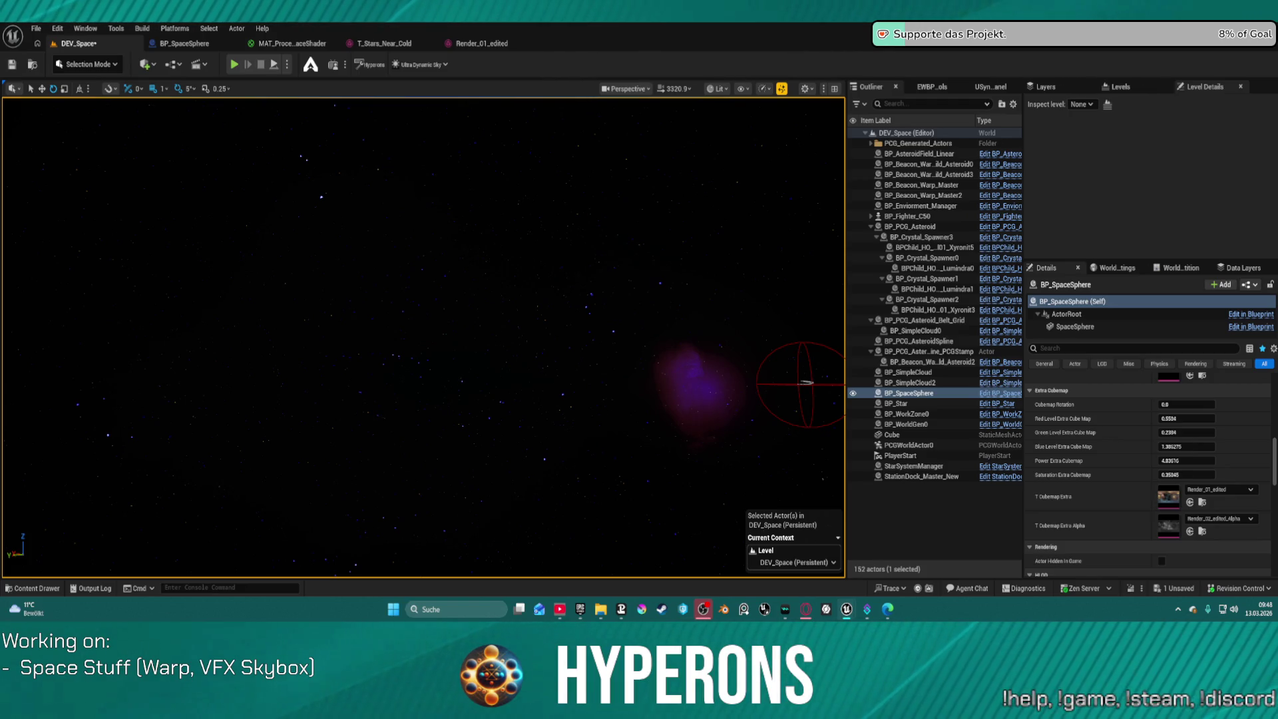
click(33, 588)
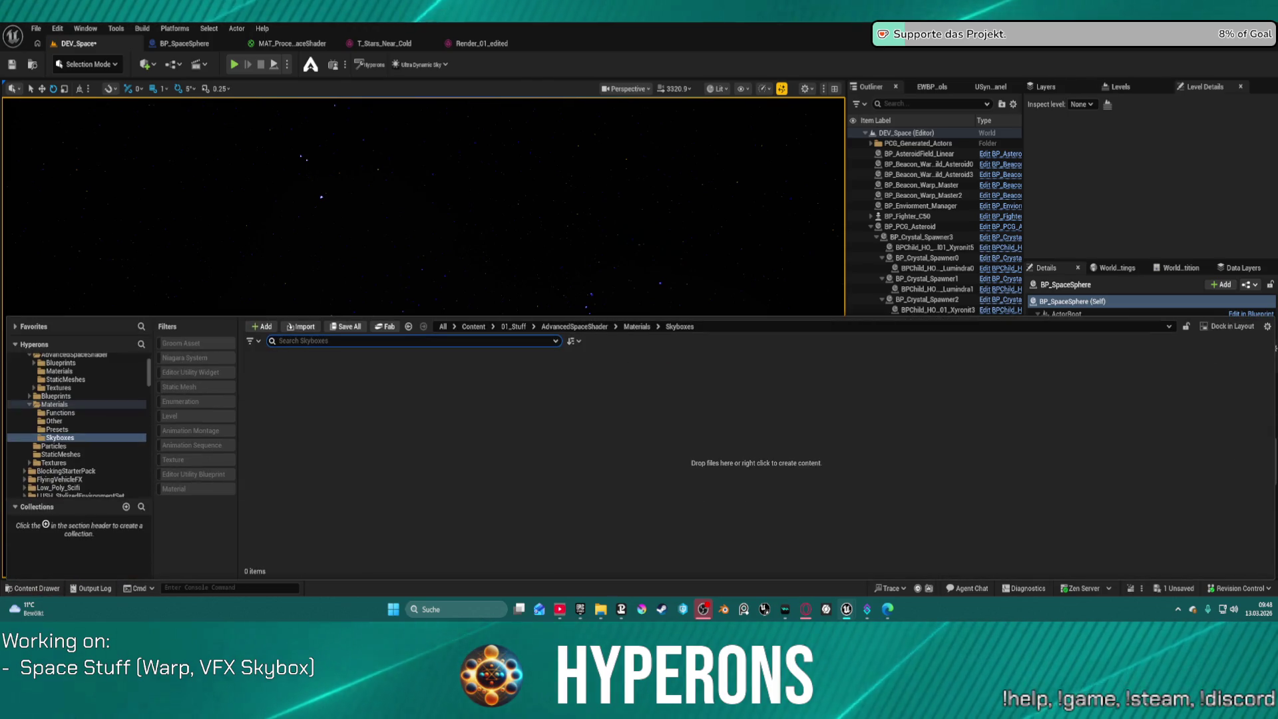
key(ctrl+space)
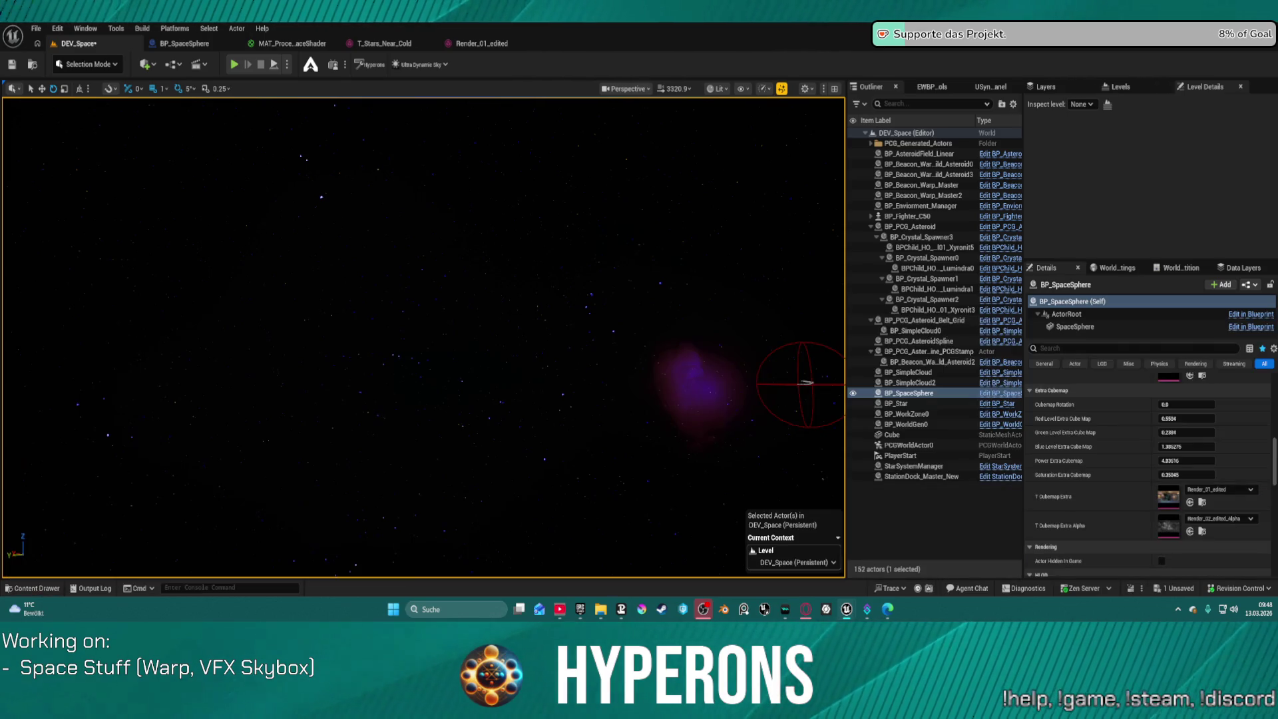
click(33, 587)
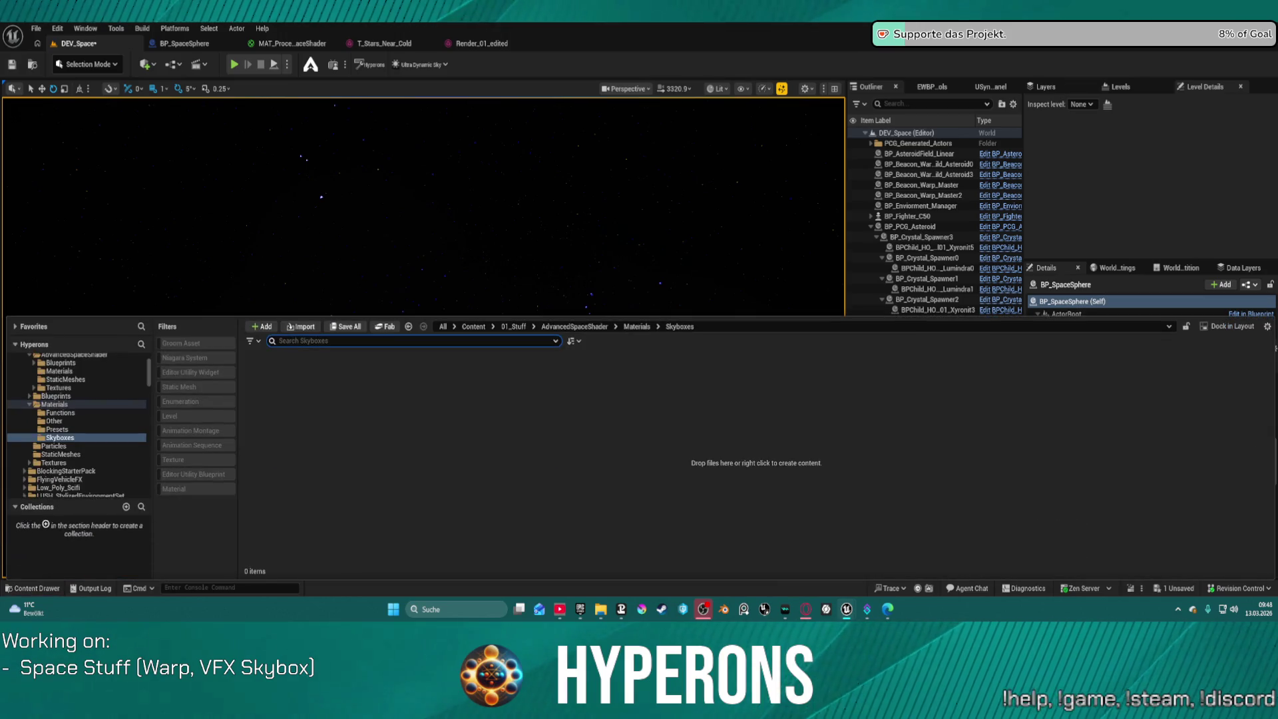
key(ctrl+space)
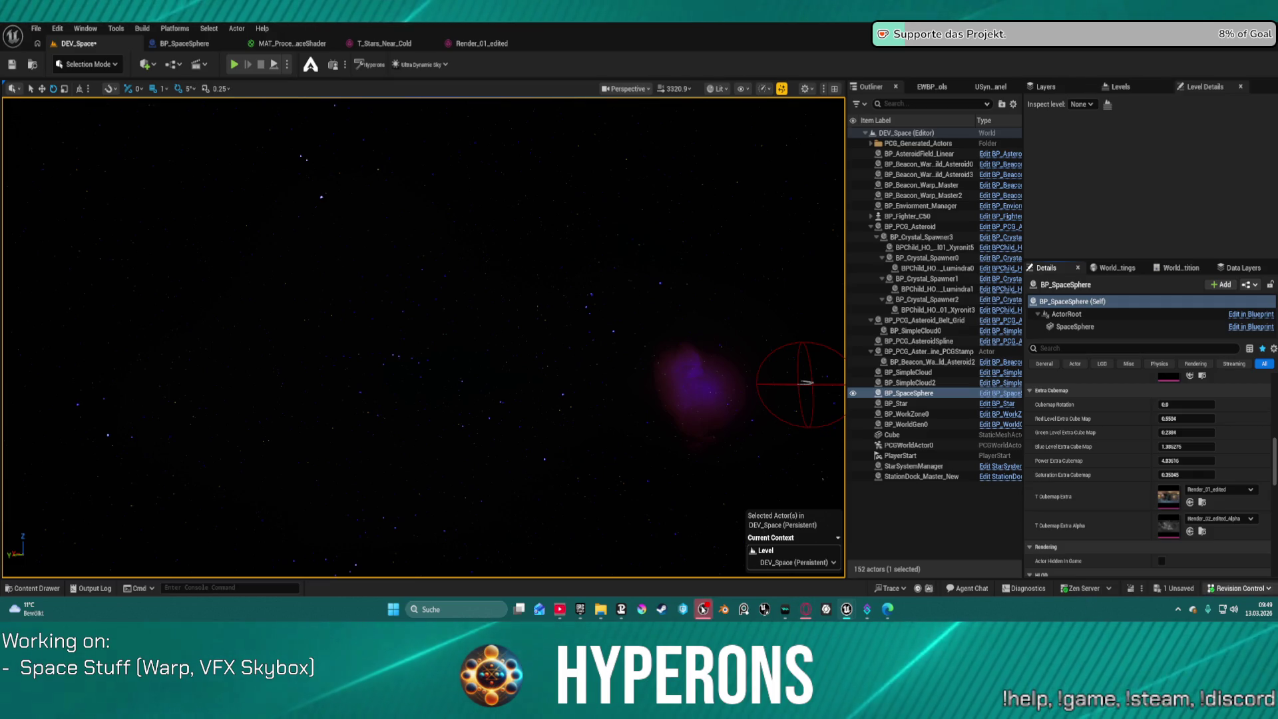
mouse_move(848, 612)
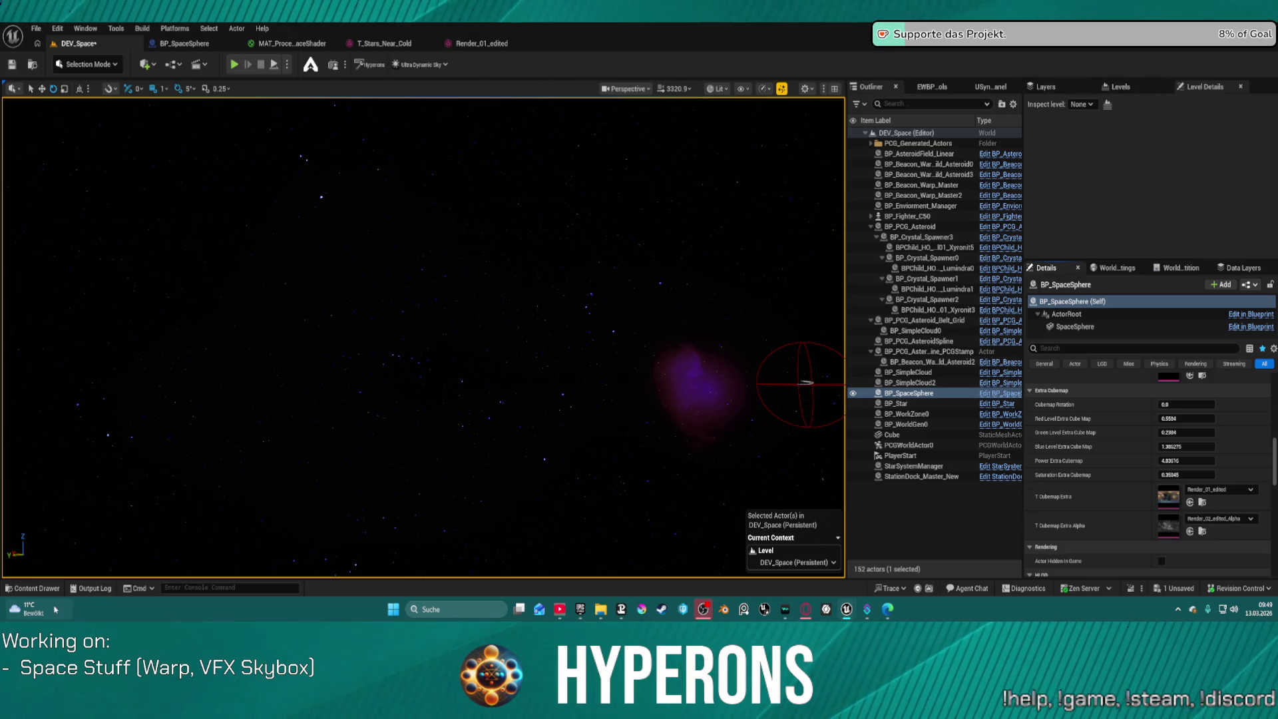
click(41, 589)
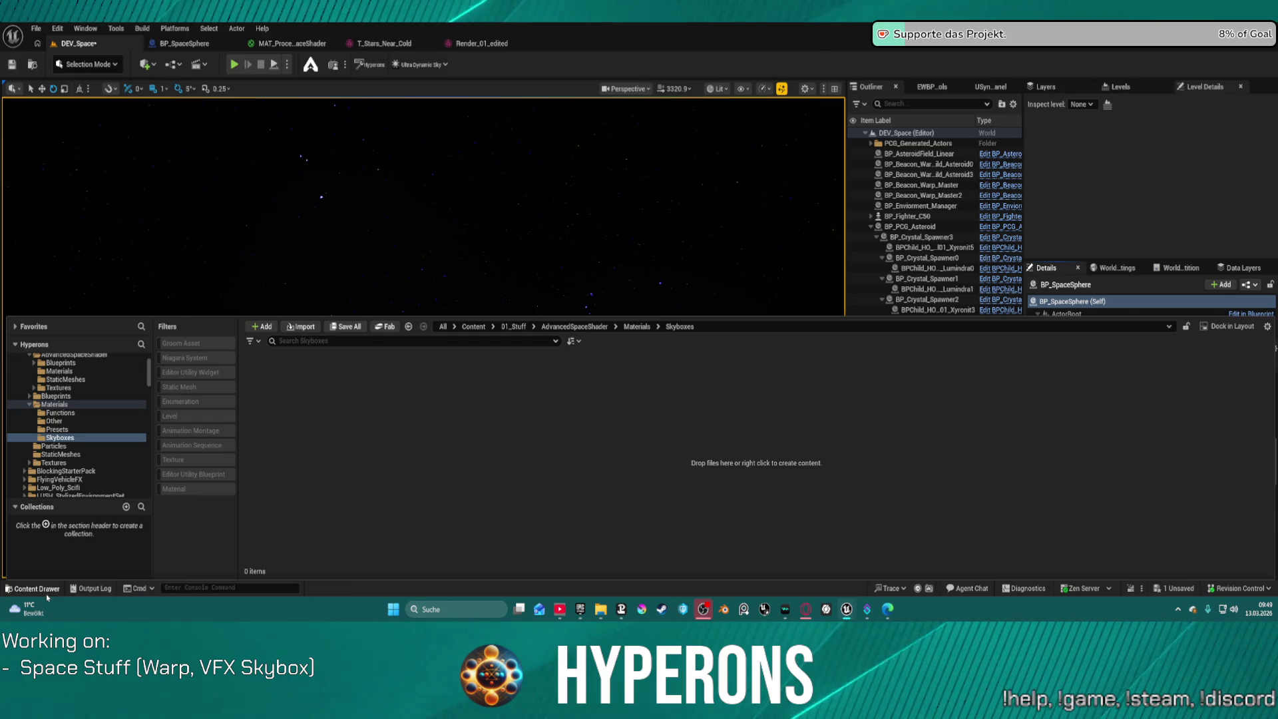
Close the Content Drawer
click(41, 589)
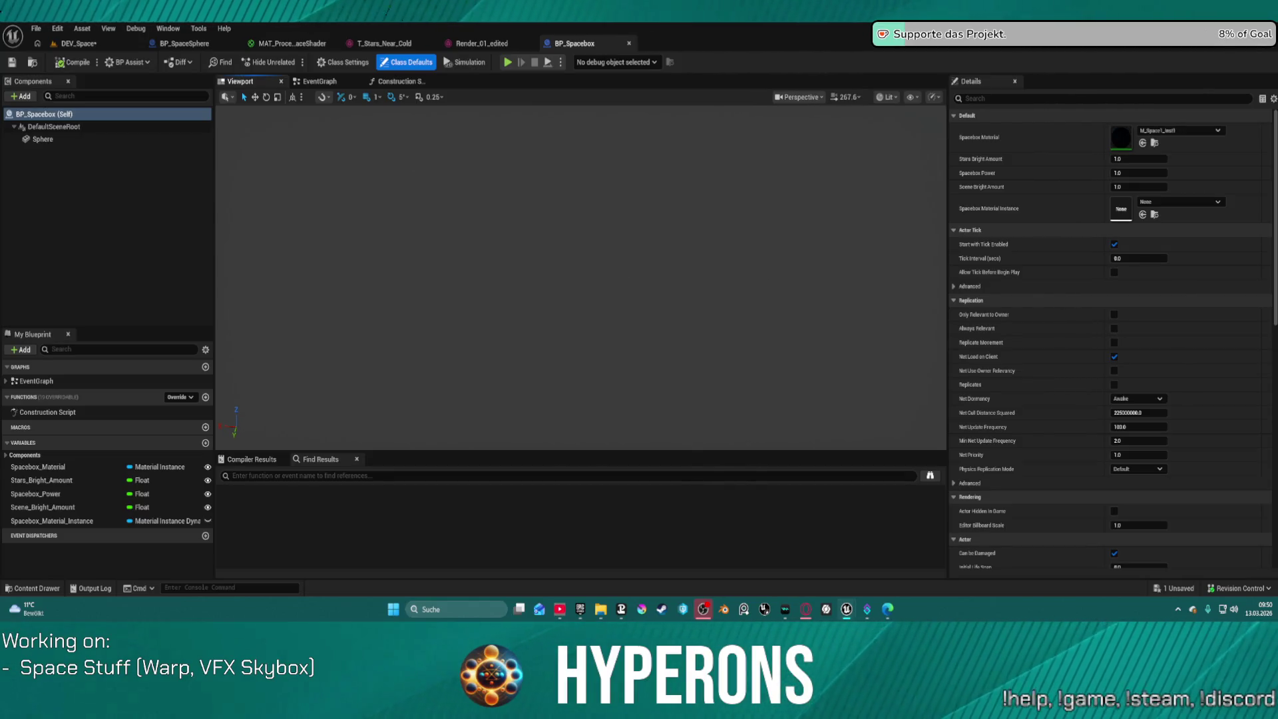
Orbit and zoom across the nebula, then close BP_Spacebox to reveal the Render_01_edited texture editor
scroll(581, 277, up, 10)
drag(580, 278, 659, 310)
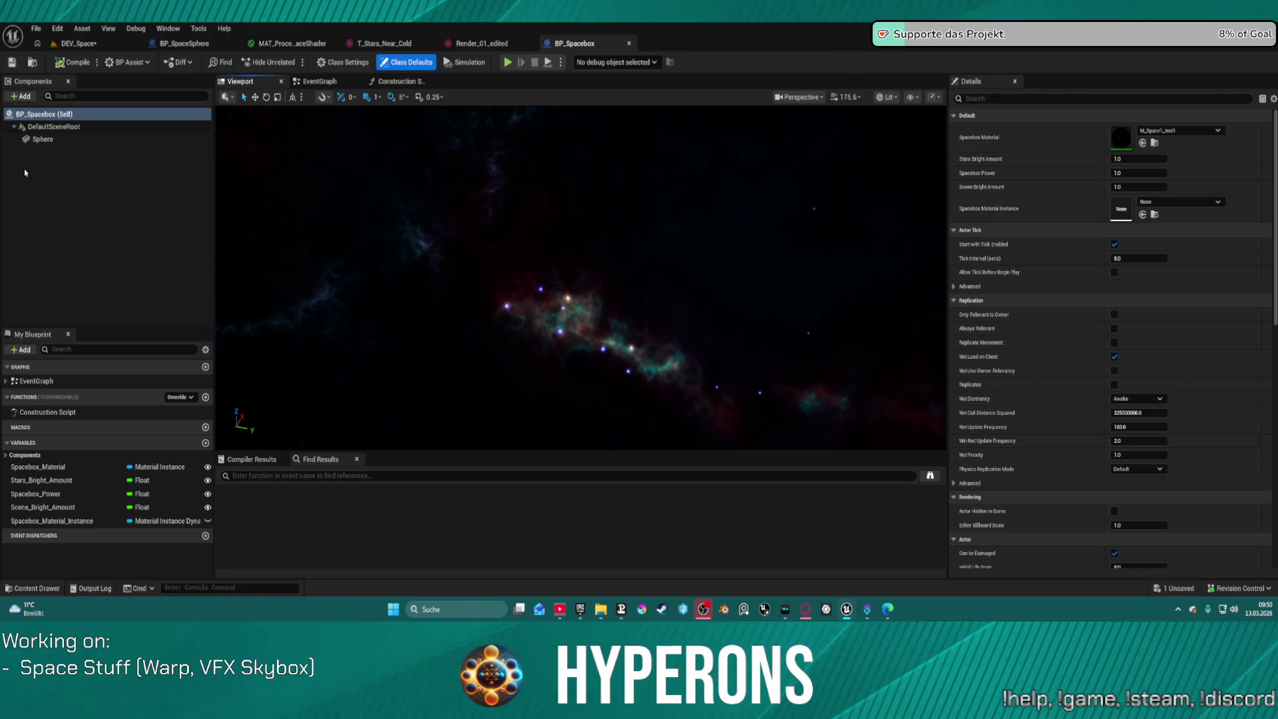
scroll(1005, 373, down, 3)
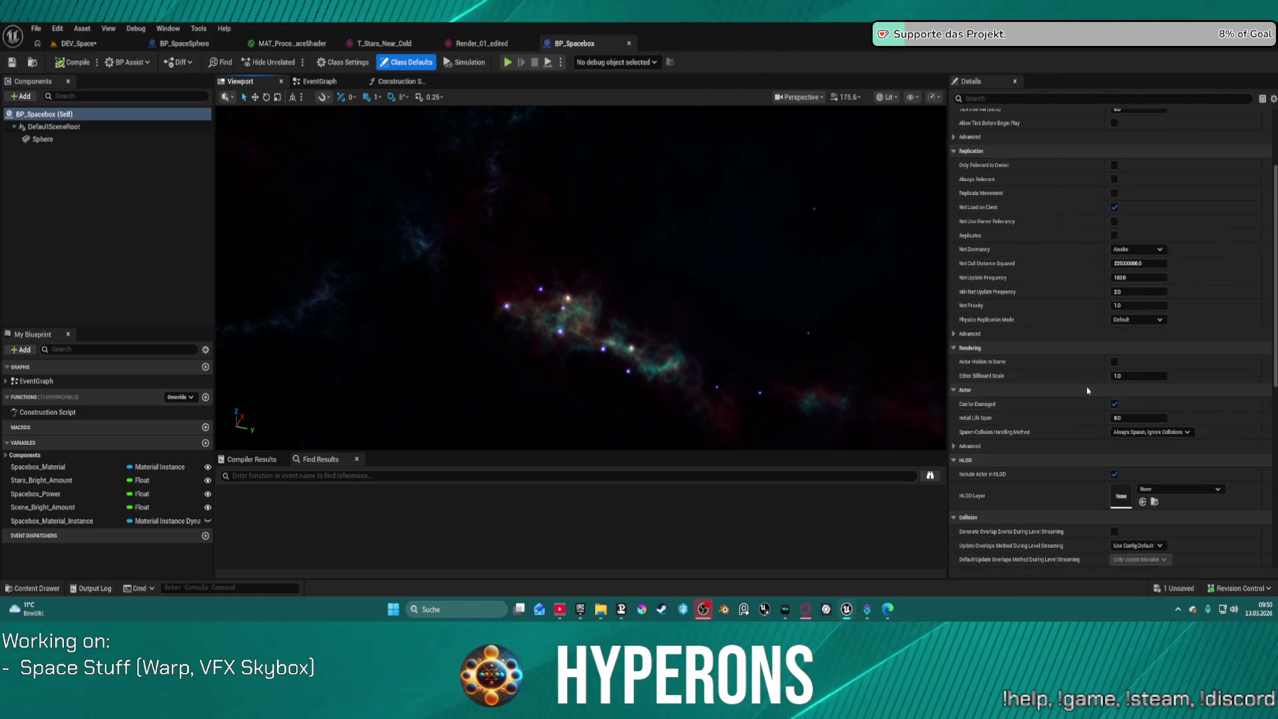
scroll(1011, 346, up, 3)
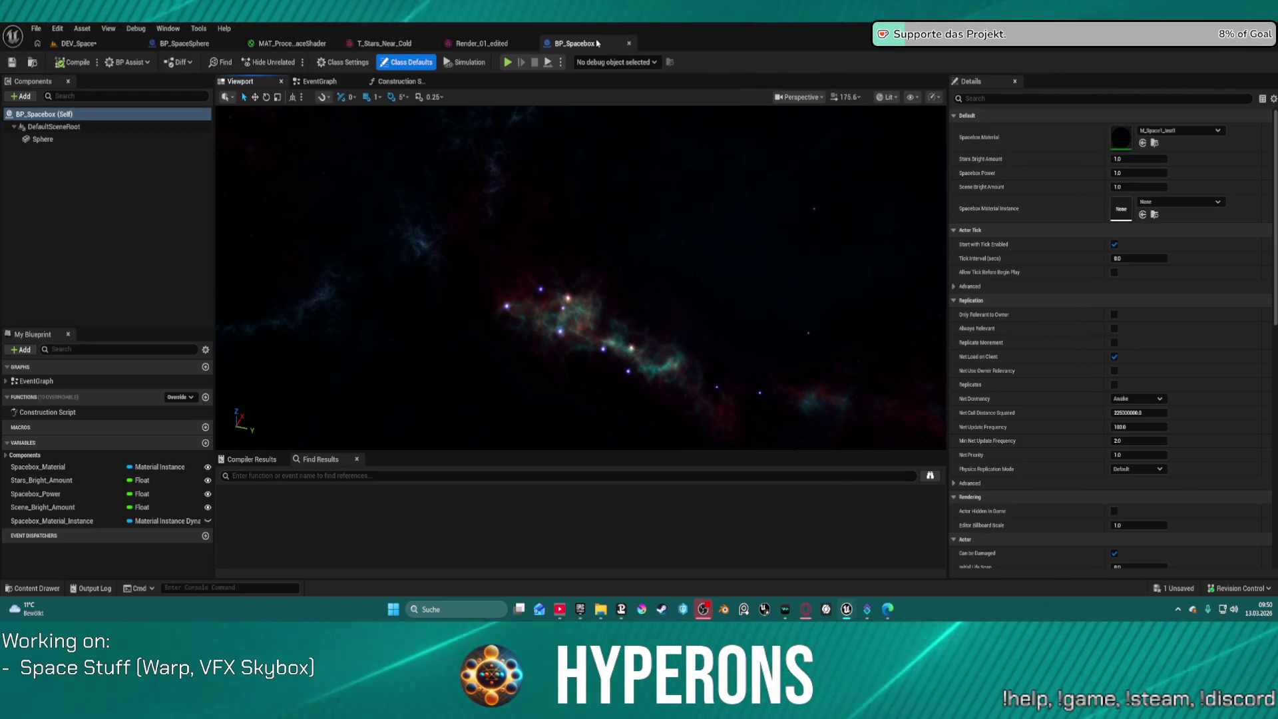
click(629, 43)
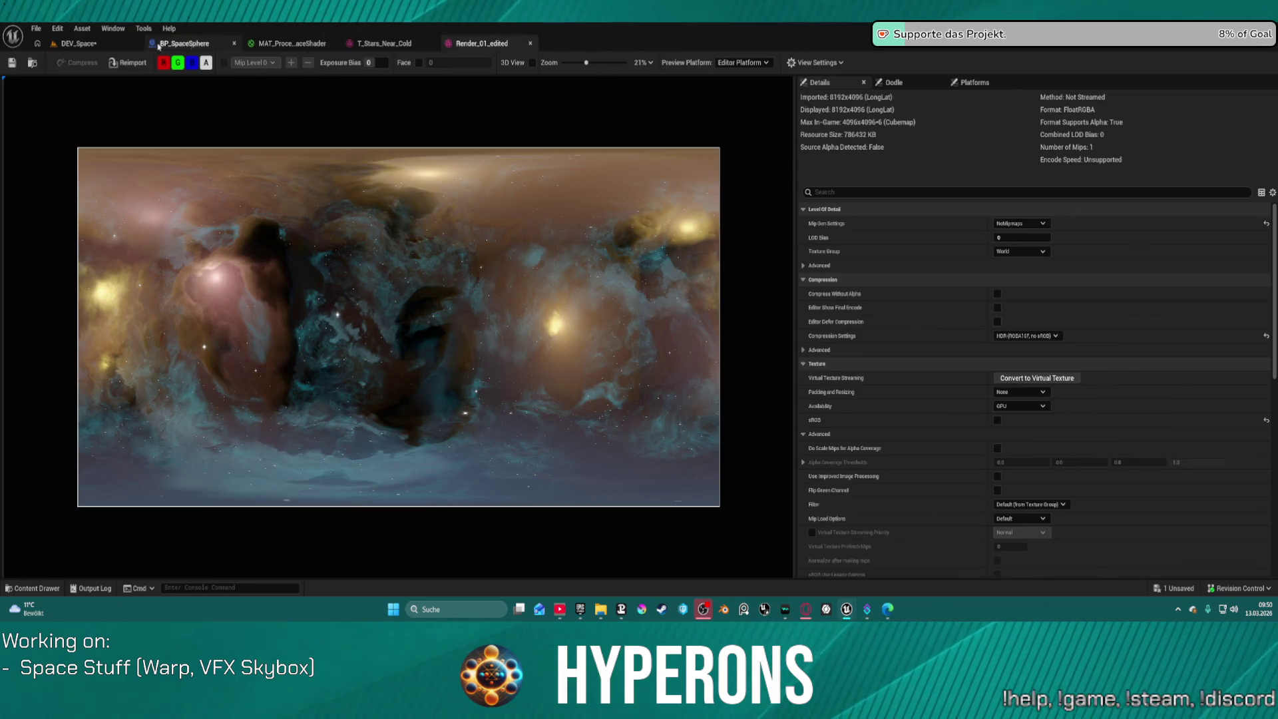
Return to the DEV_Space level and force delete the listed M_Space1_Inst material instances
click(79, 43)
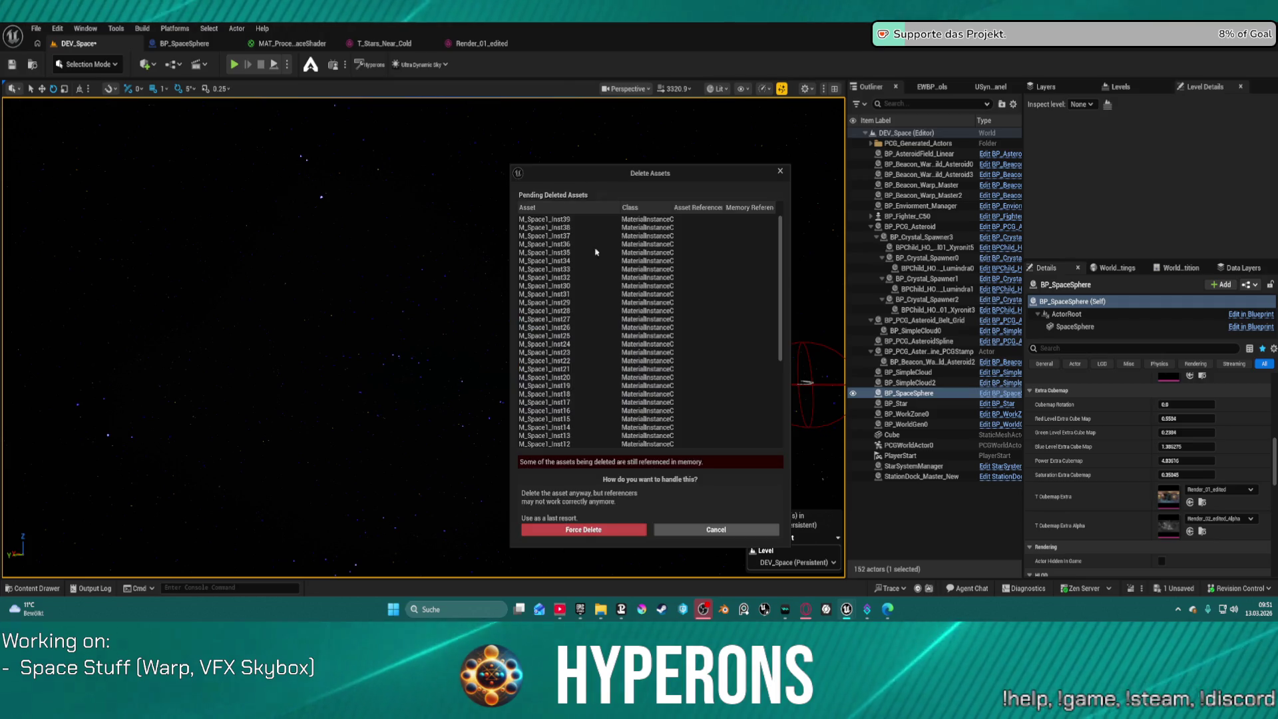
click(575, 530)
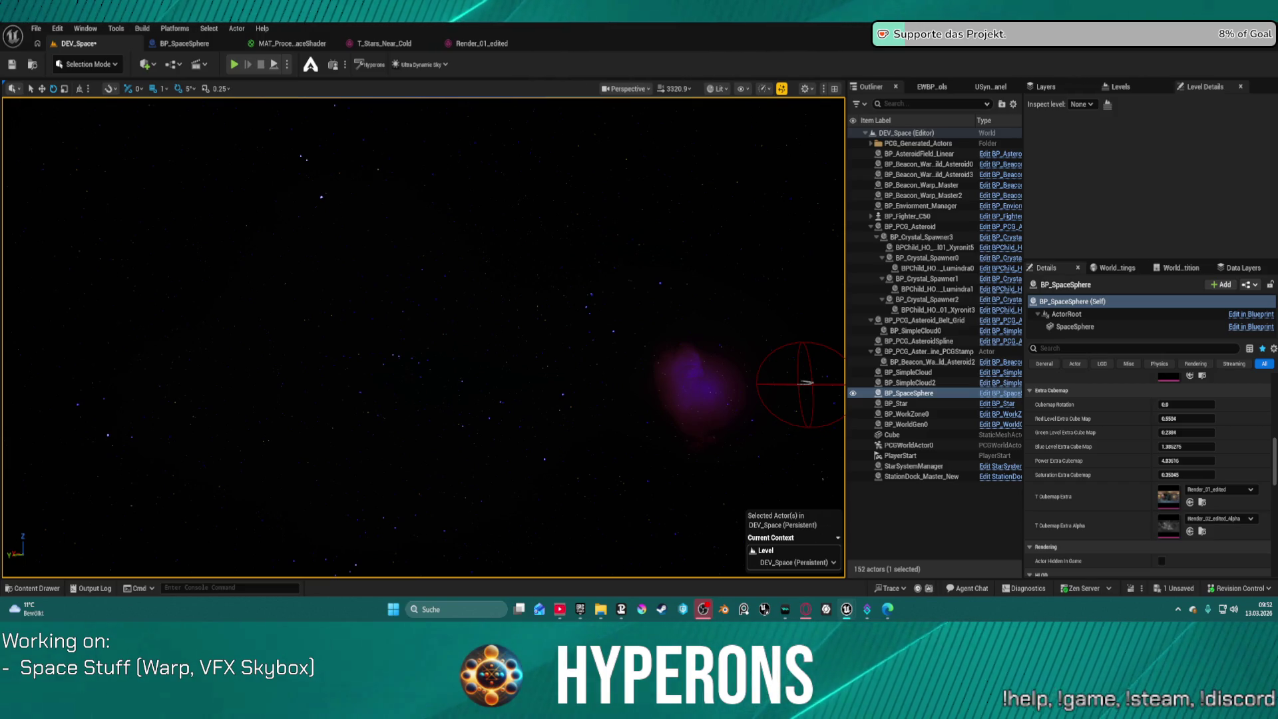
Open the Render_02_edited_Alpha texture in the texture editor
double_click(1175, 533)
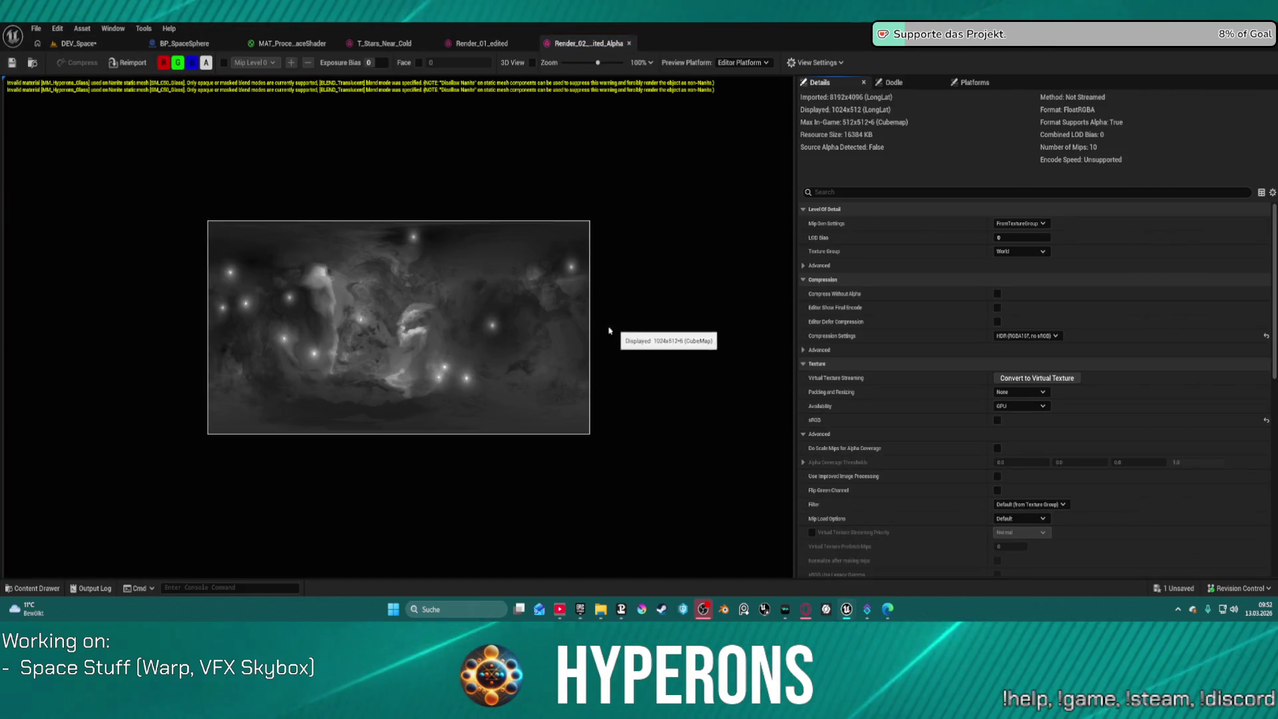
Flip between the Render_01_edited and Render_02_edited_Alpha textures to compare colour and alpha
click(506, 45)
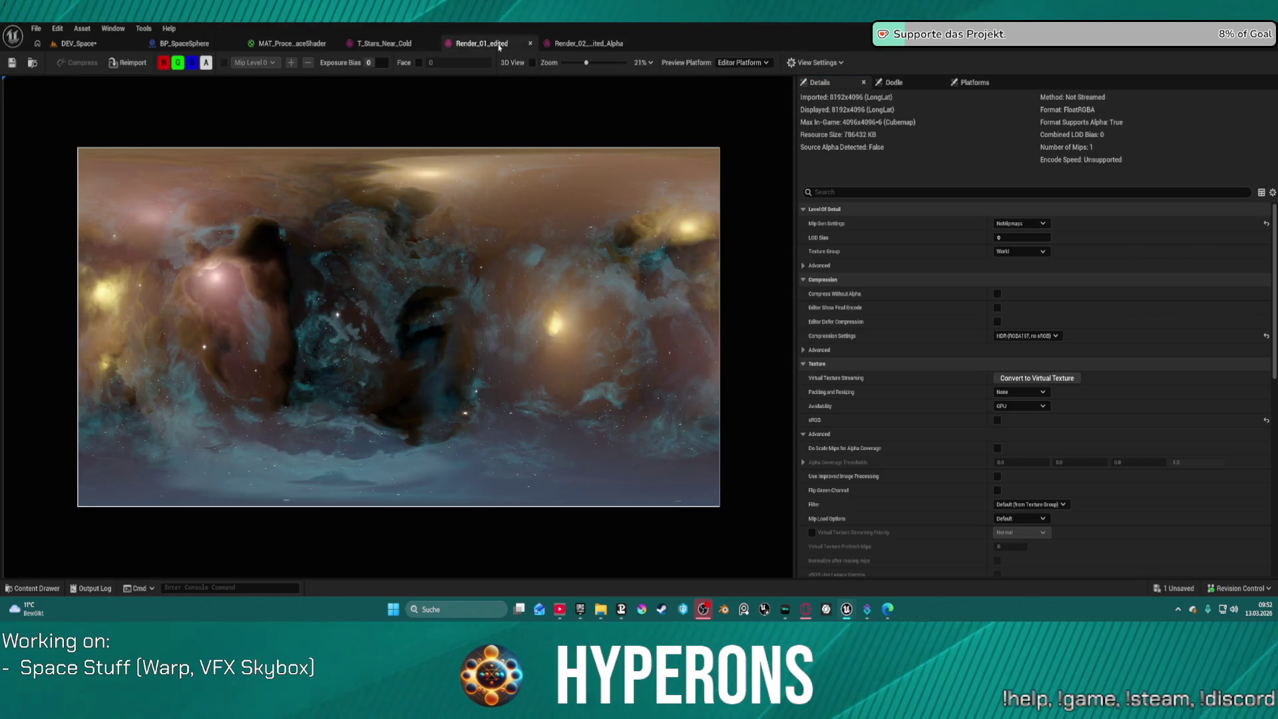
click(586, 43)
click(519, 44)
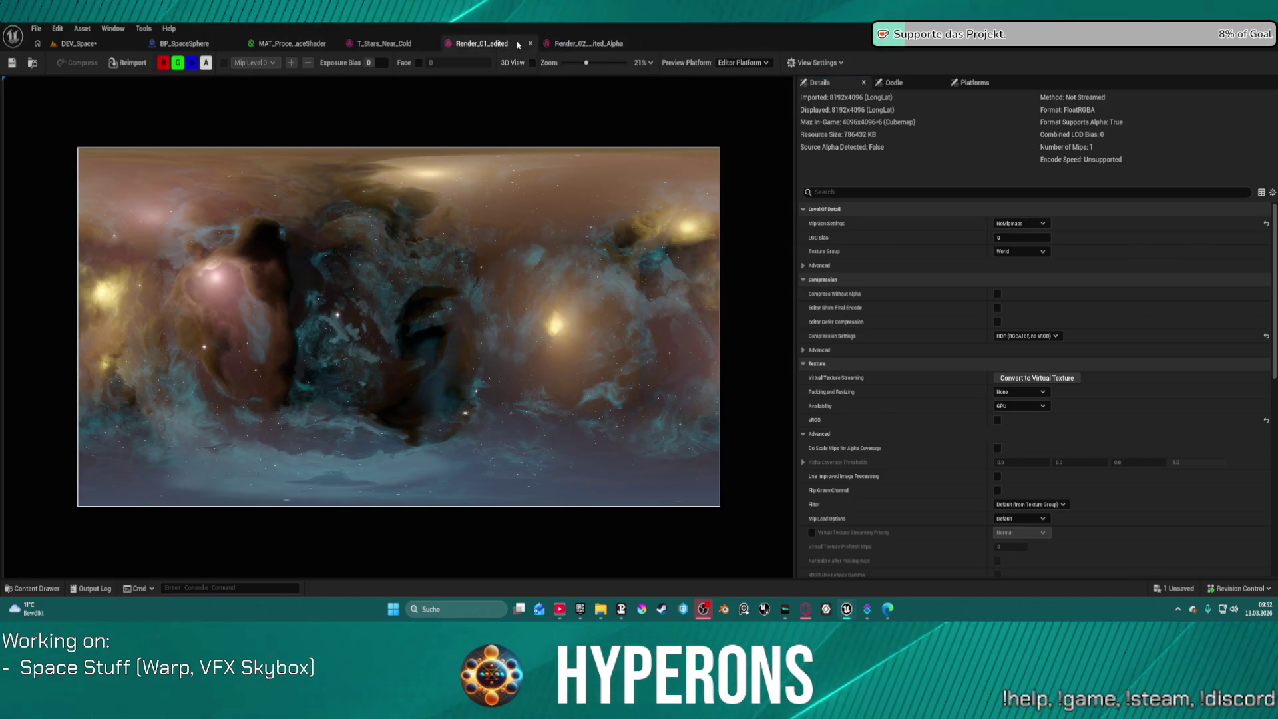
click(574, 44)
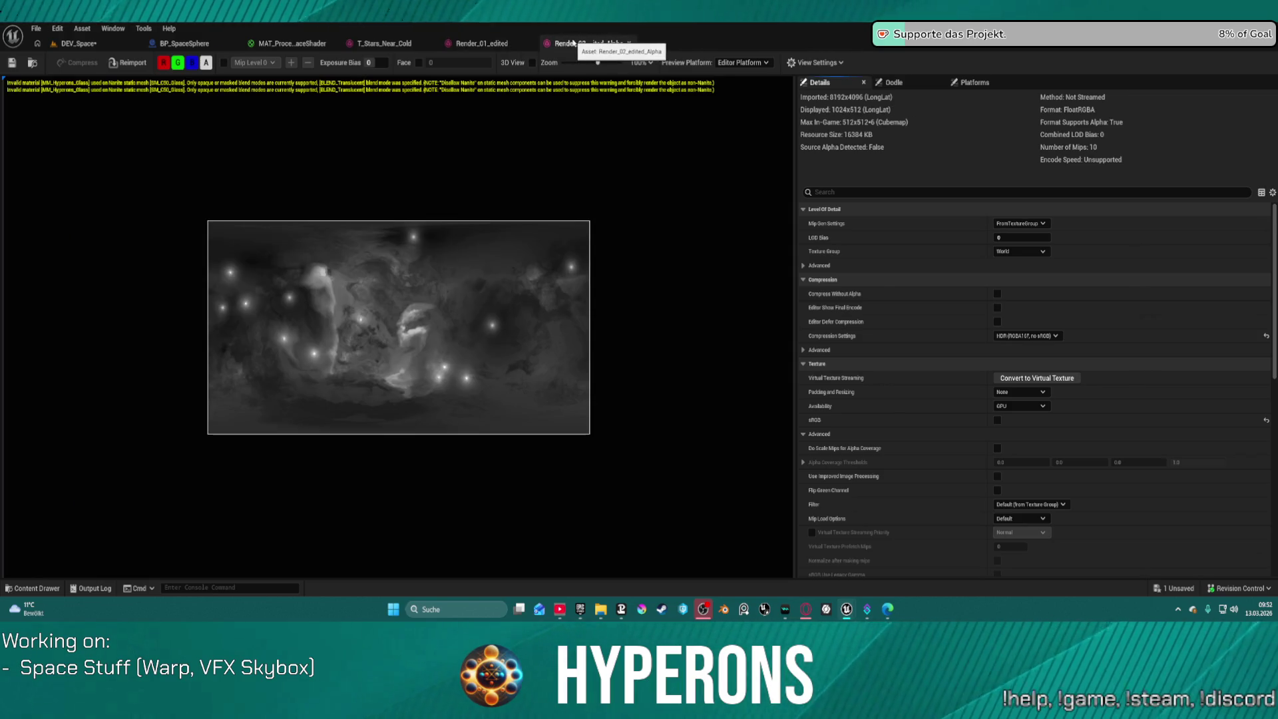
Close both Render texture editors and go back to the DEV_Space level
middle_click(574, 44)
middle_click(477, 44)
click(85, 44)
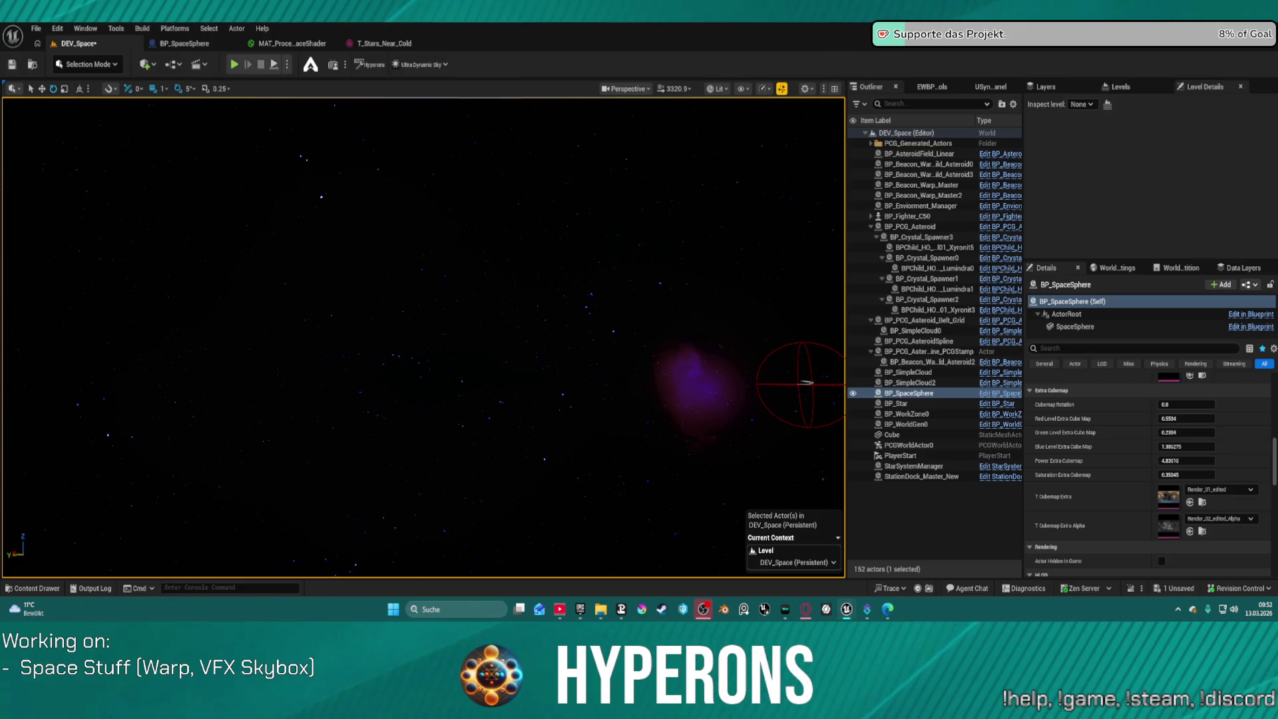
Assign texture 1 as the extra cubemap and set red, green, blue levels and saturation to 1.0
drag(1277, 498, 1170, 498)
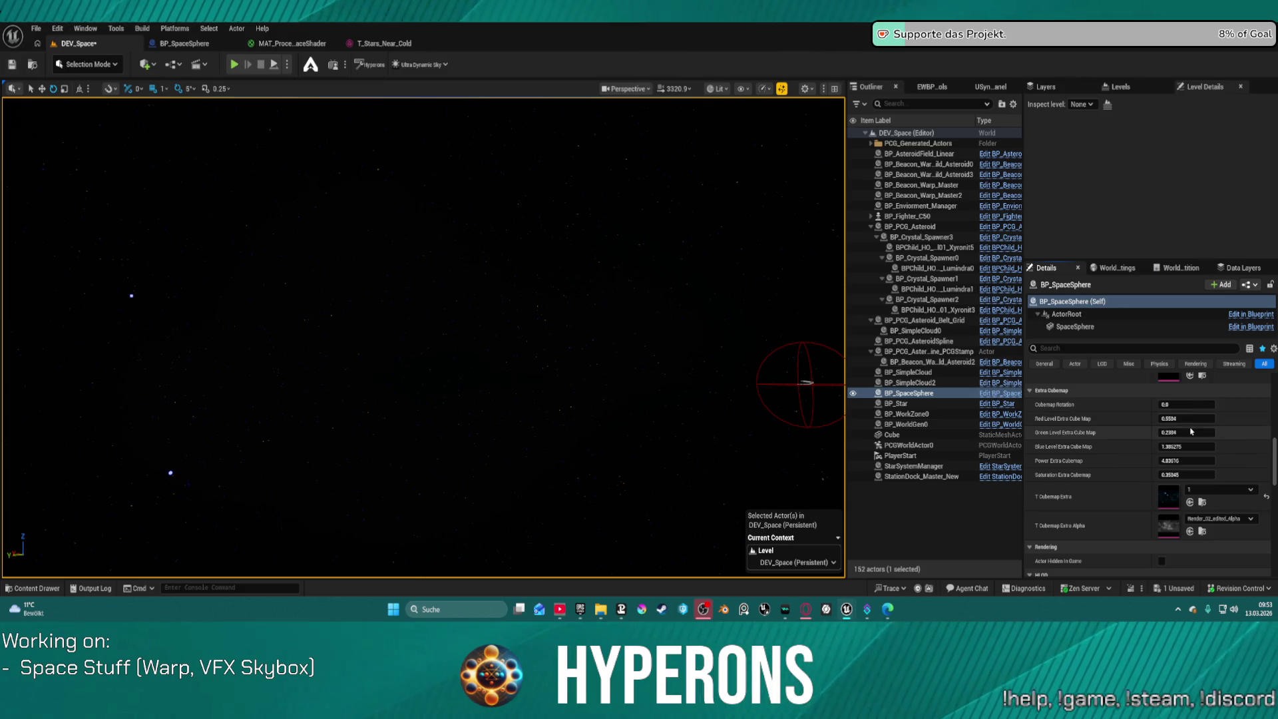
key(Tab)
text(1)
key(Tab)
text(1)
key(Return)
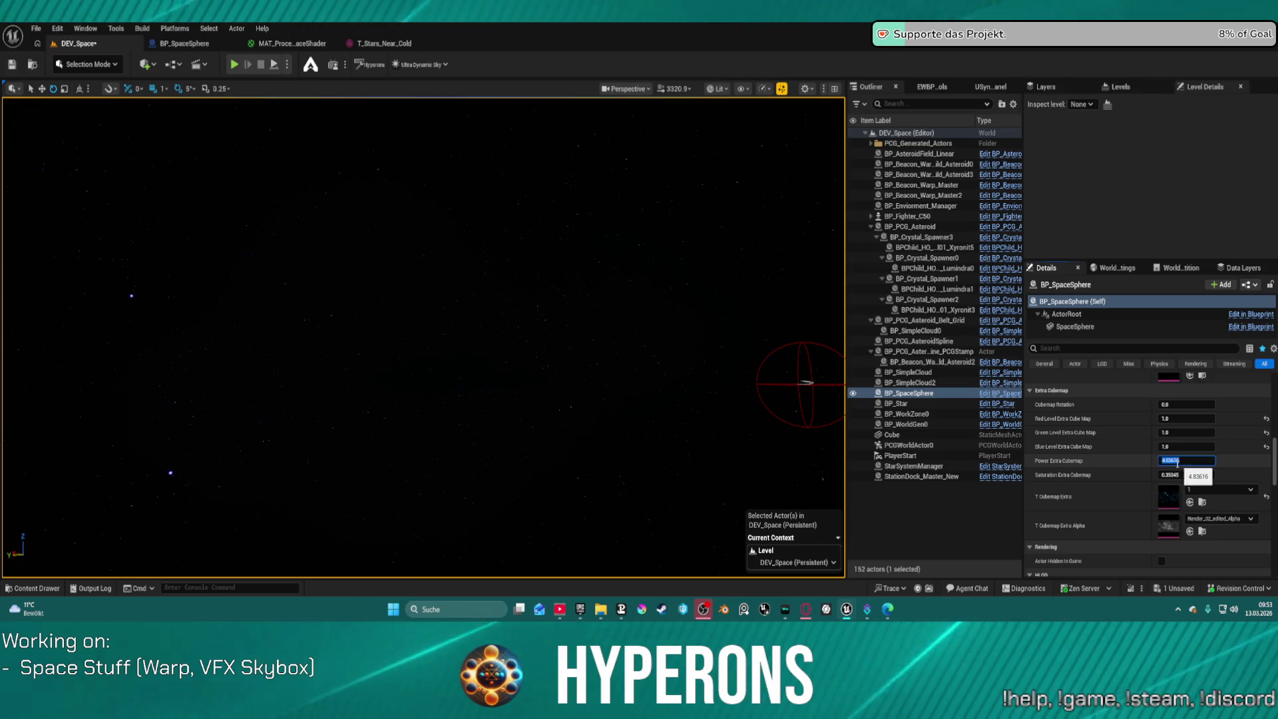
click(1185, 475)
text(1)
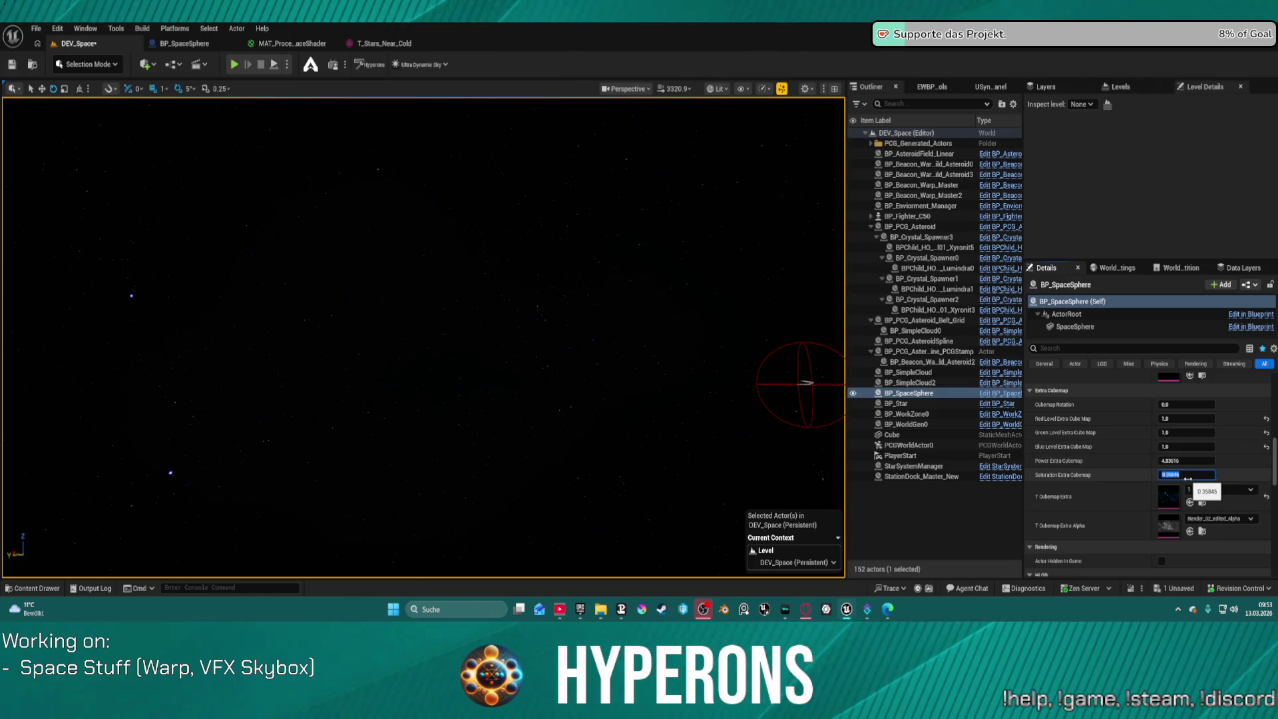
key(Return)
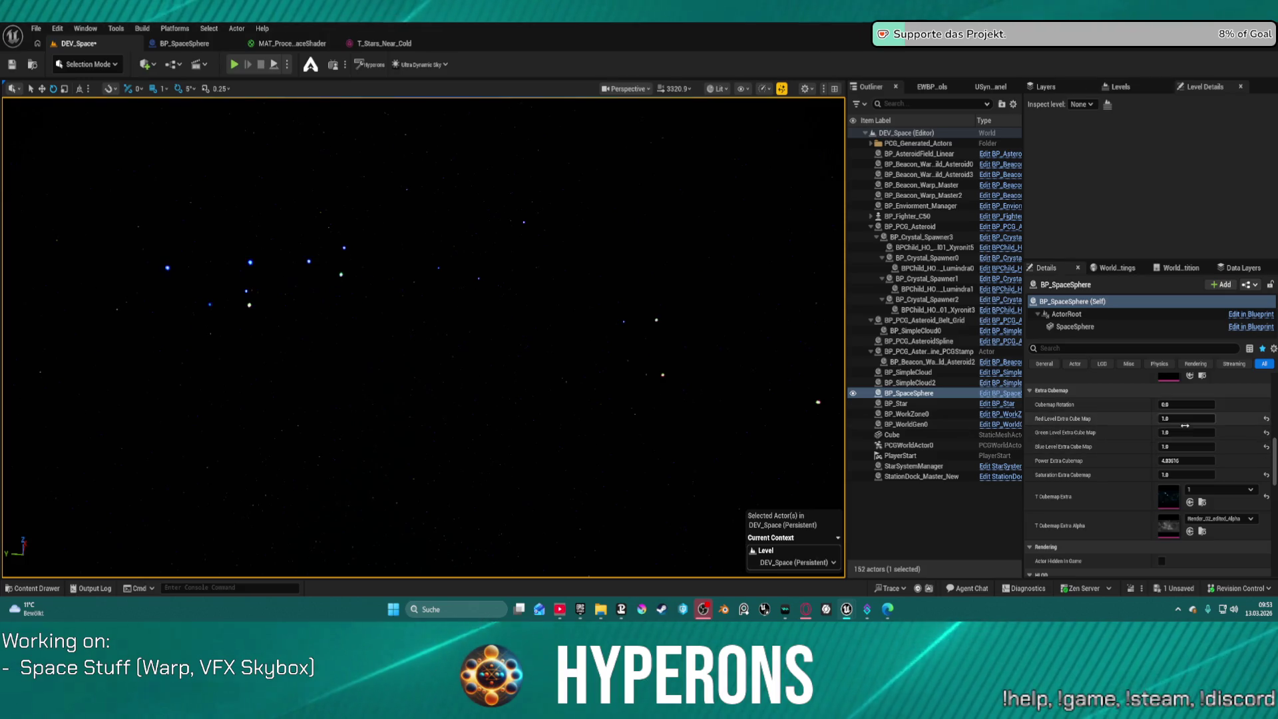
Switch the extra cubemap to texture 2 with saturation set to 1.0
mouse_move(1185, 474)
mouse_down()
mouse_move(1248, 474)
mouse_move(1190, 474)
mouse_move(1218, 461)
mouse_move(1186, 460)
mouse_up()
mouse_move(426, 333)
mouse_down()
mouse_move(533, 279)
mouse_move(453, 281)
mouse_move(367, 237)
mouse_up()
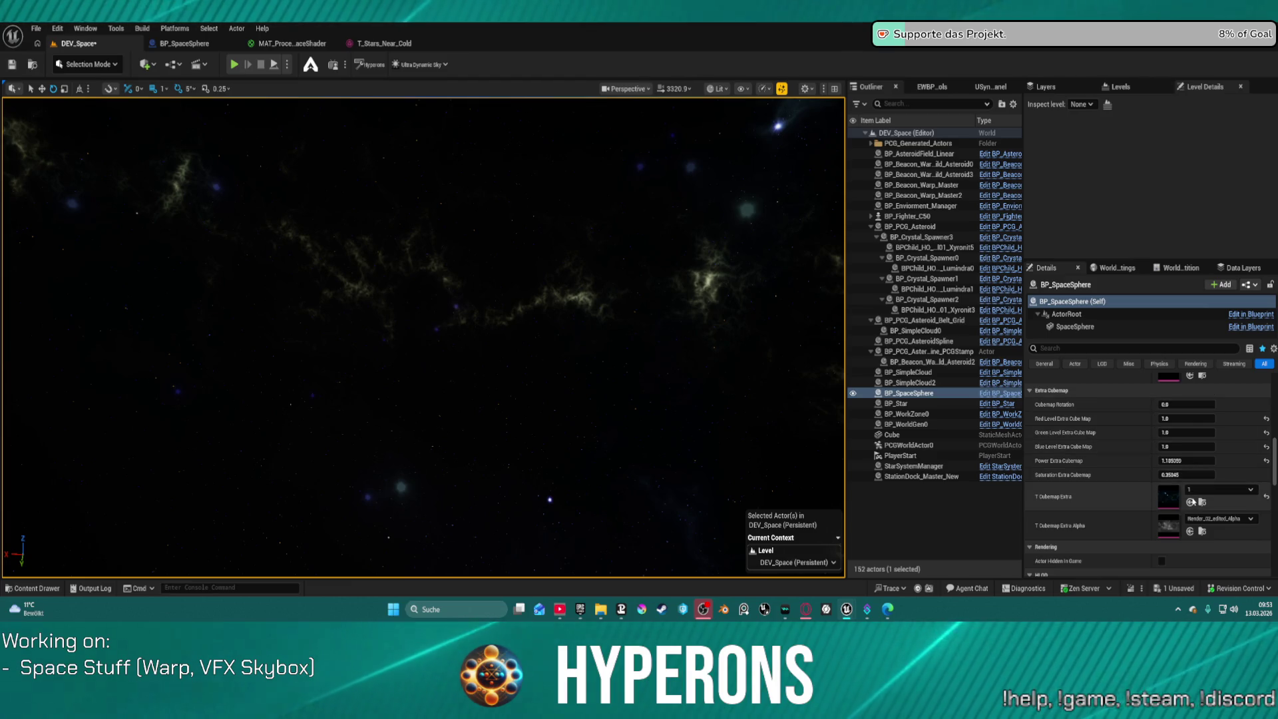
click(1189, 501)
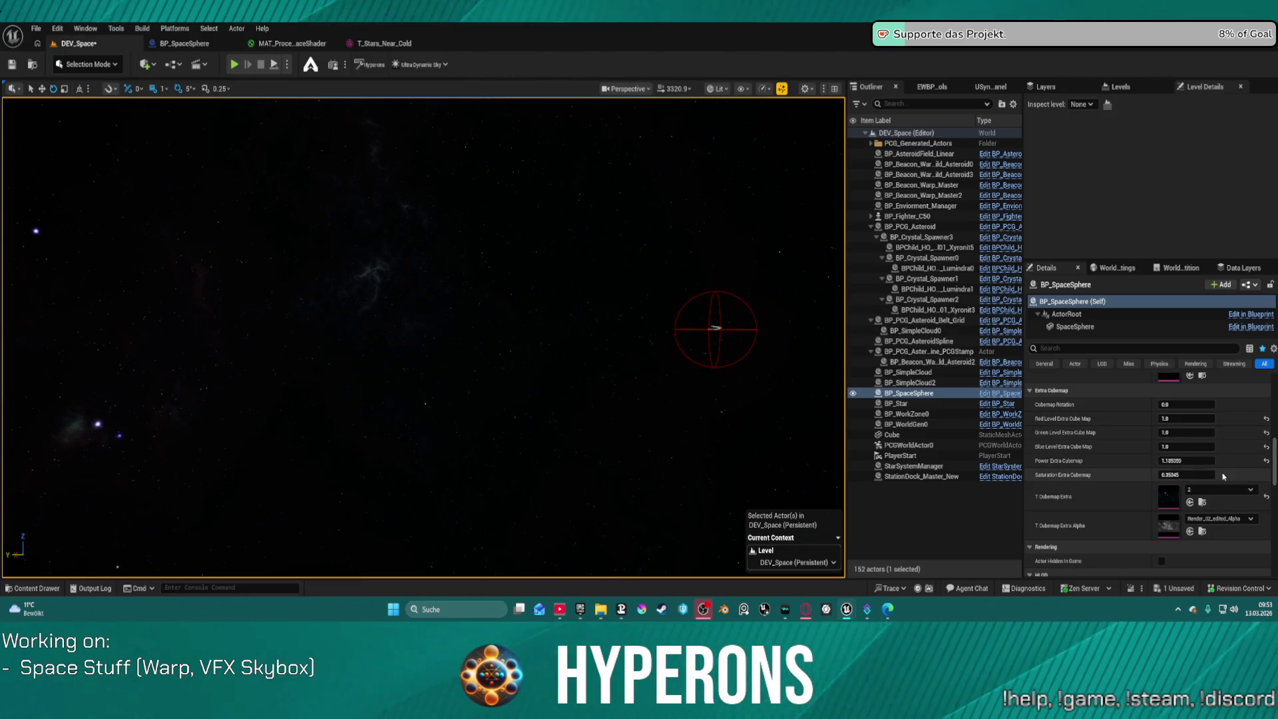
click(1200, 475)
text(1)
key(Return)
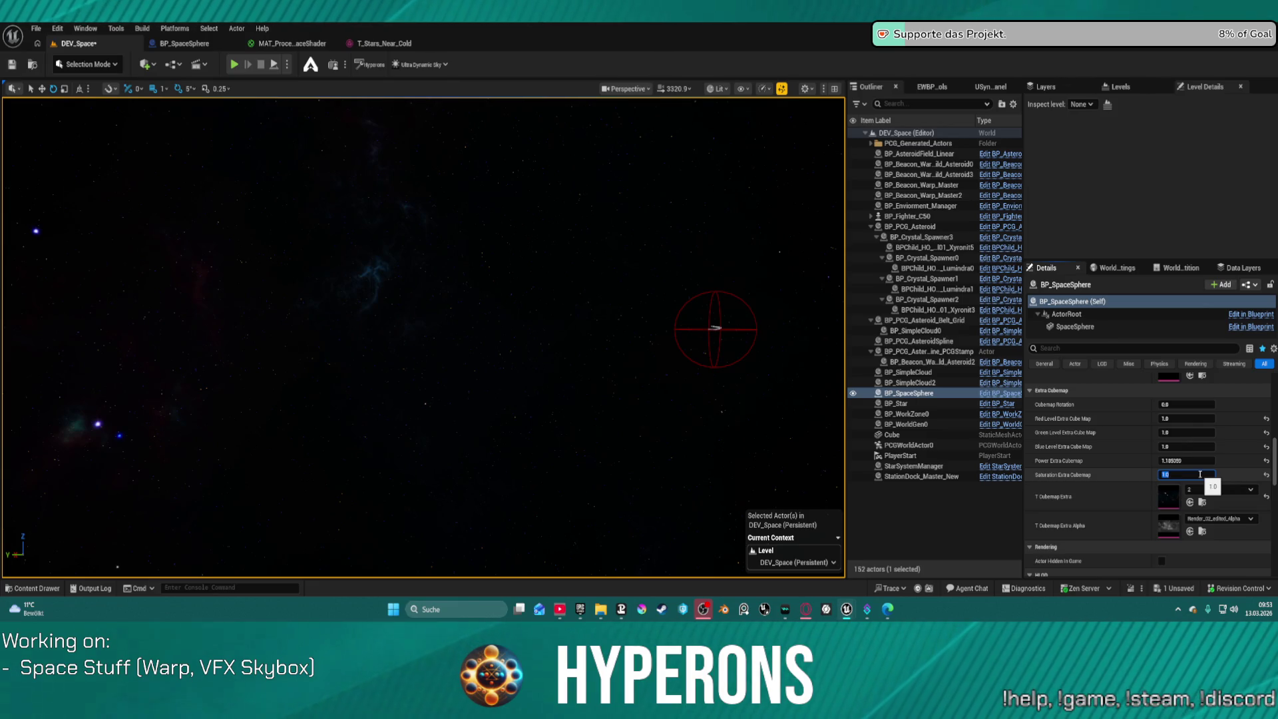
Reset the extra cubemap power and lower it to about 1.14 for a faint nebula
mouse_move(402, 386)
mouse_down()
mouse_move(599, 386)
mouse_move(599, 432)
mouse_up()
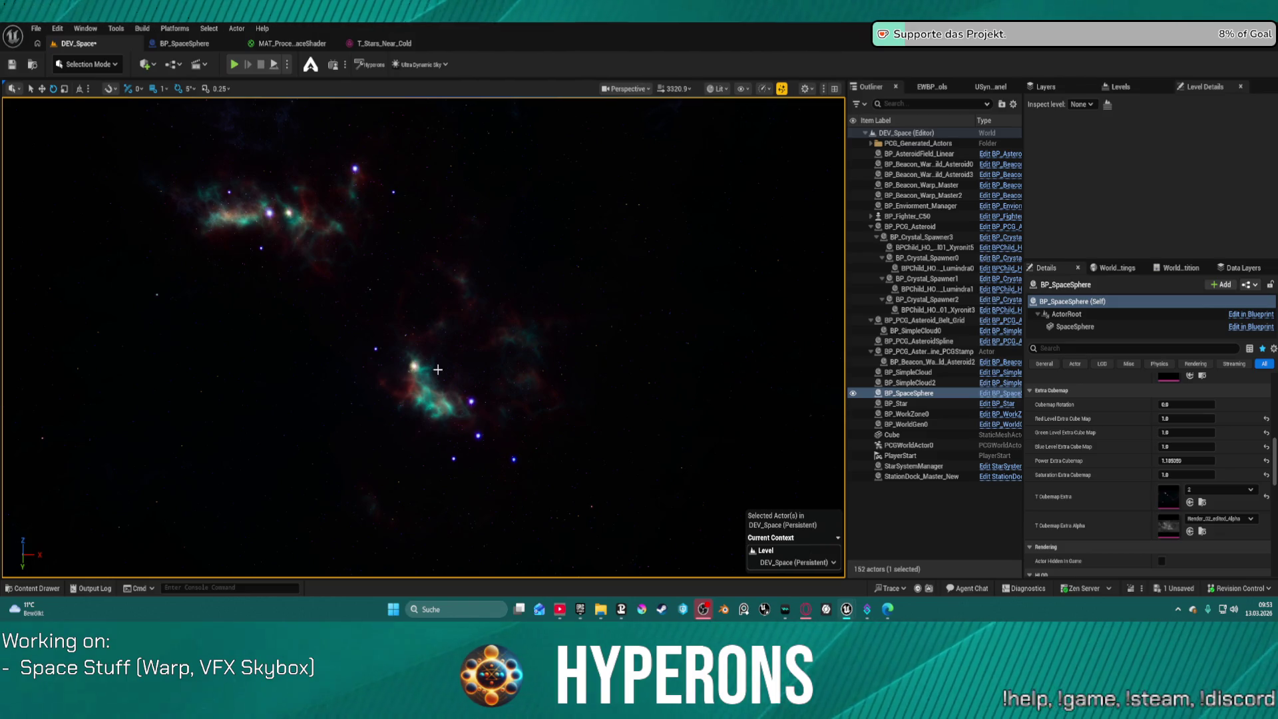
mouse_move(1186, 461)
mouse_down()
mouse_move(1218, 461)
mouse_move(1138, 461)
mouse_up()
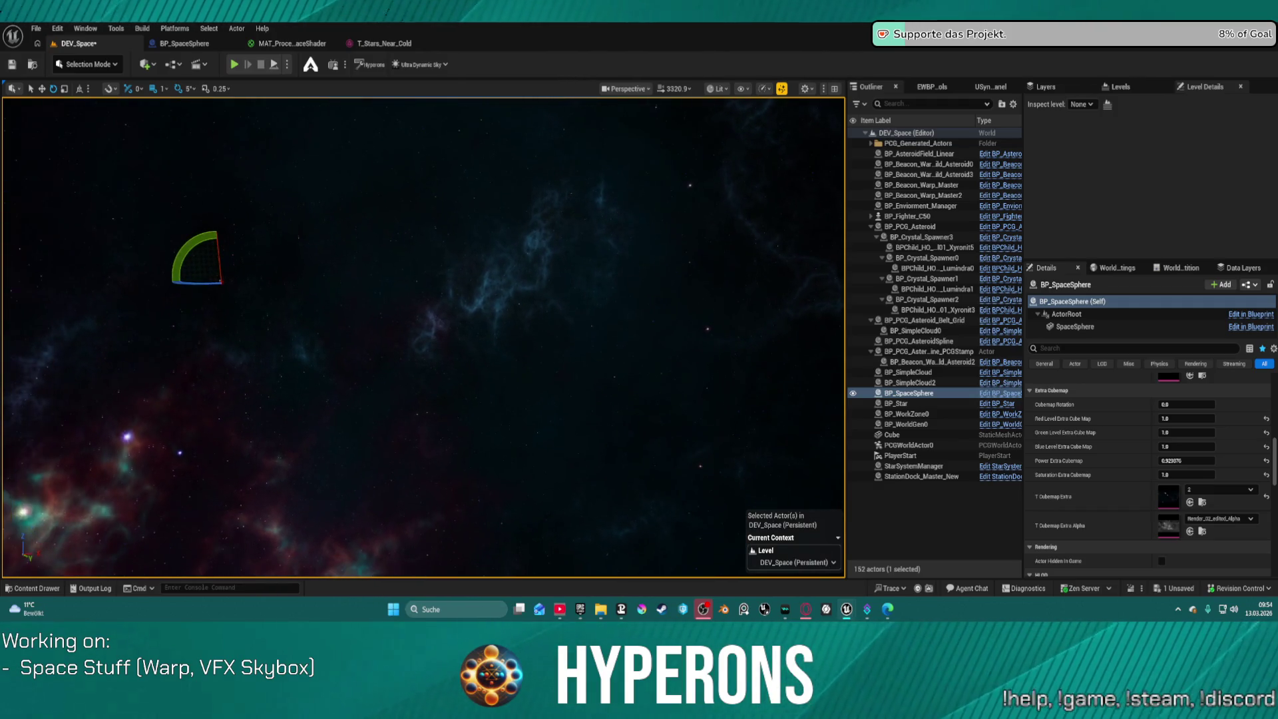
click(1264, 462)
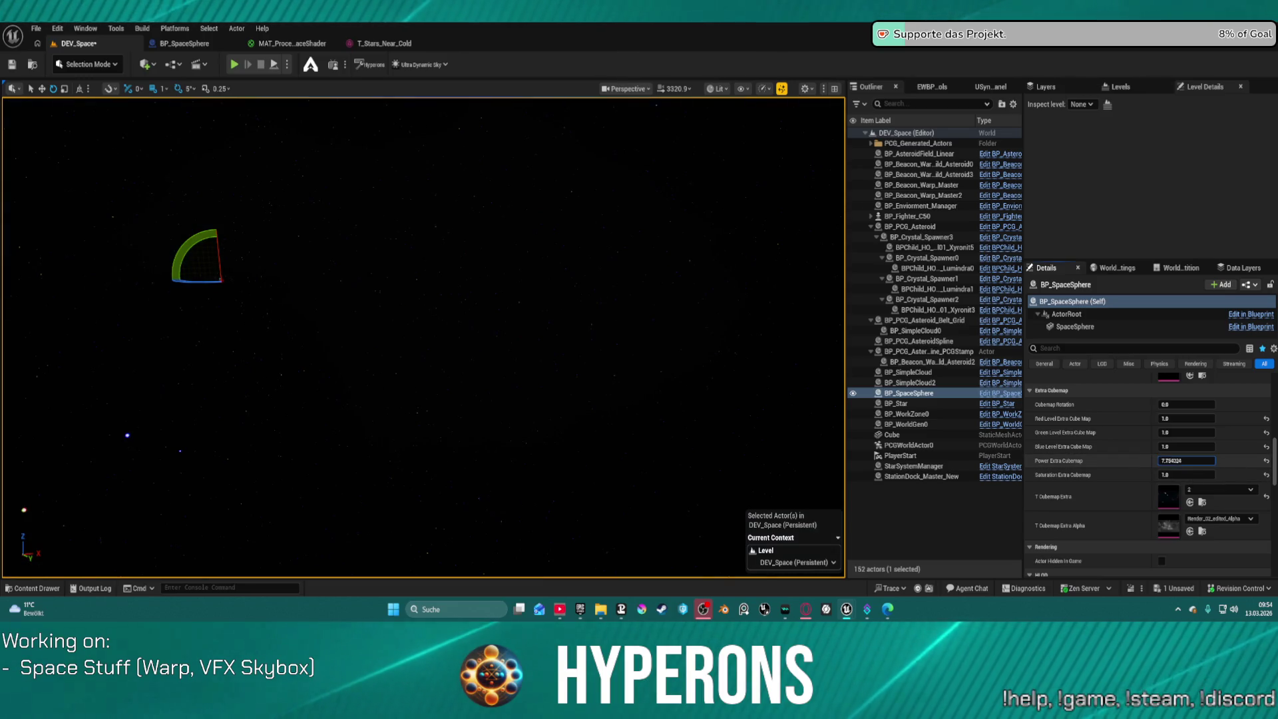
mouse_move(1182, 461)
mouse_down()
mouse_move(1165, 461)
mouse_move(1176, 462)
mouse_up()
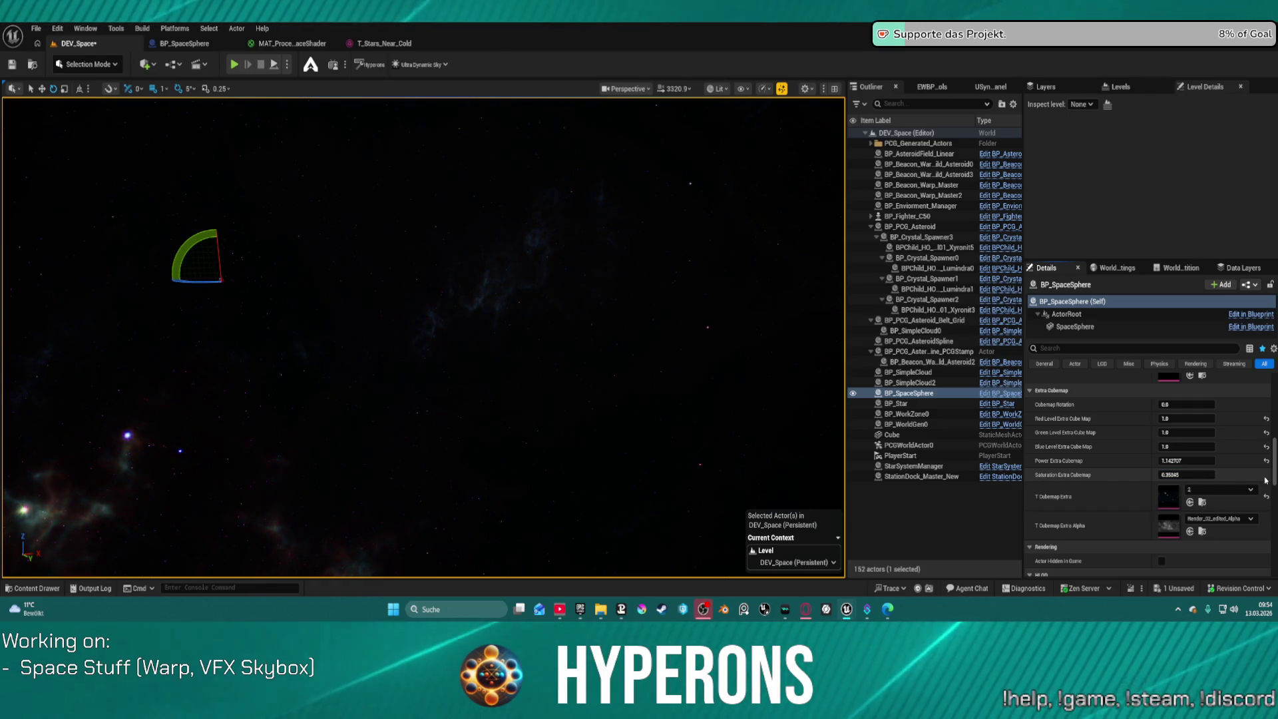
click(1211, 519)
click(1203, 525)
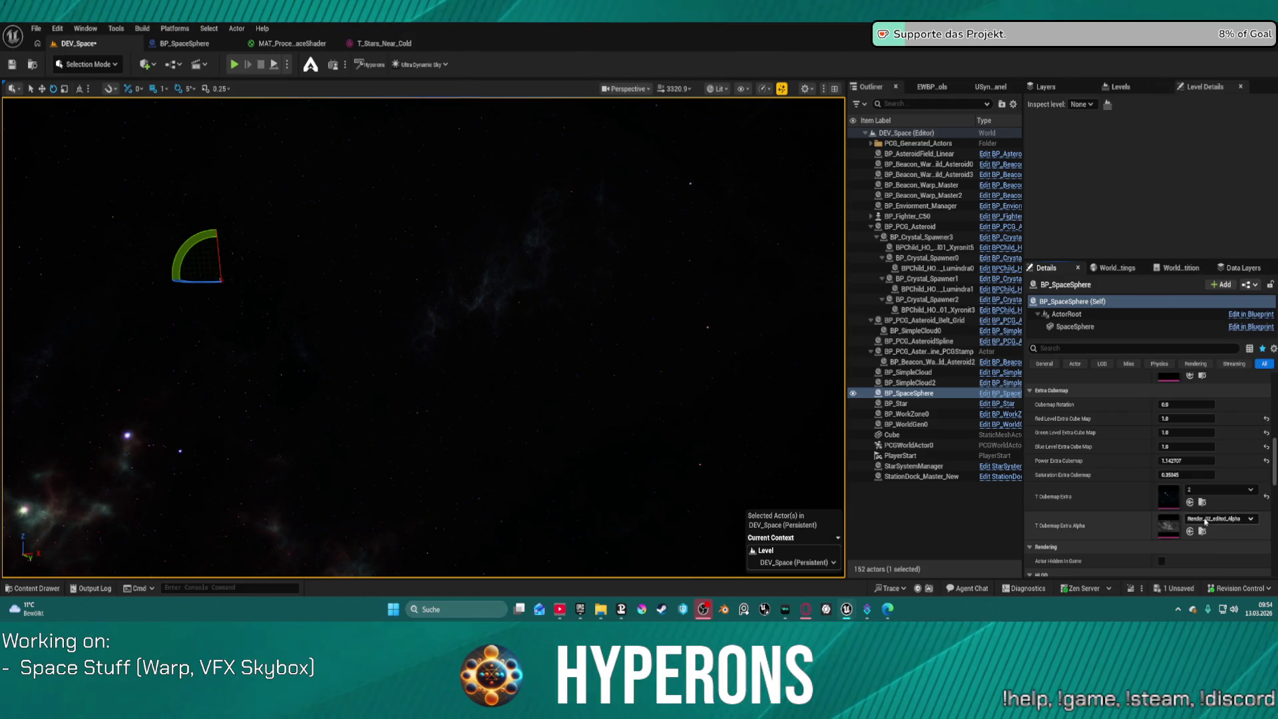
Clear the extra cubemap alpha, then try texture 5 and a pink nebula as the extra cubemap
click(1205, 522)
click(1171, 334)
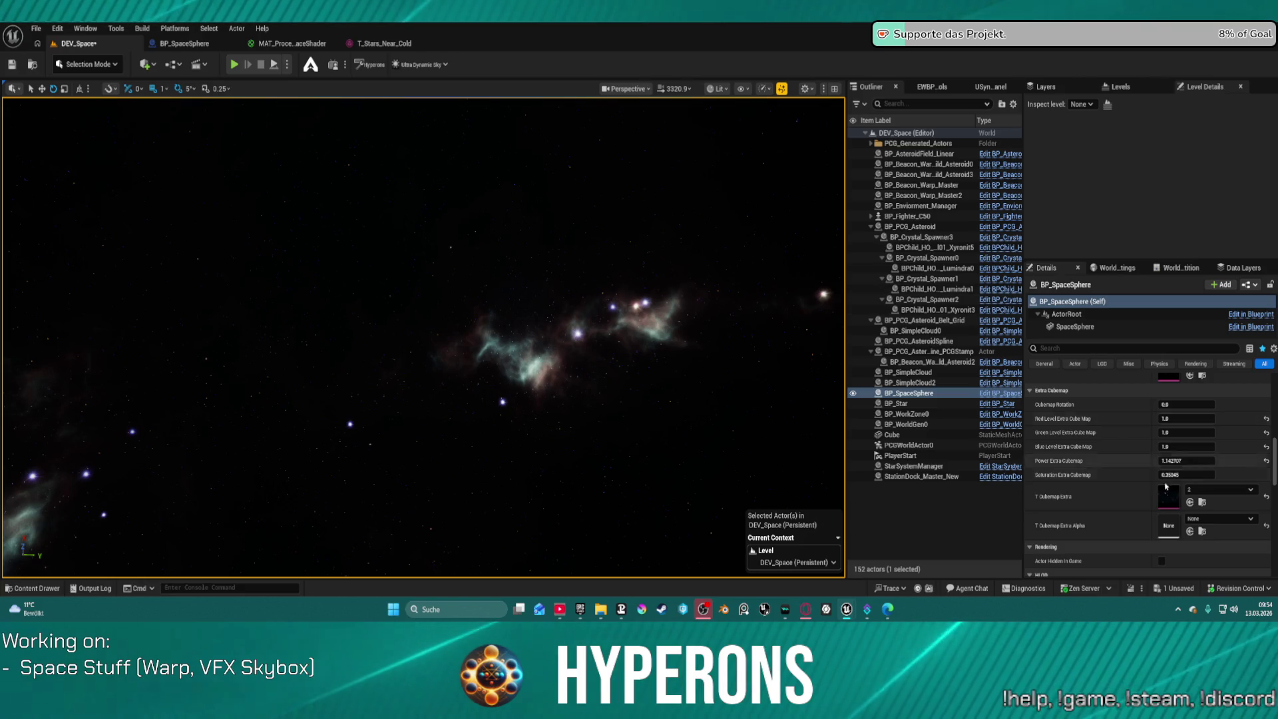
click(1189, 501)
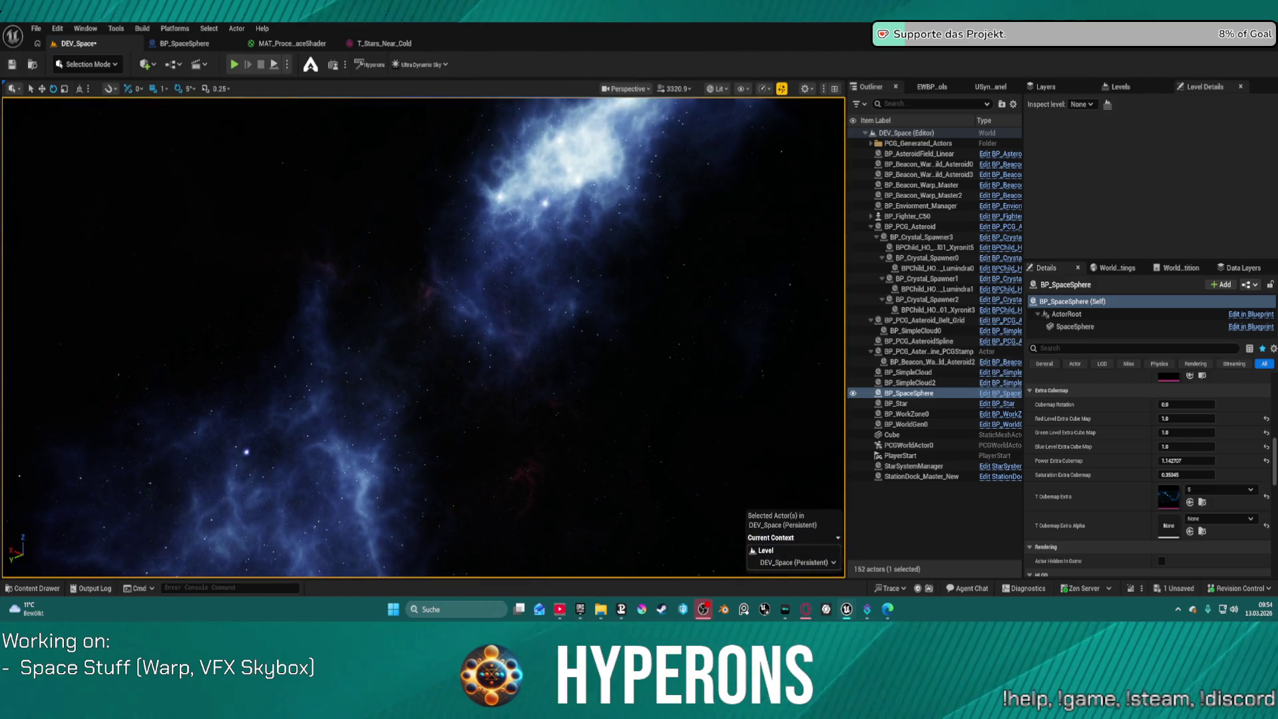
click(1190, 503)
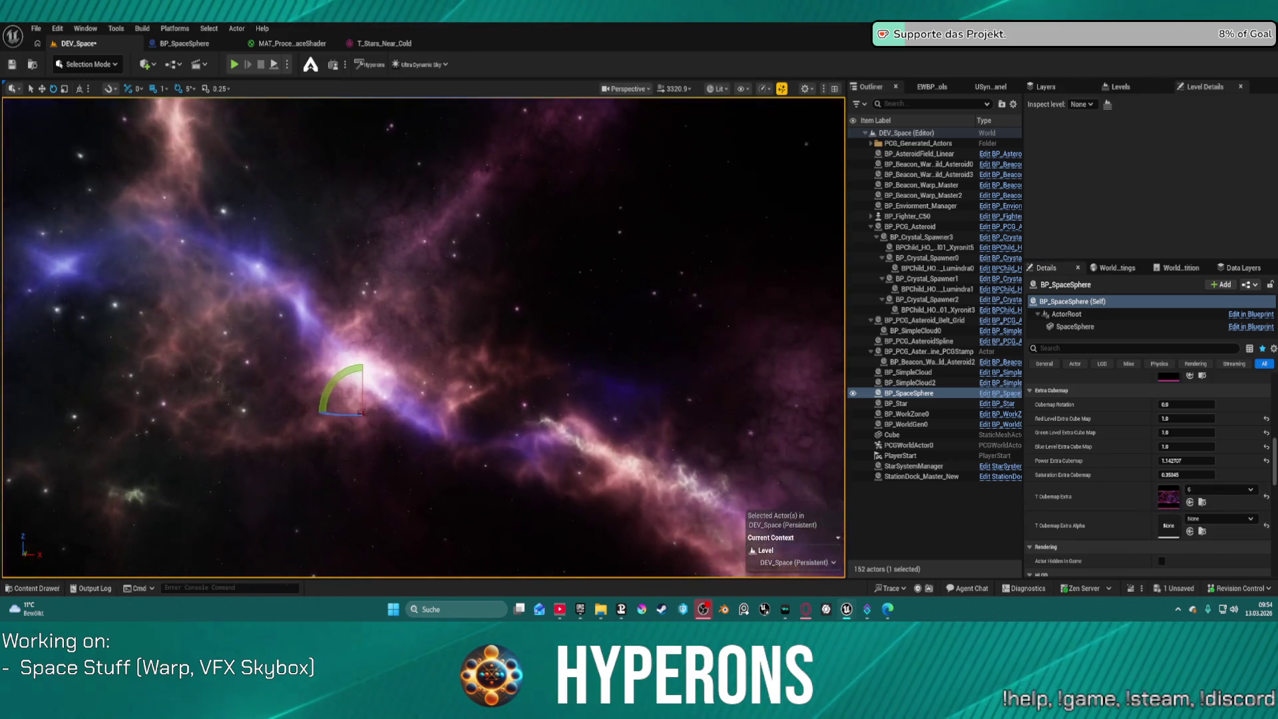
Raise the extra cubemap power to dim the nebula and reset saturation to 1.0
drag(623, 373, 622, 373)
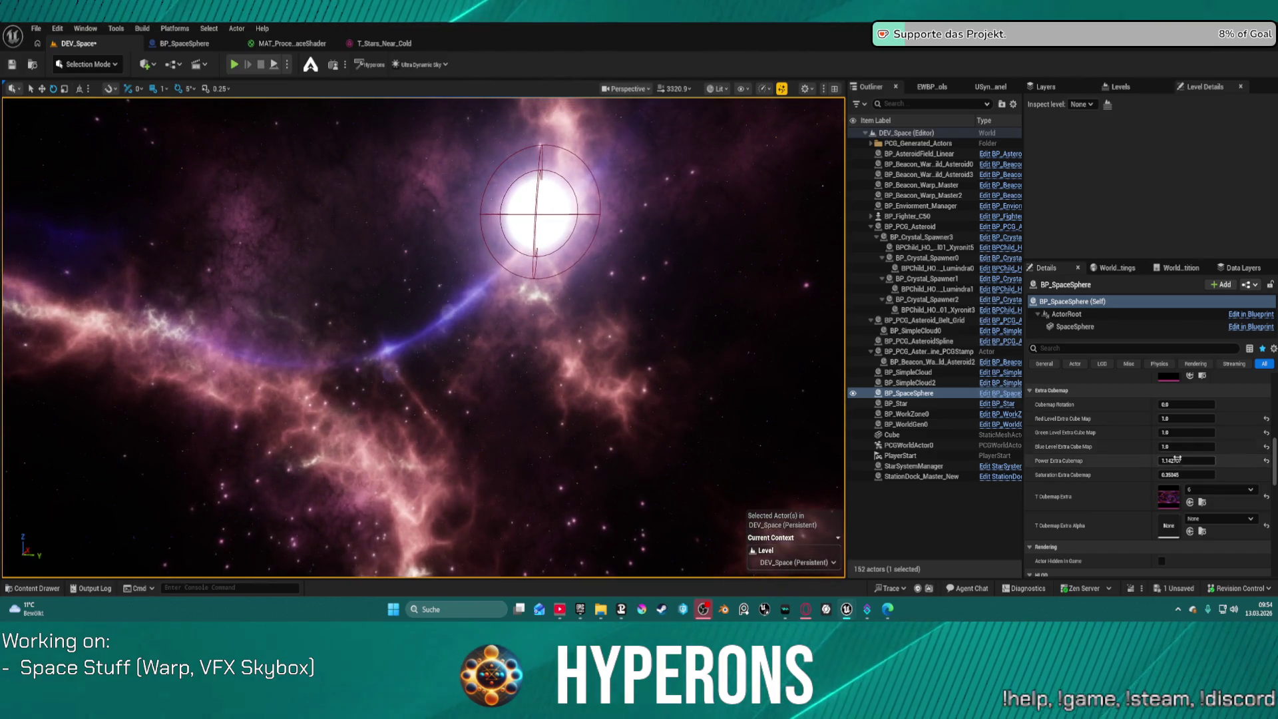
drag(1184, 460, 1219, 460)
drag(423, 336, 423, 336)
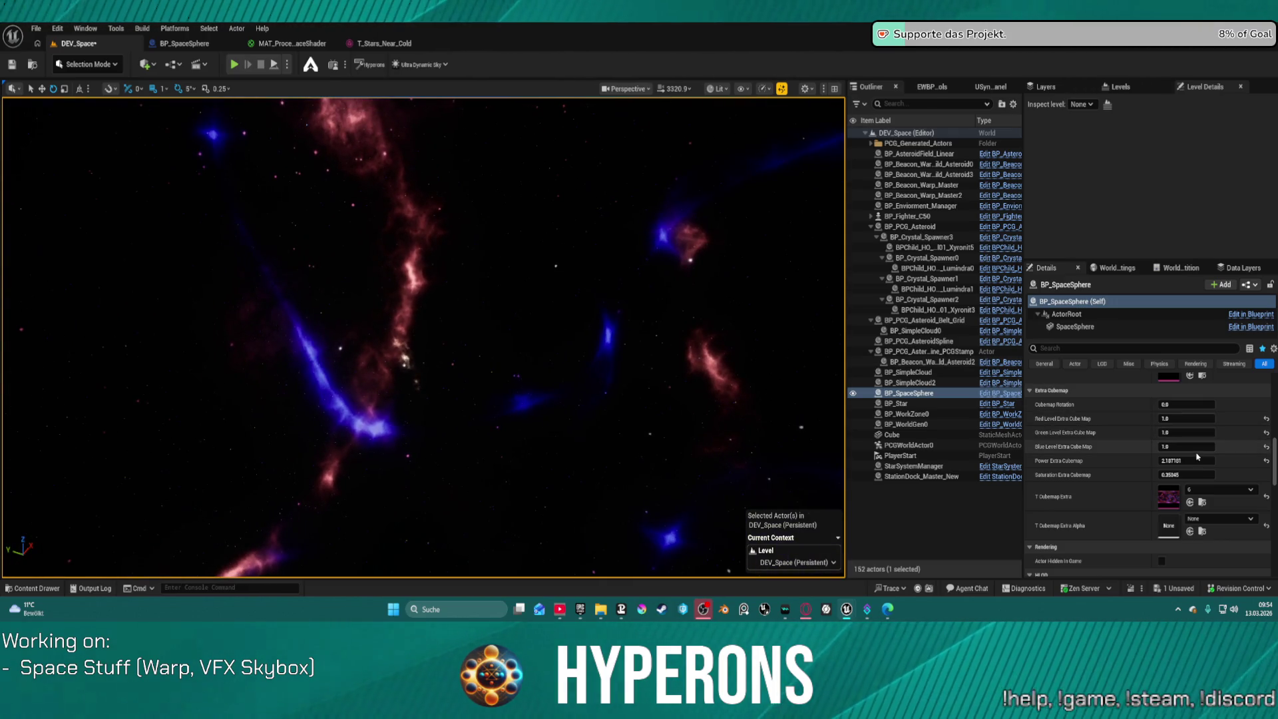
drag(1187, 475, 1210, 475)
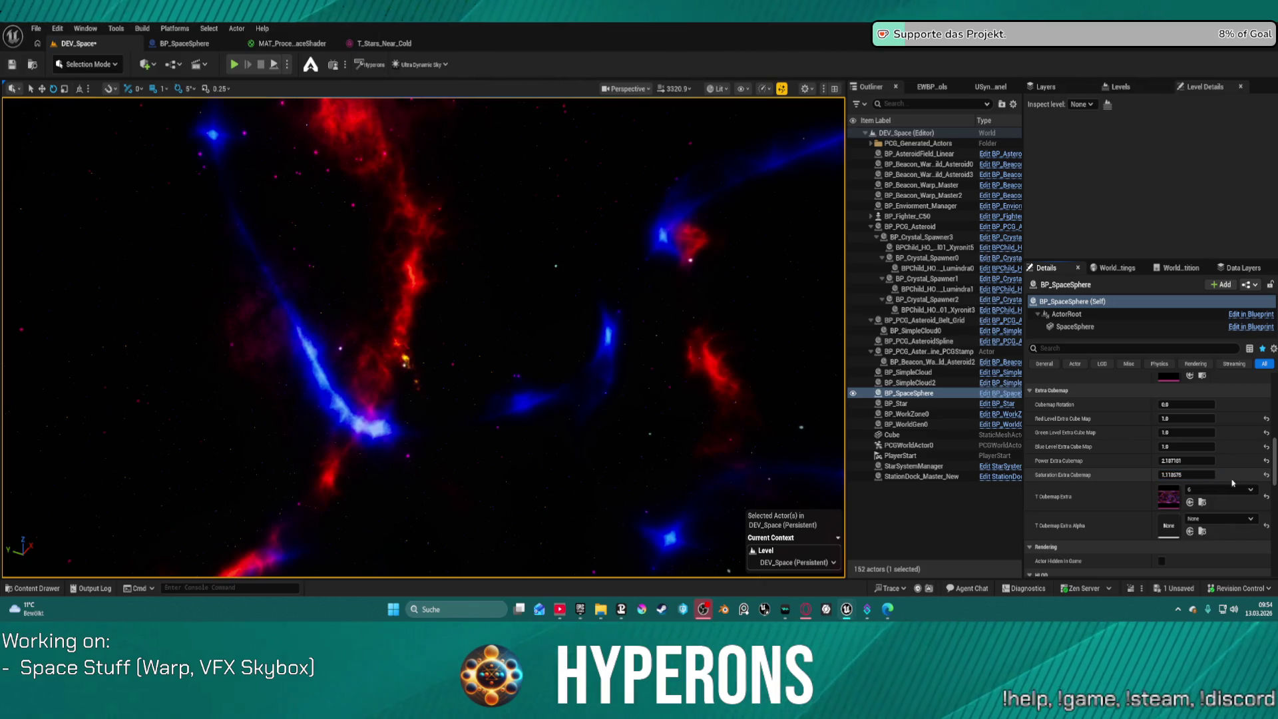
click(1267, 477)
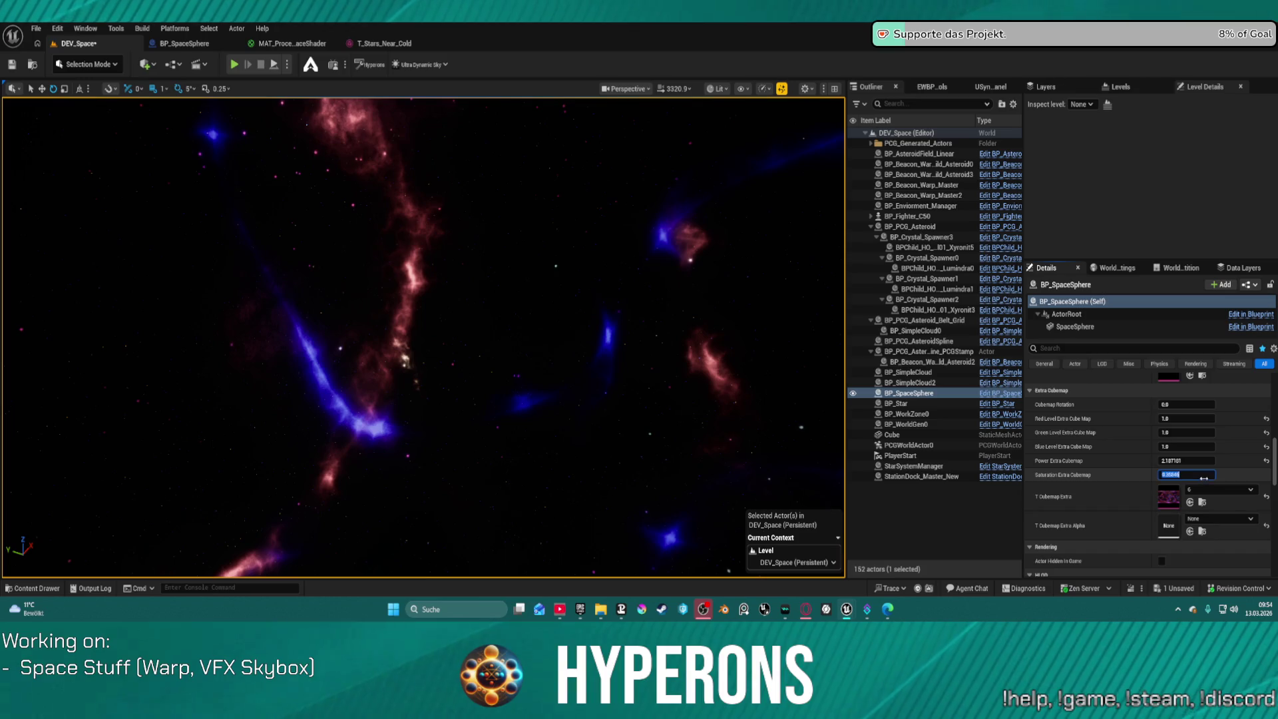
key(Return)
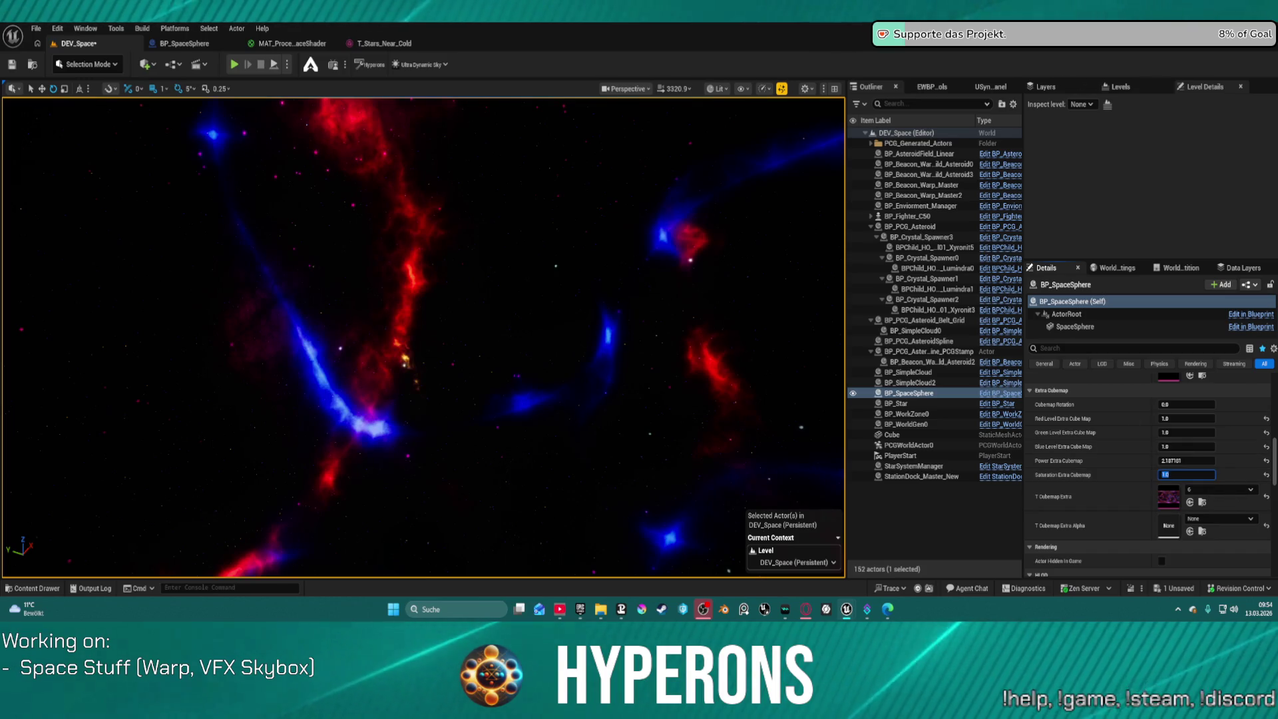
Try a dimmer red level and other power values, returning red level and saturation to 1.0
drag(513, 295, 514, 295)
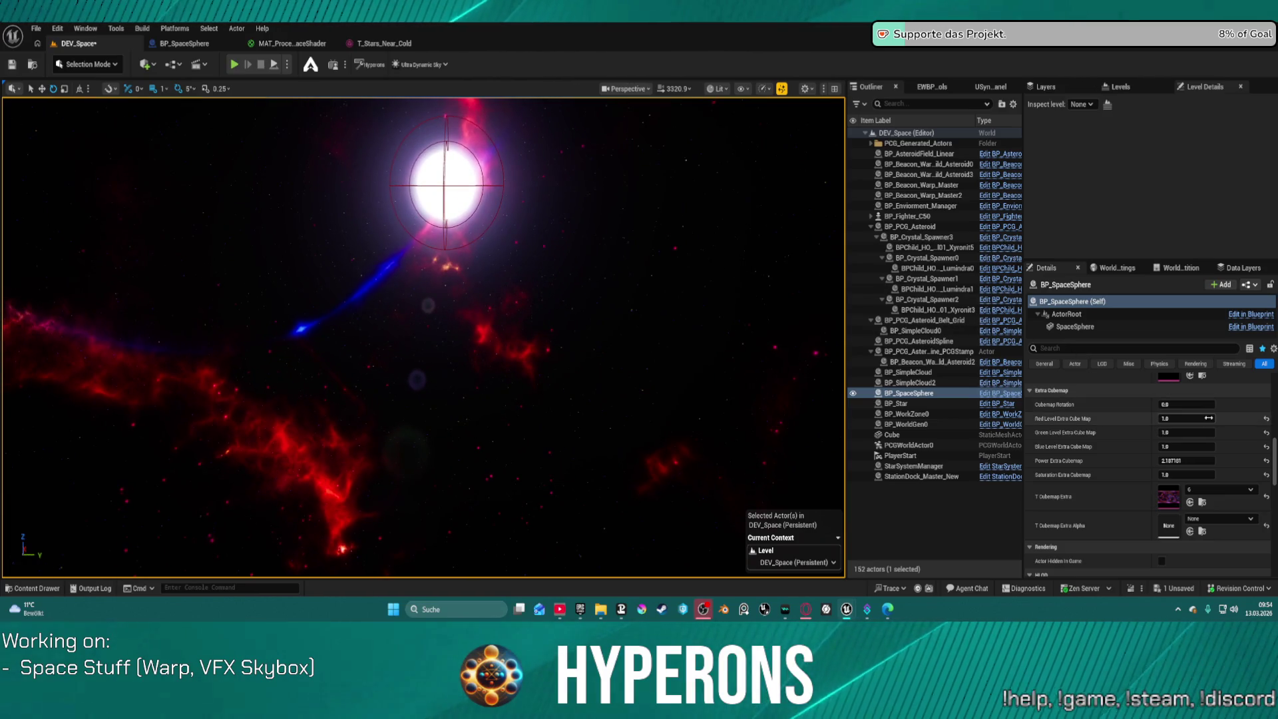
mouse_move(1187, 418)
mouse_down()
mouse_move(1172, 418)
mouse_move(1197, 418)
mouse_move(1177, 418)
mouse_up()
drag(426, 333, 533, 373)
text(1)
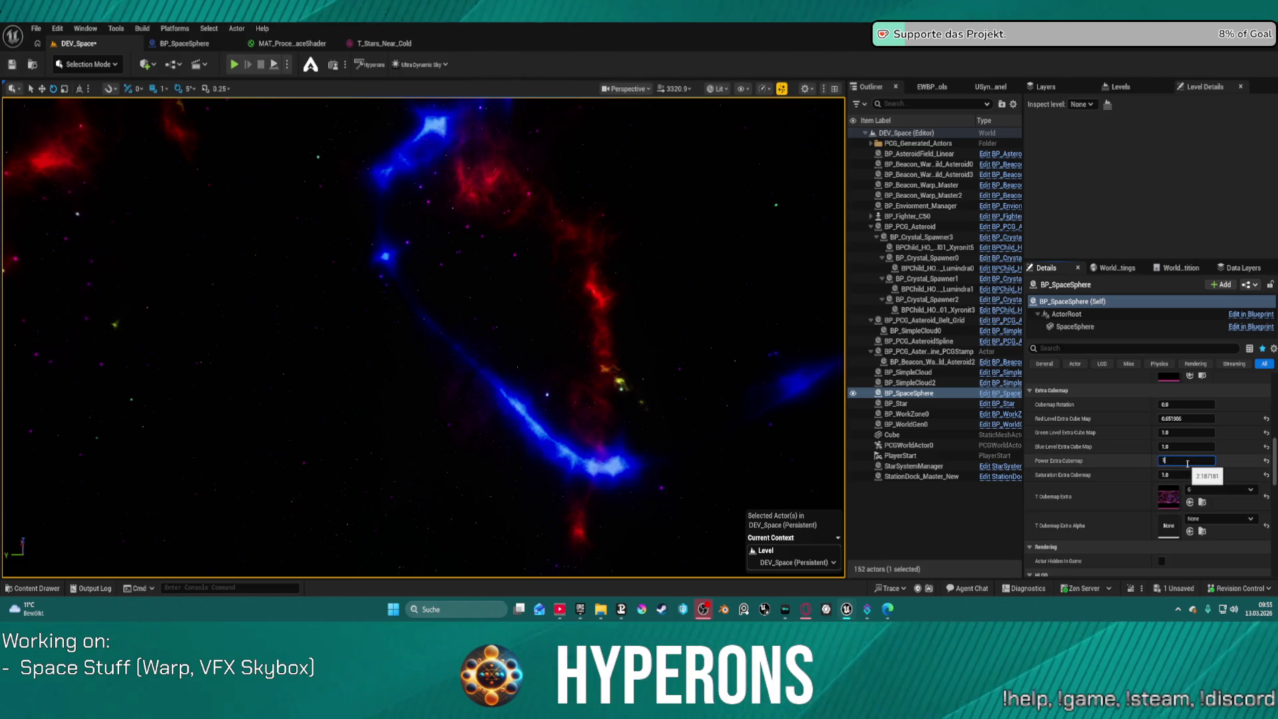
key(Return)
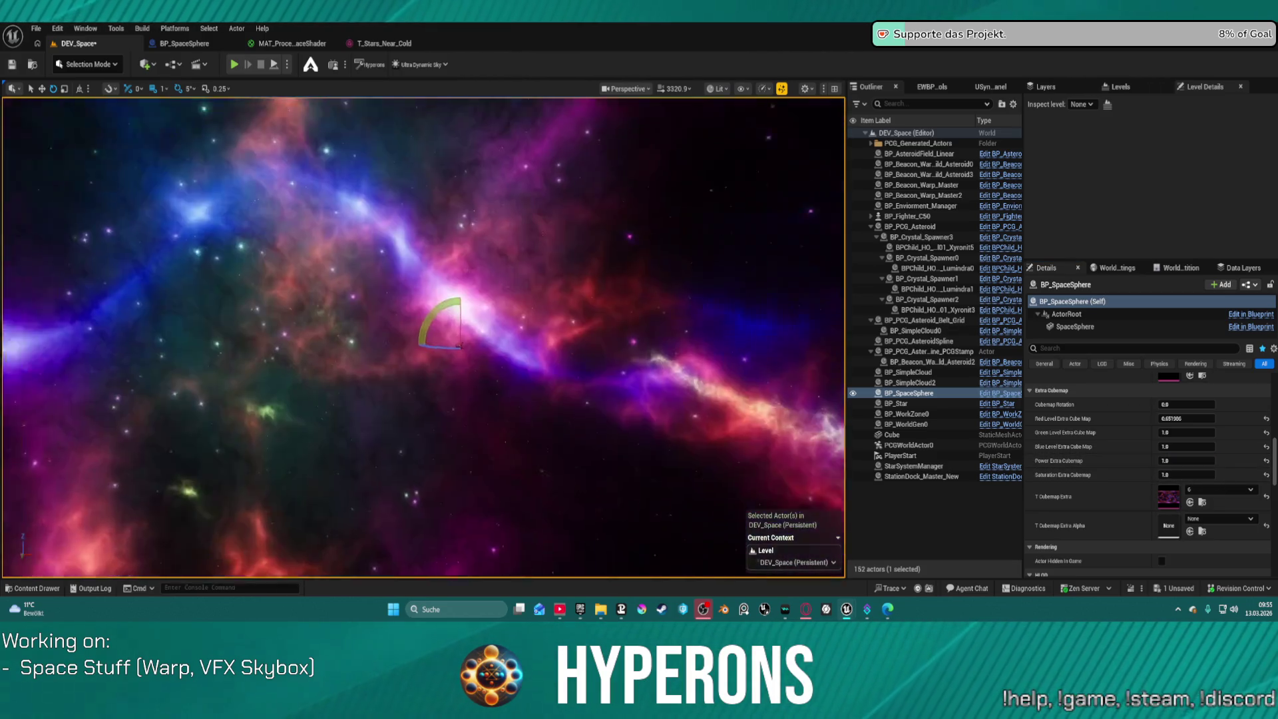
mouse_move(460, 346)
mouse_down()
mouse_move(506, 336)
mouse_move(459, 326)
mouse_up()
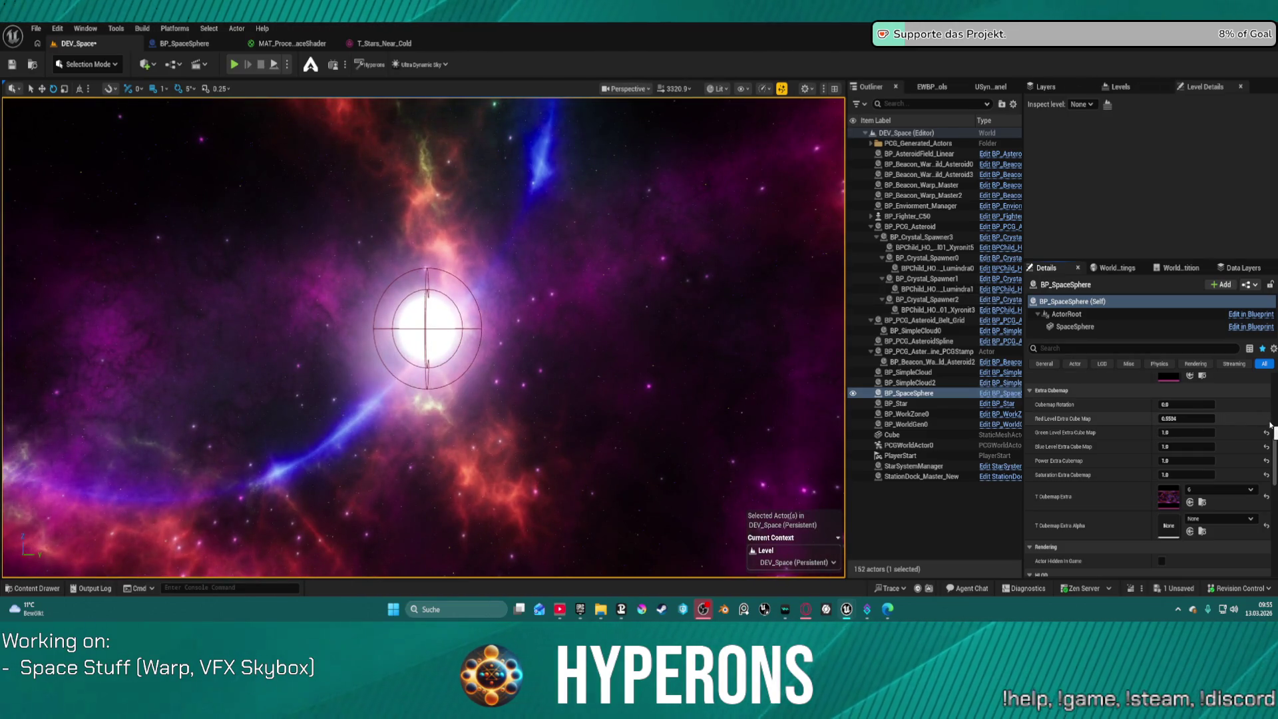
key(Return)
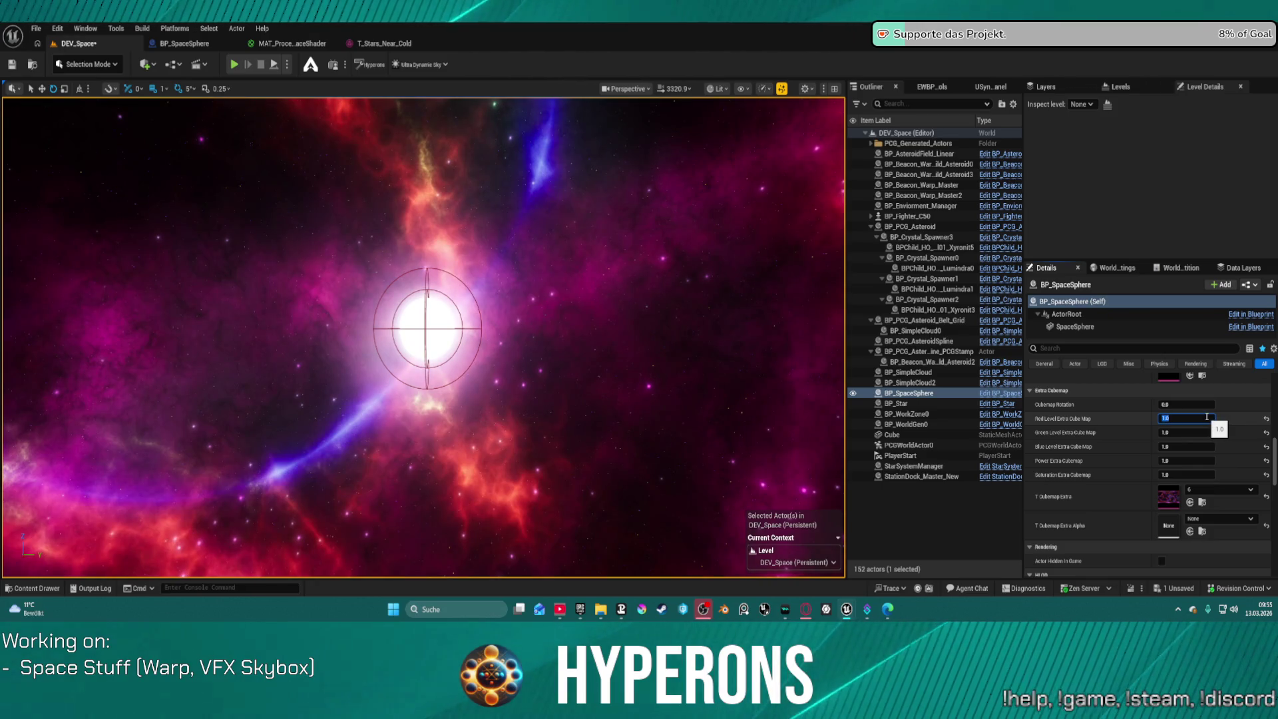
key(f)
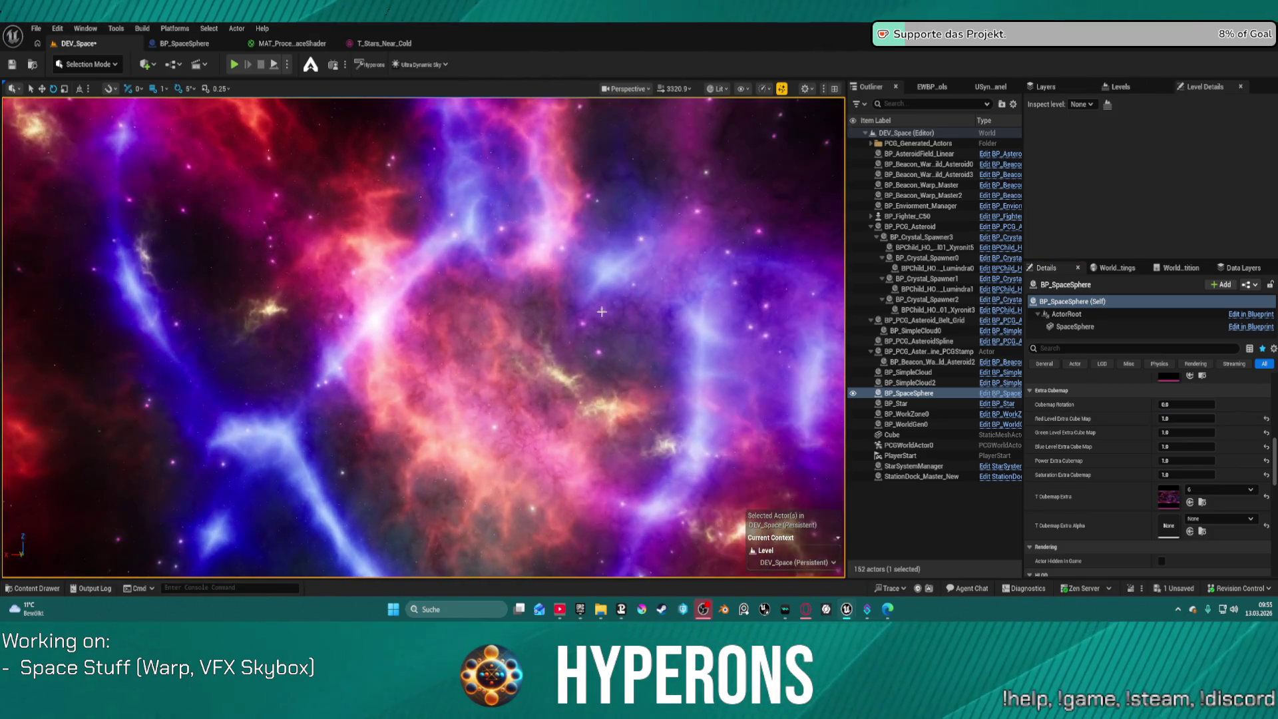
mouse_move(1187, 475)
mouse_down()
mouse_move(1131, 474)
mouse_move(1198, 477)
mouse_up()
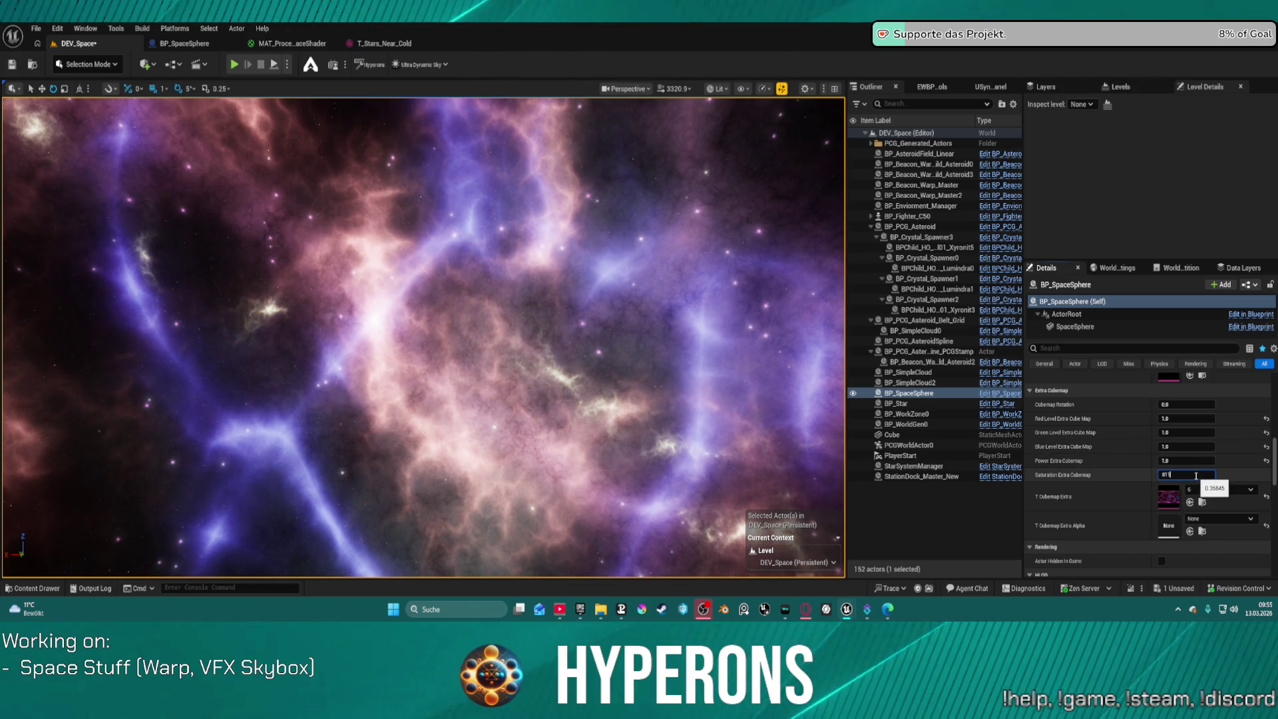
key(Return)
Raise extra cubemap power to about 1.75 and drop saturation from 0.135 to about 0.26
mouse_move(1185, 461)
mouse_down()
mouse_move(1174, 461)
mouse_move(1207, 462)
mouse_up()
click(1187, 474)
text(0.135)
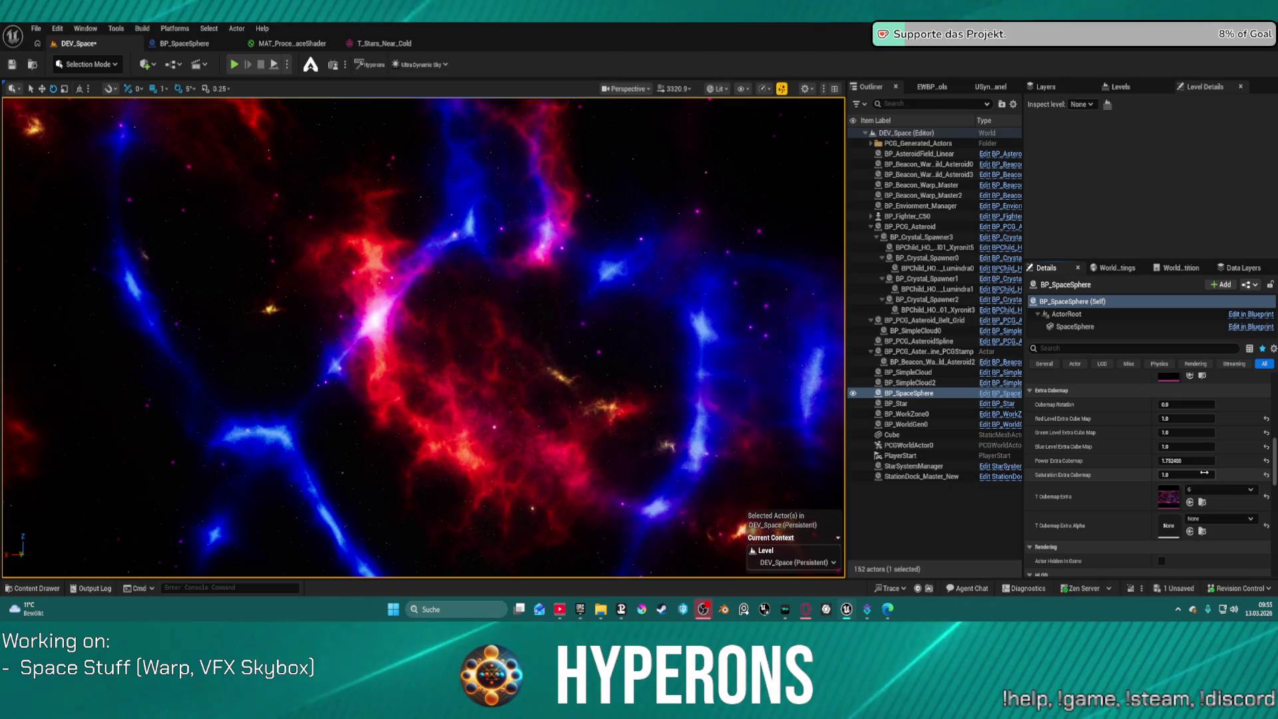
key(Return)
drag(1187, 474, 1202, 474)
drag(459, 393, 458, 393)
scroll(532, 324, up, 3)
drag(531, 324, 532, 324)
scroll(532, 324, up, 1)
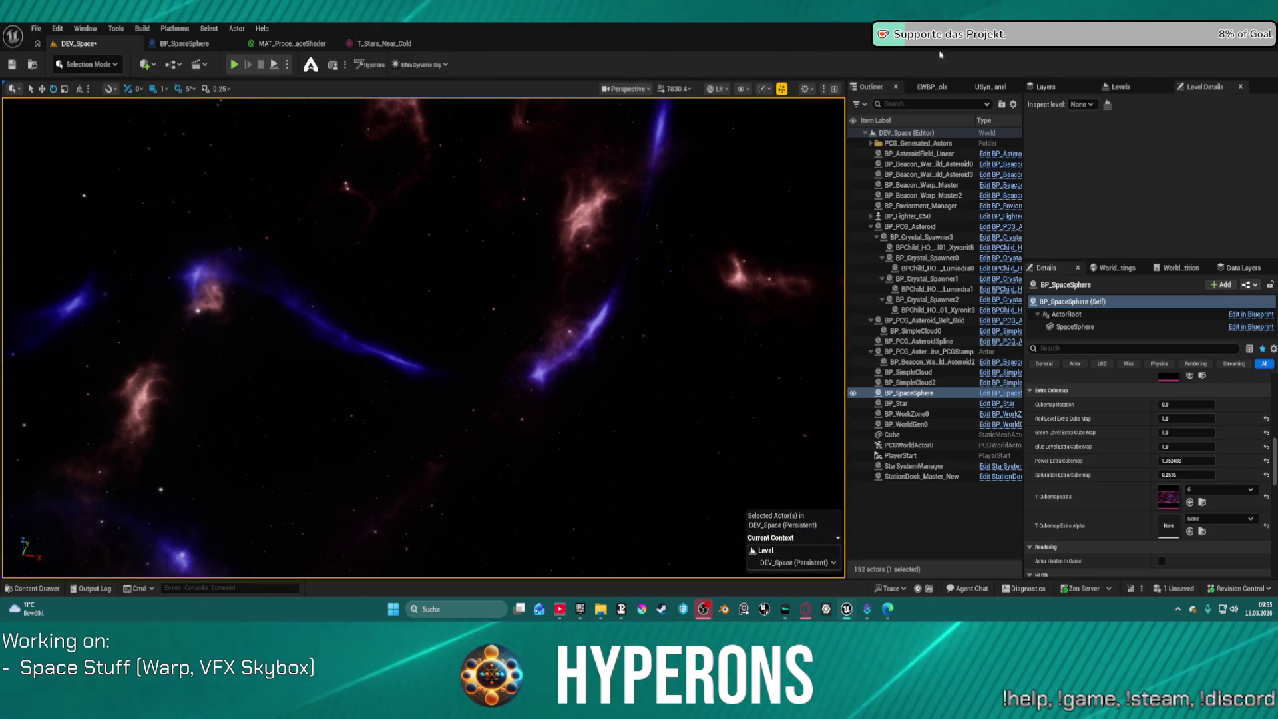
click(1190, 503)
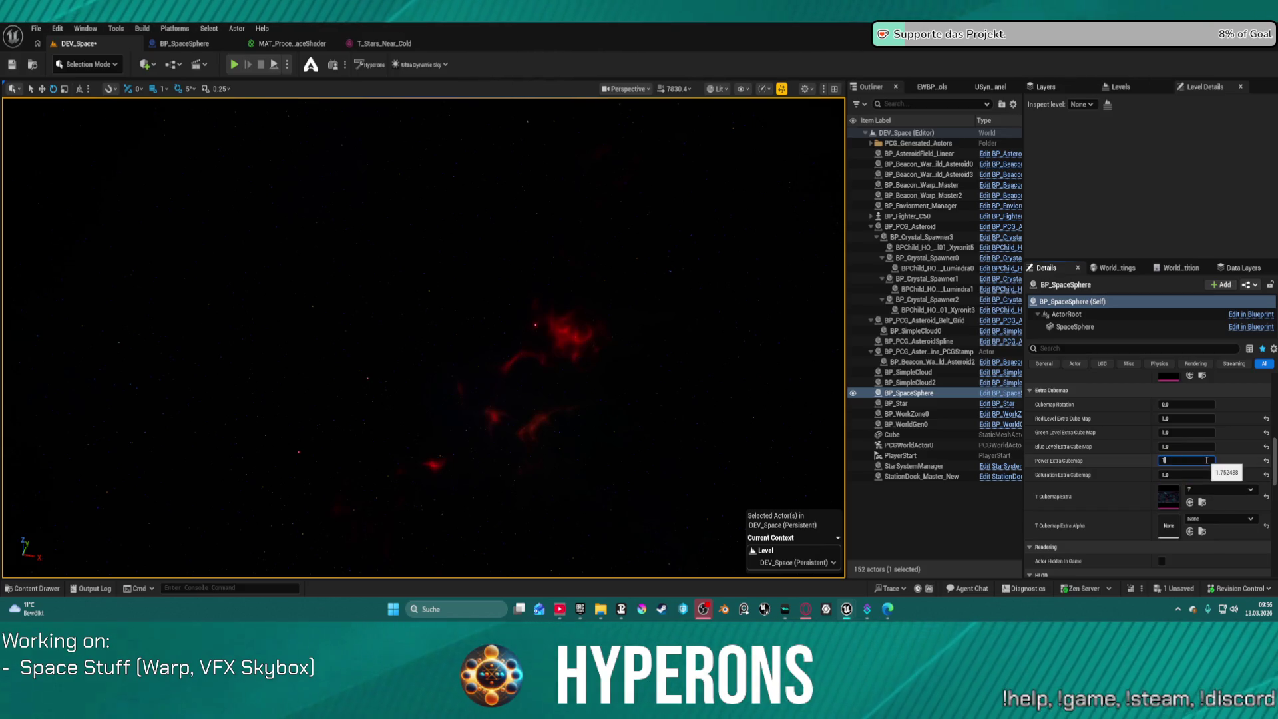
Rotate the extra cubemap, set power near 1.49 and saturation near 1.05, then switch to texture 0
key(Return)
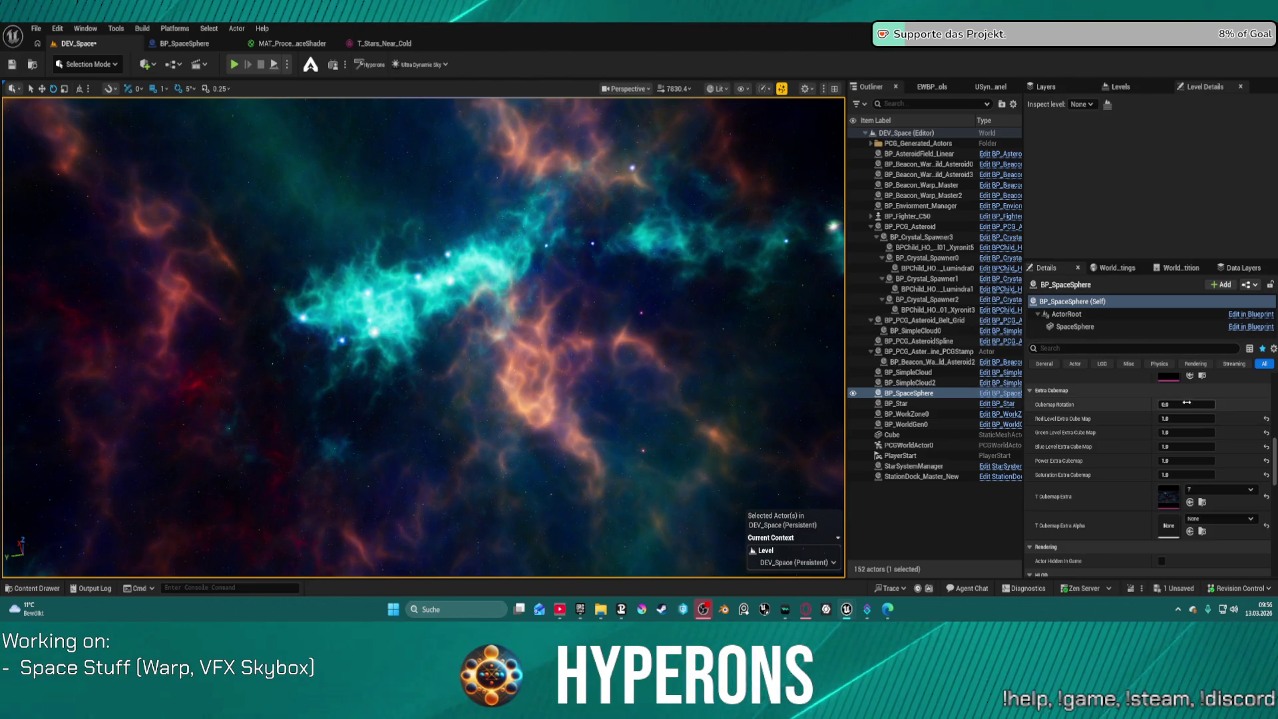
mouse_move(1201, 404)
mouse_down()
mouse_move(1242, 404)
mouse_move(1200, 404)
mouse_up()
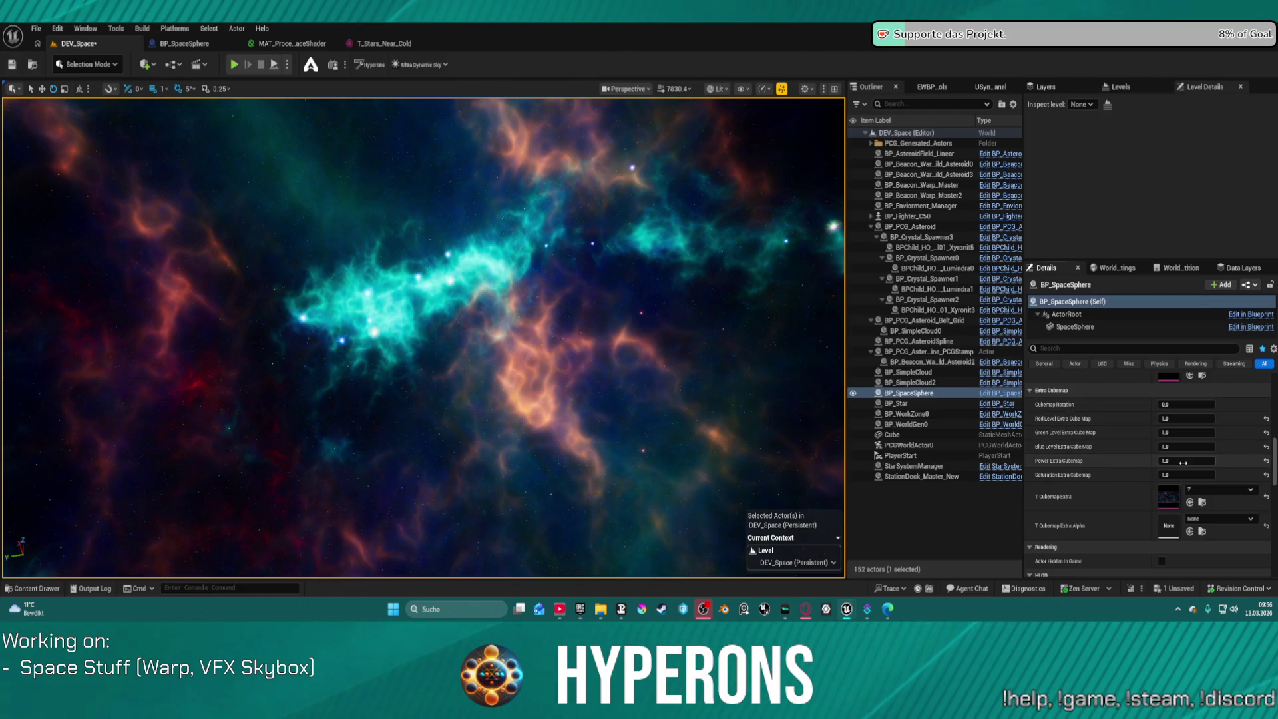
drag(1187, 460, 1204, 459)
mouse_move(426, 333)
mouse_down()
mouse_move(333, 300)
mouse_move(466, 296)
mouse_move(702, 337)
mouse_up()
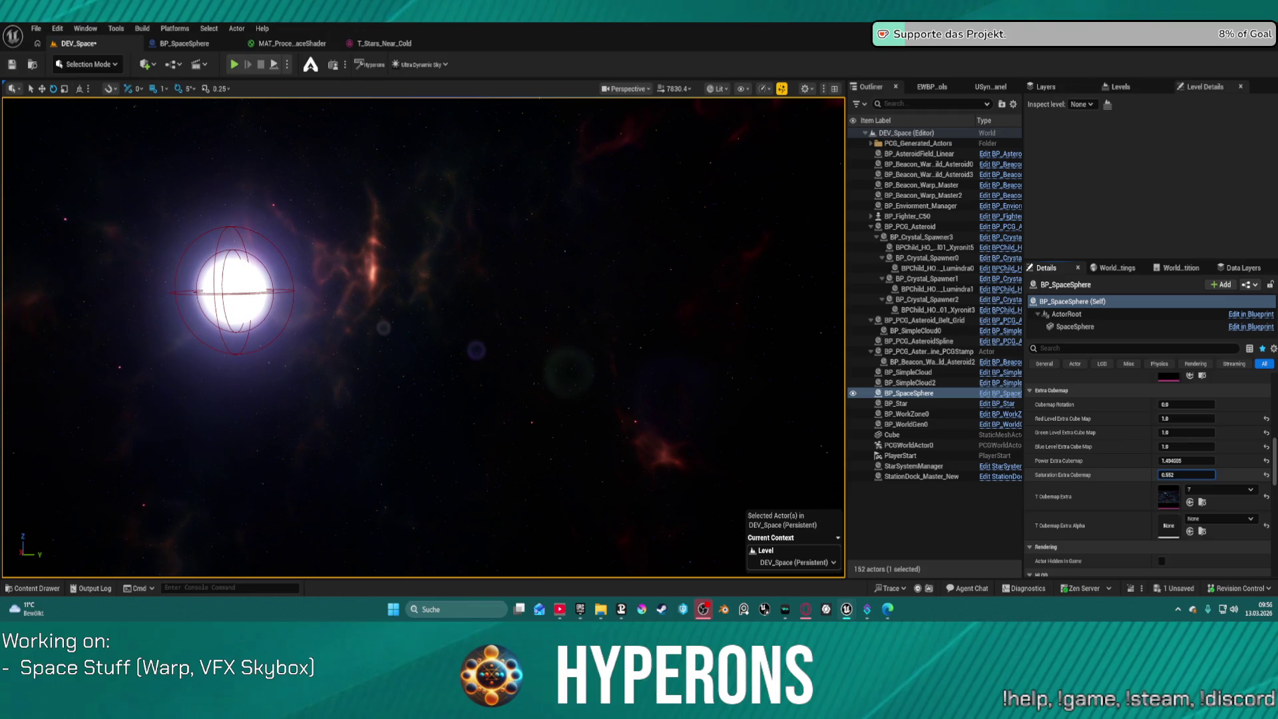
mouse_move(1187, 474)
mouse_down()
mouse_move(1224, 475)
mouse_move(1185, 474)
mouse_up()
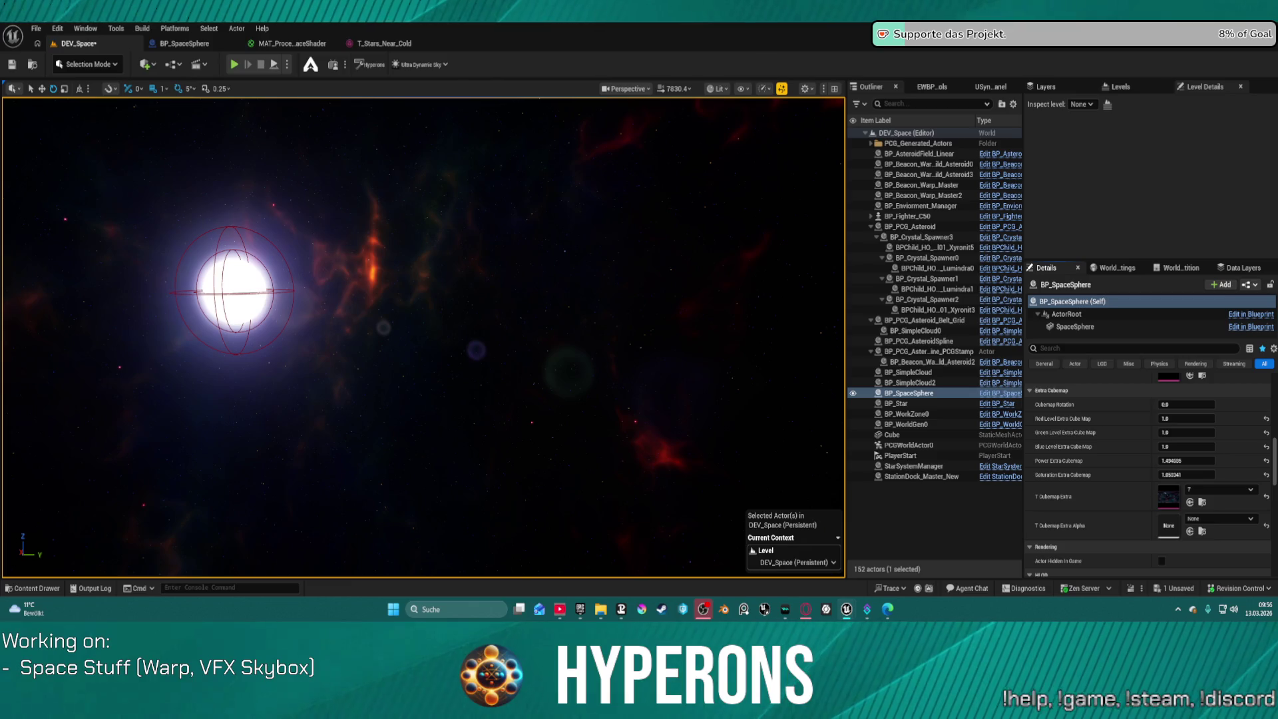
click(1190, 503)
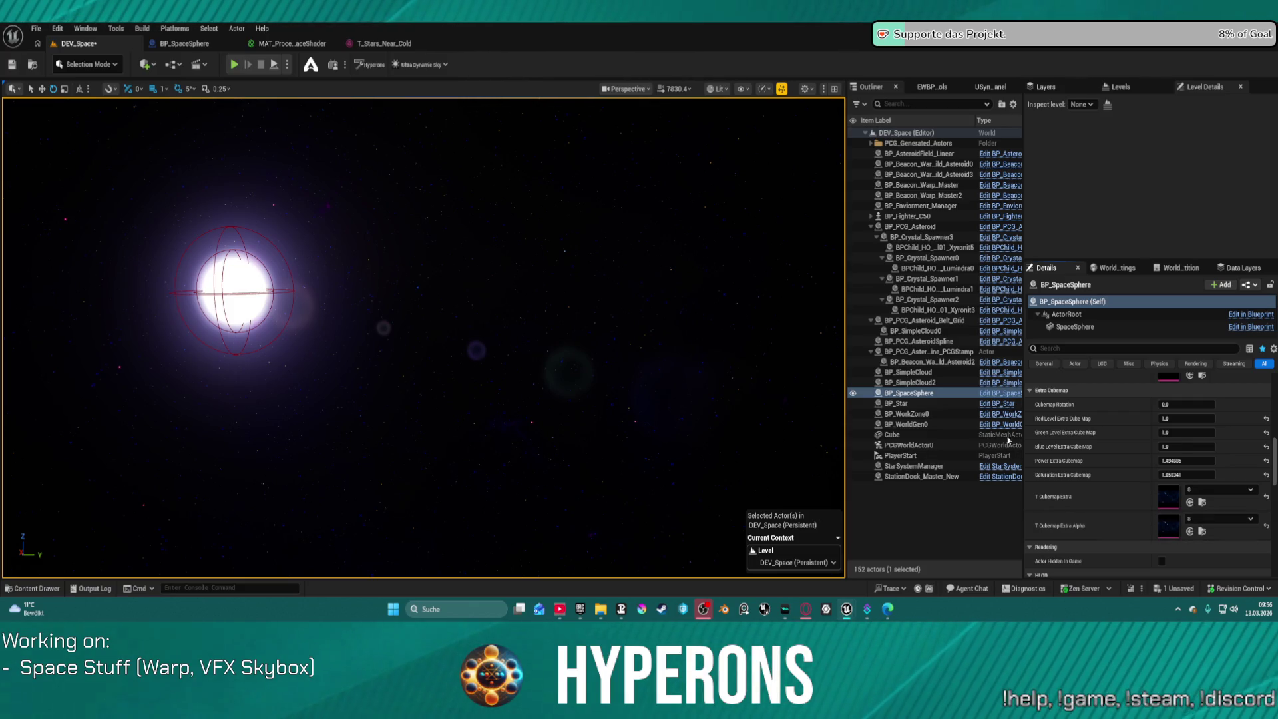
Clear and restore the extra cubemap alpha, and reset saturation and power to defaults
click(1191, 531)
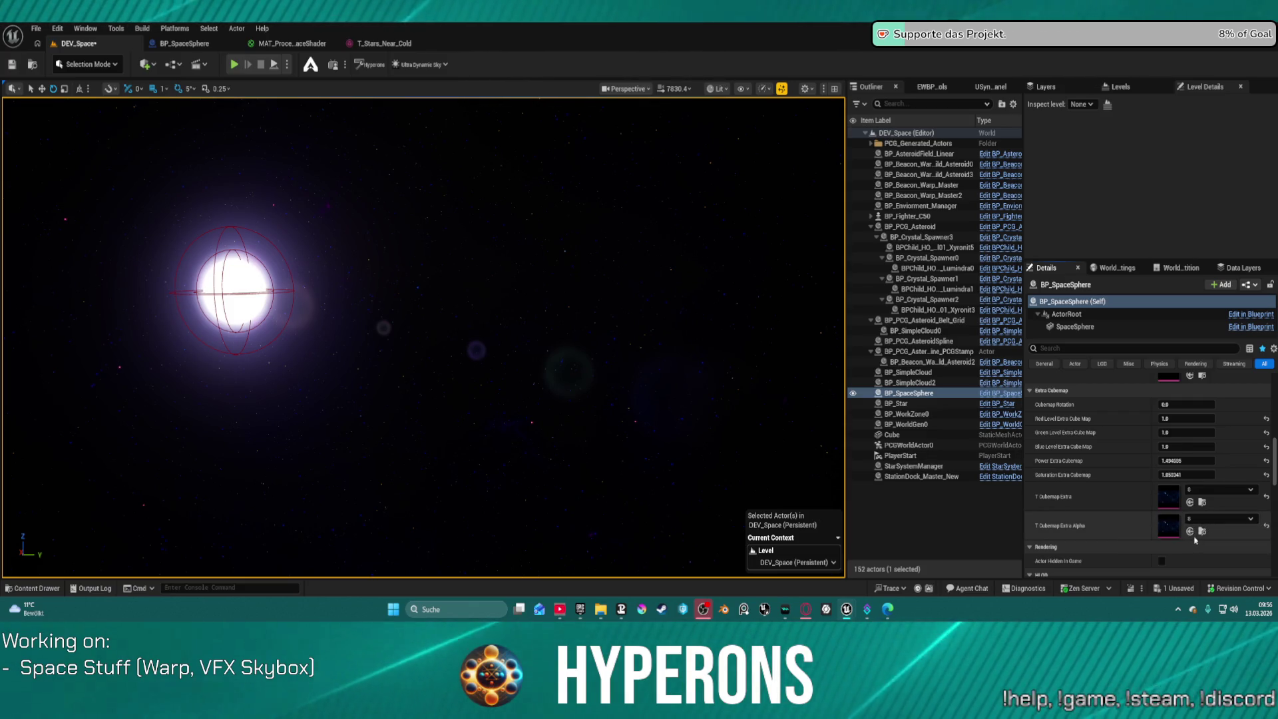
click(1265, 528)
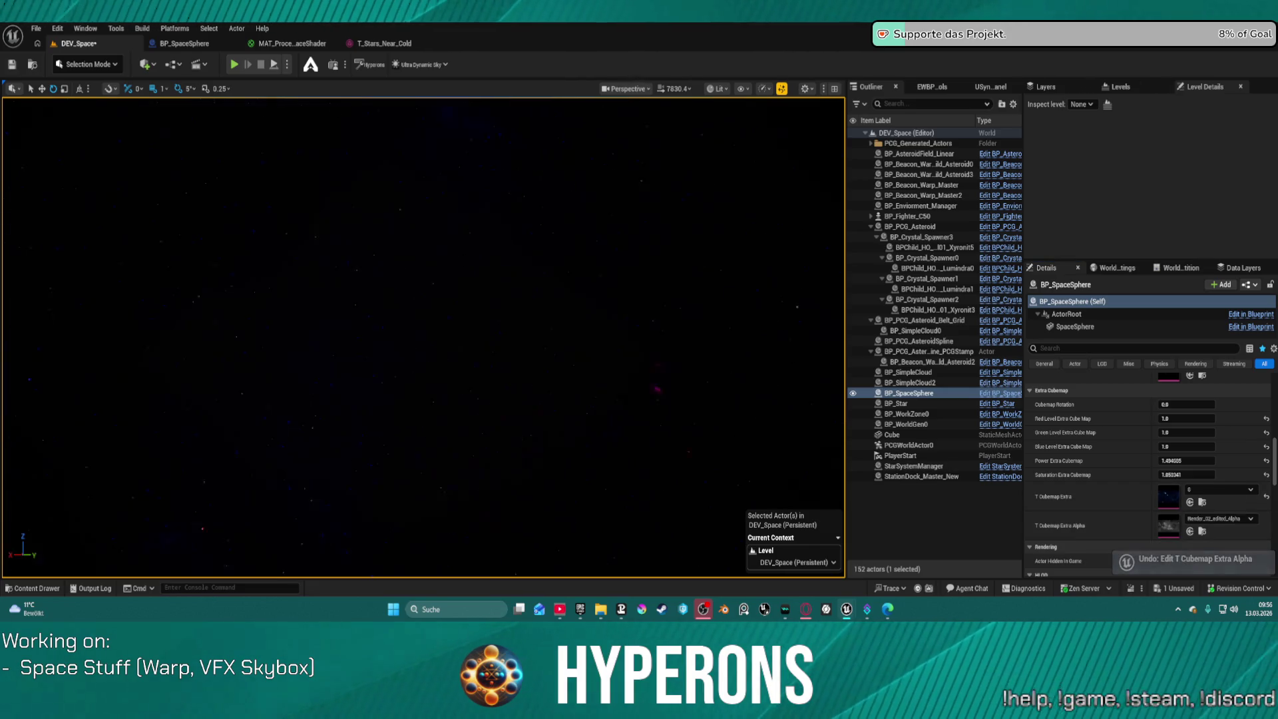
click(1267, 474)
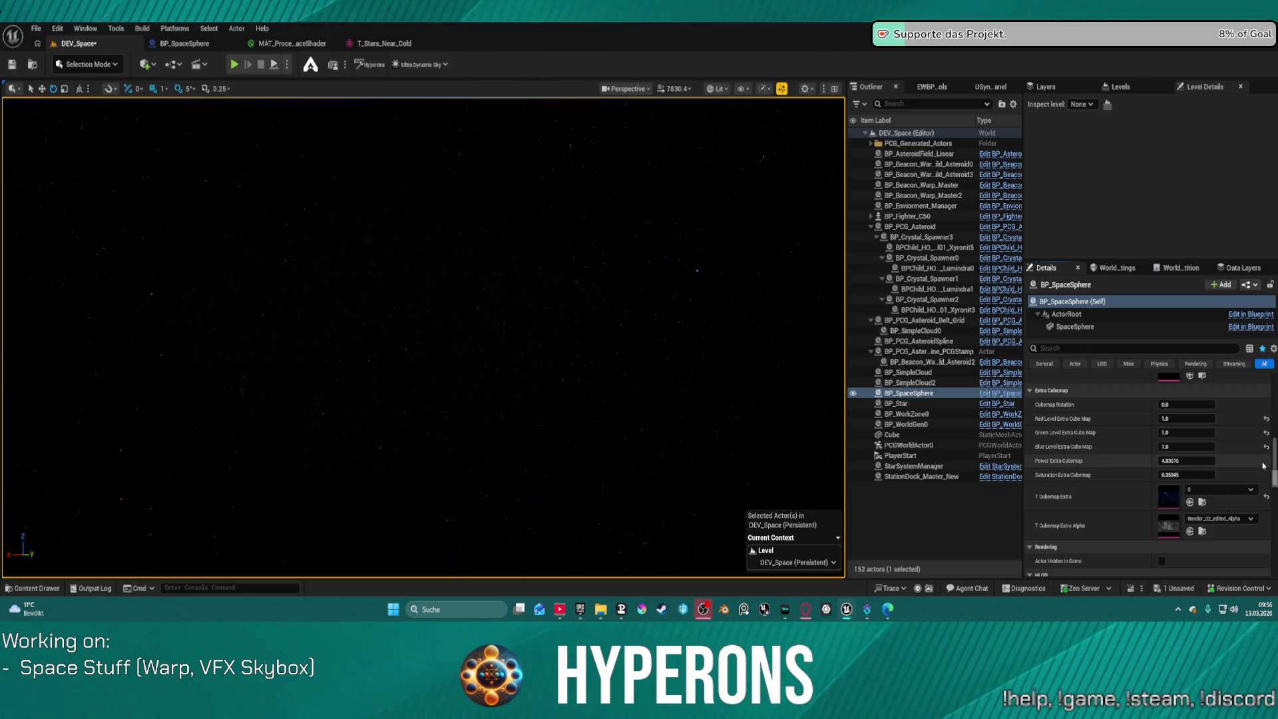
mouse_move(1187, 461)
mouse_down()
mouse_move(1235, 459)
mouse_move(1182, 474)
mouse_move(1180, 462)
mouse_up()
click(1266, 461)
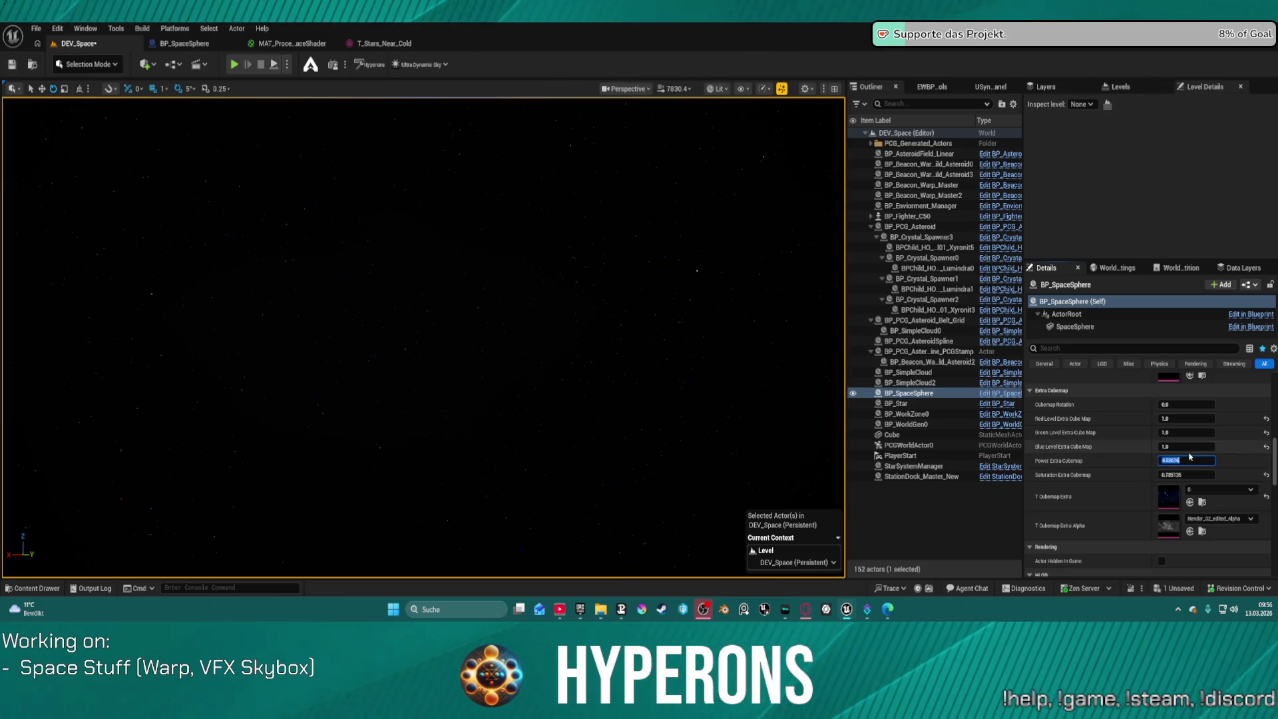
Set extra cubemap saturation and power both to 1.0, revealing the bright blue nebula
mouse_move(679, 365)
mouse_down()
mouse_move(672, 372)
mouse_move(665, 333)
mouse_move(632, 346)
mouse_move(635, 330)
mouse_up()
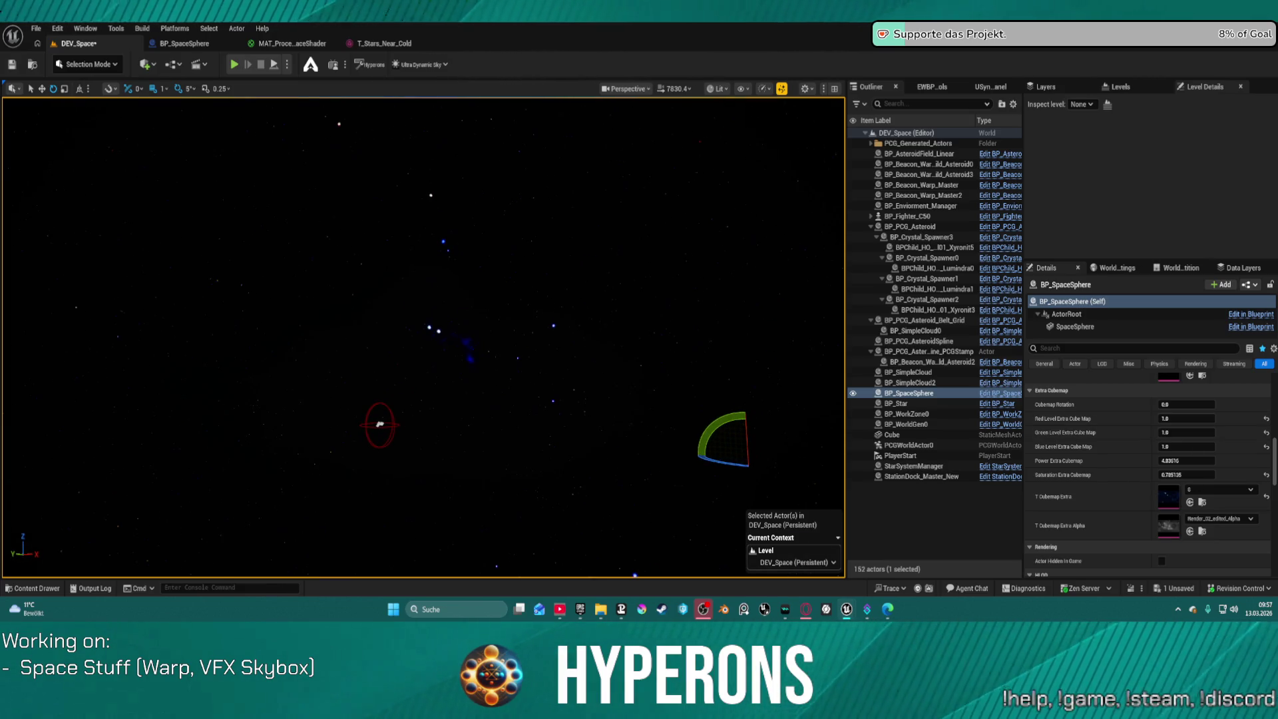
drag(1187, 461, 1168, 461)
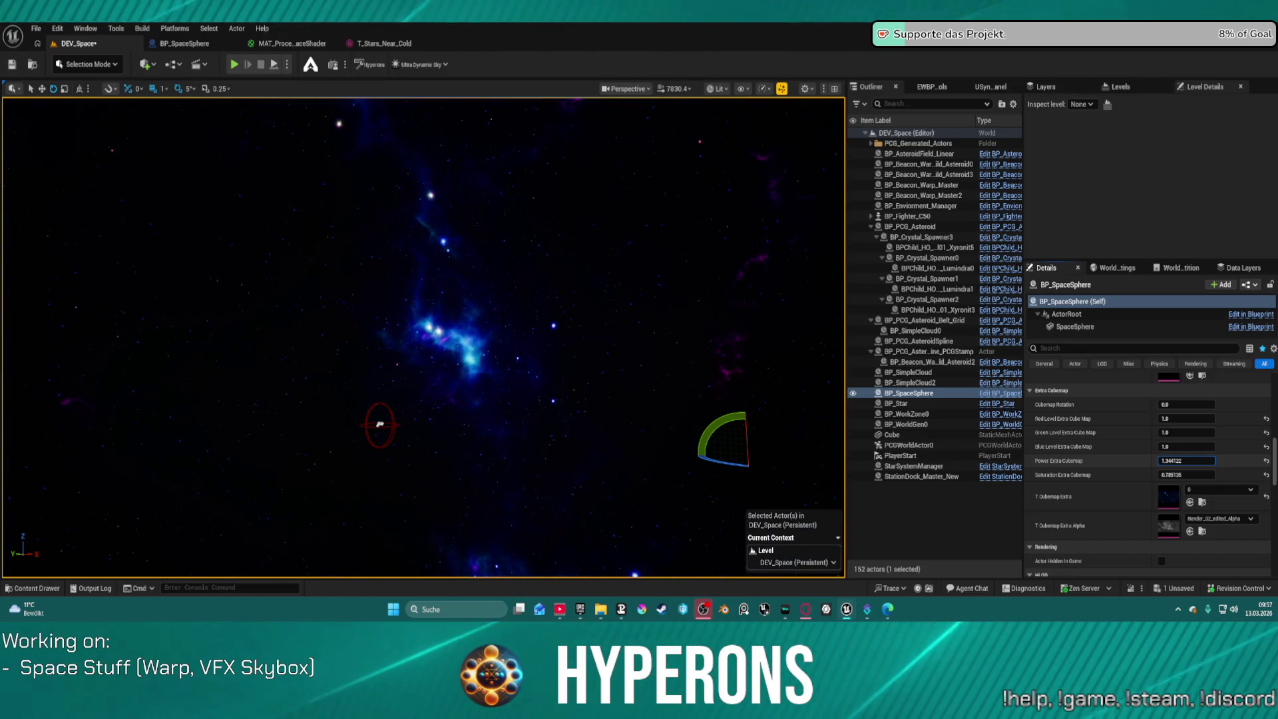
mouse_move(426, 333)
mouse_down()
mouse_move(399, 360)
mouse_move(373, 360)
mouse_move(360, 339)
mouse_move(346, 366)
mouse_move(332, 319)
mouse_up()
drag(426, 333, 379, 310)
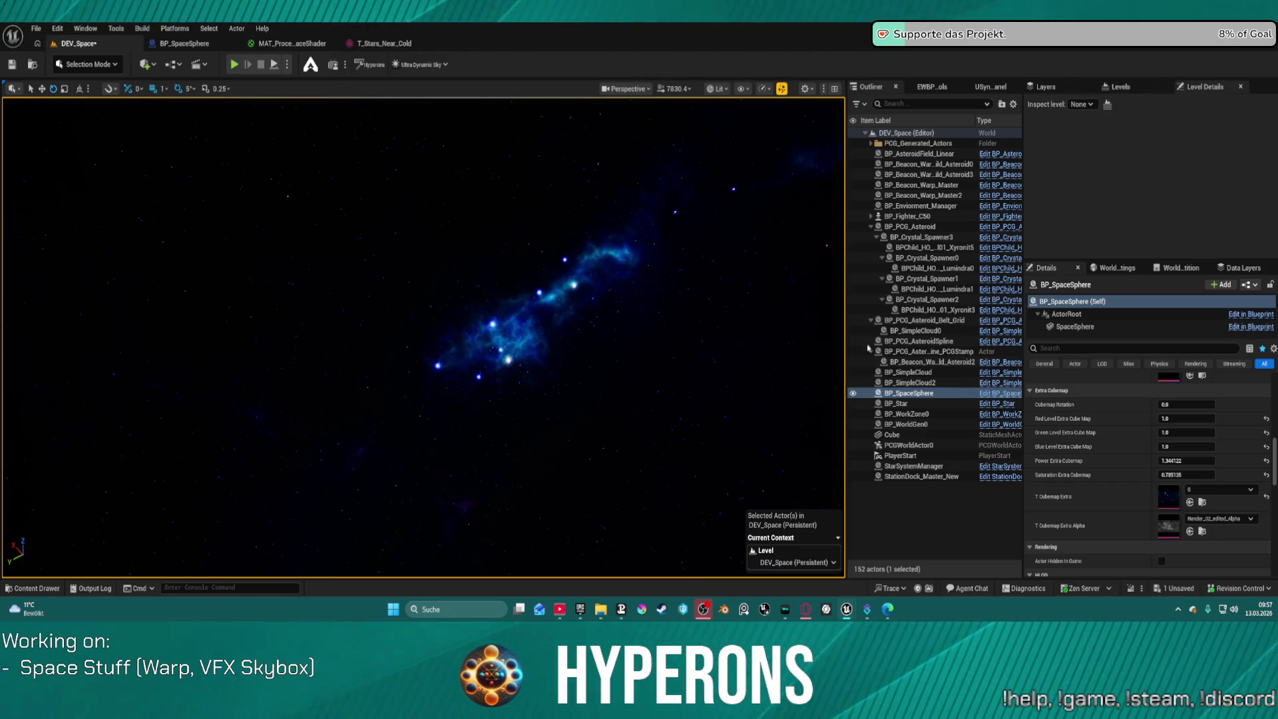
drag(1187, 474, 1205, 471)
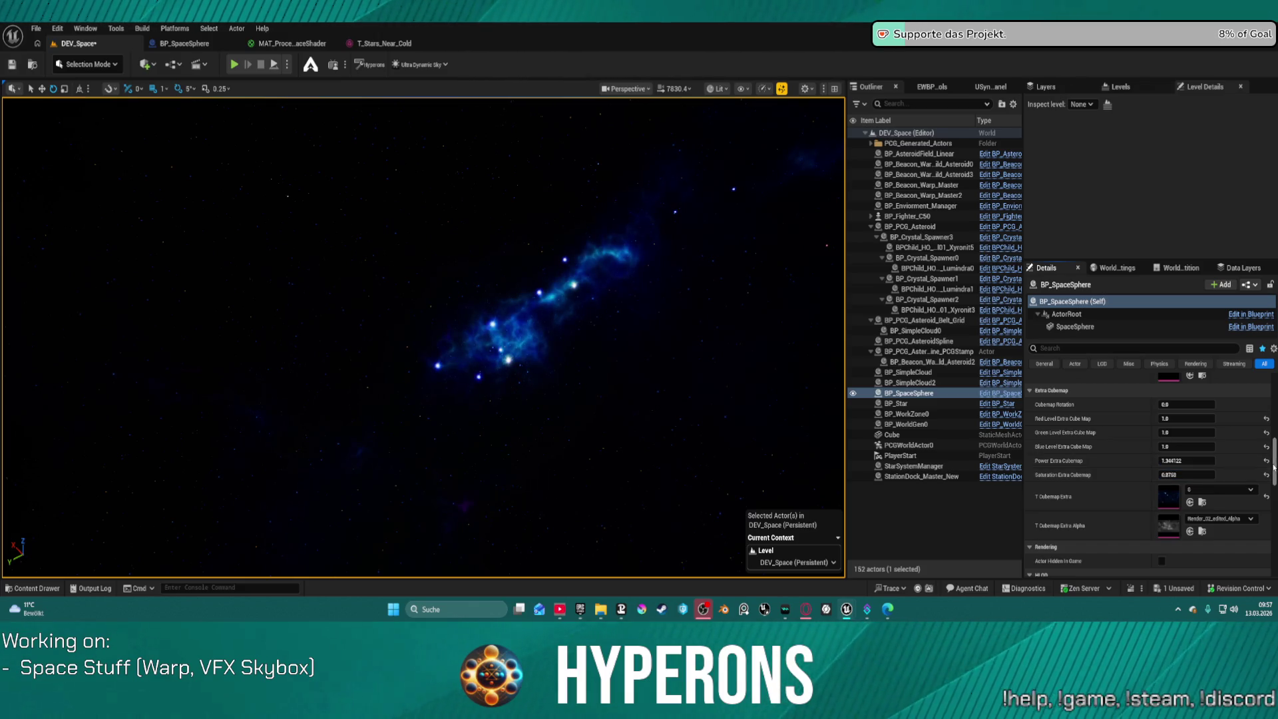
click(1205, 471)
click(1195, 460)
text(1)
key(Return)
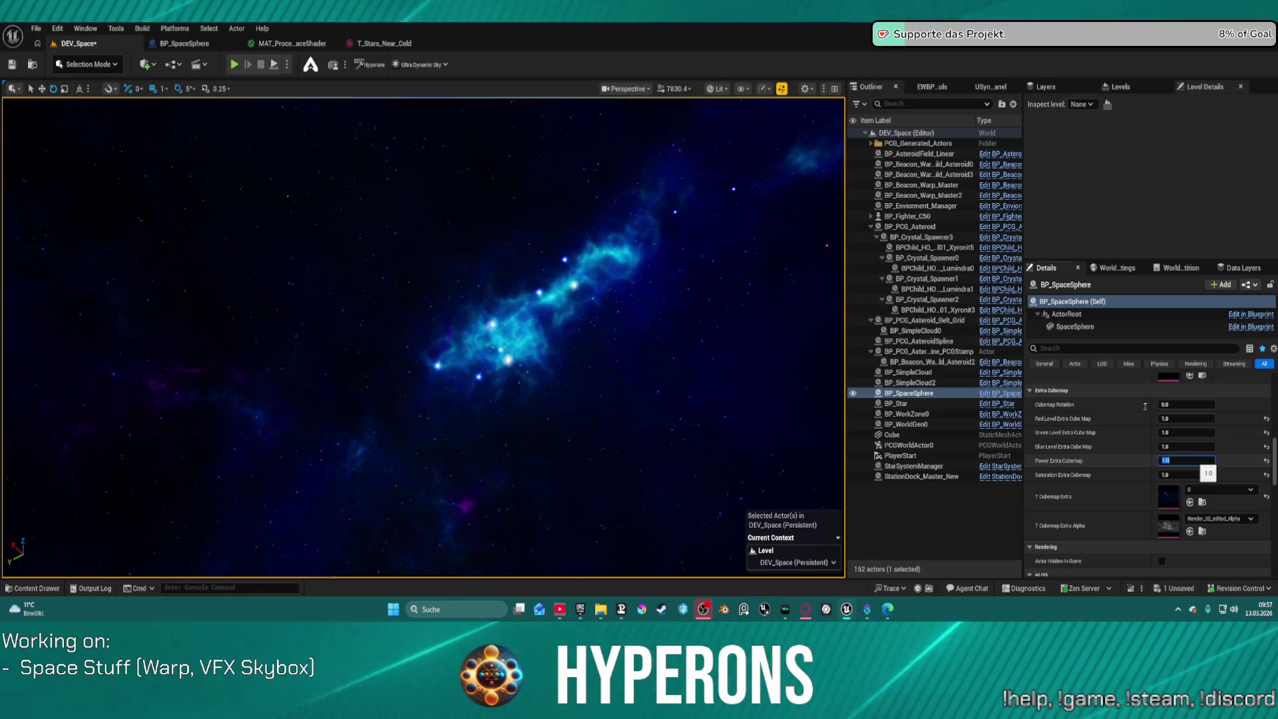
mouse_move(670, 327)
mouse_down()
mouse_move(766, 279)
mouse_move(438, 326)
mouse_up()
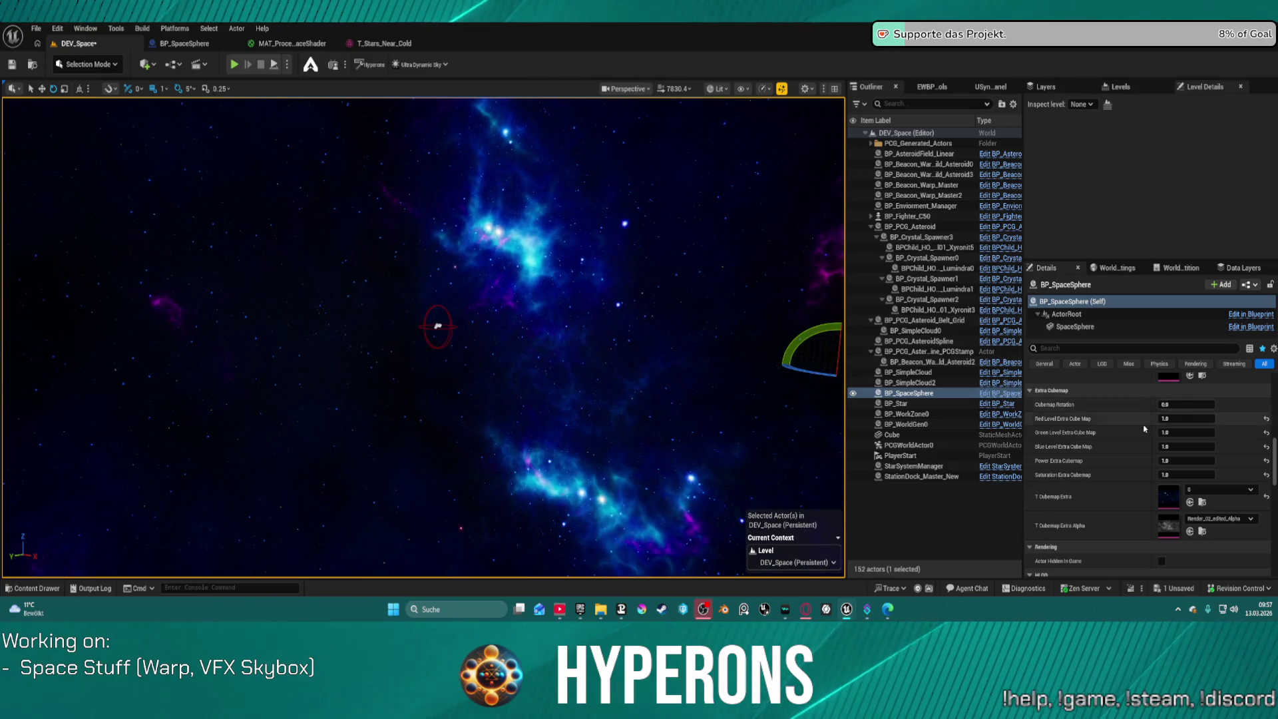
Return Gas Heat to -3.8464, nudge Gas Cloud Falloff up, and raise Gas Turbulence Scale to about 0.59
scroll(1149, 429, up, 3)
scroll(1149, 433, up, 1)
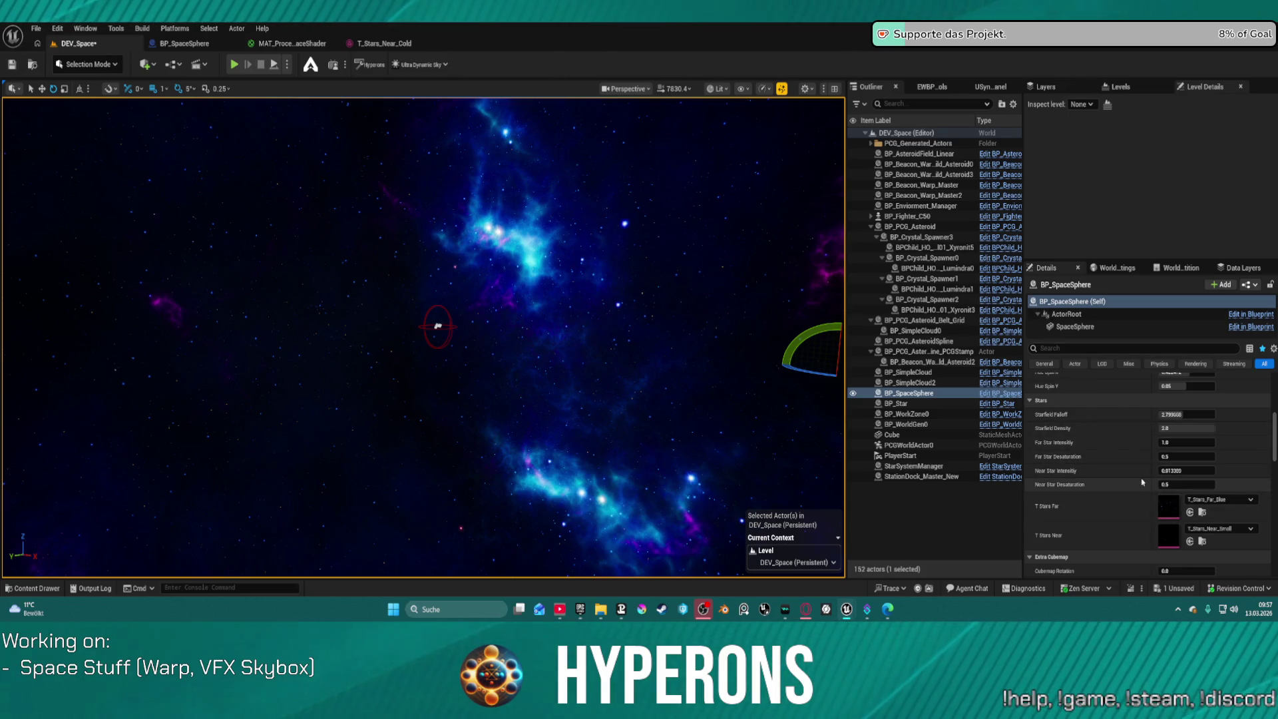
scroll(1139, 493, down, 3)
scroll(1139, 479, up, 10)
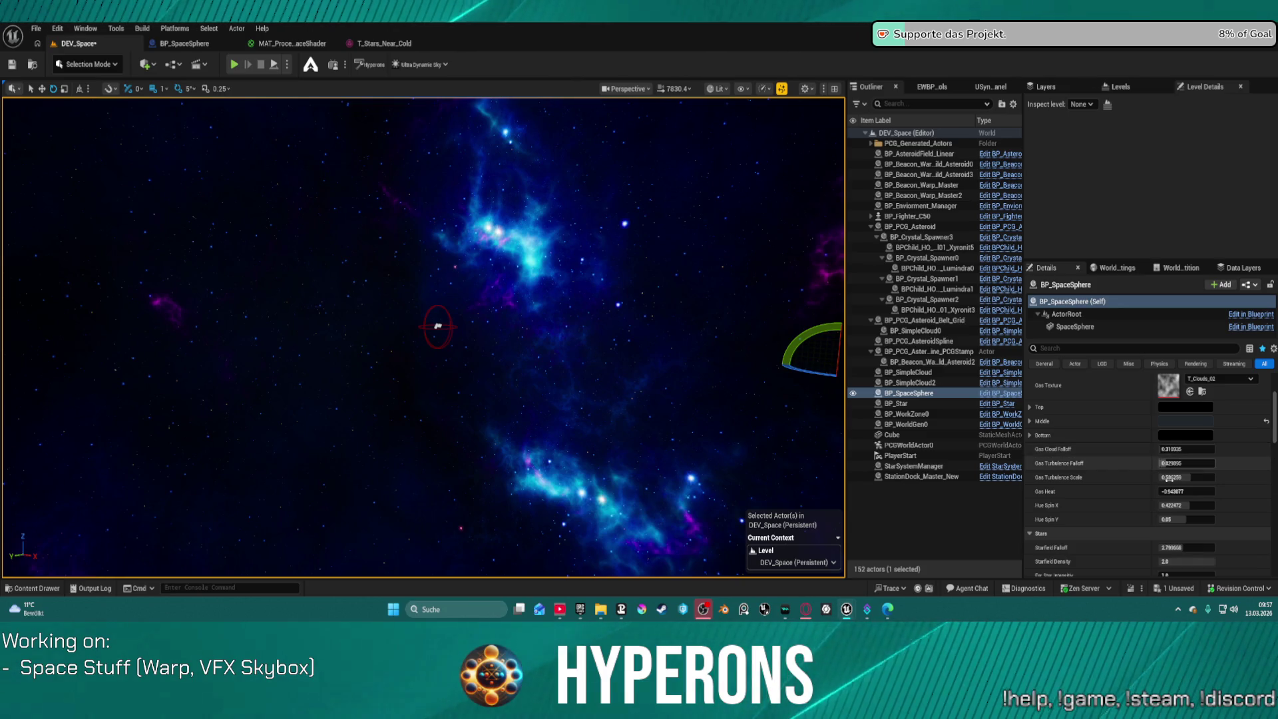
drag(1178, 491, 1211, 491)
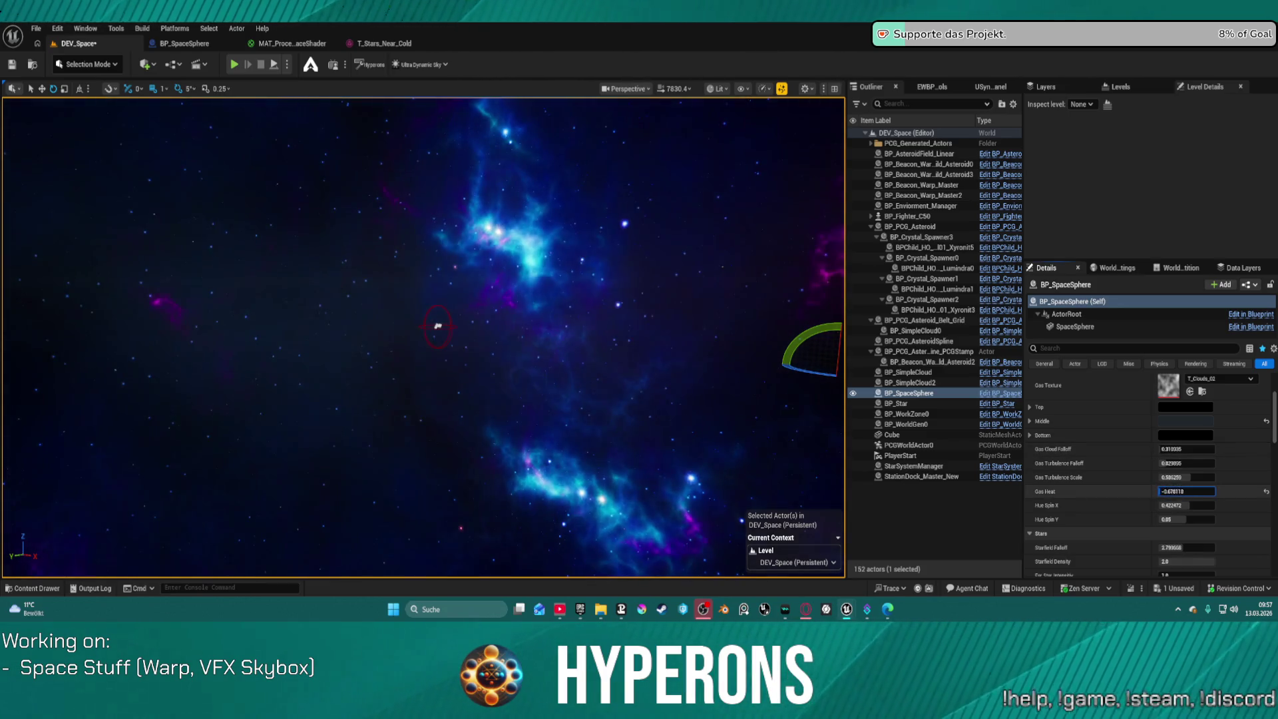
text(-3.8464)
key(Return)
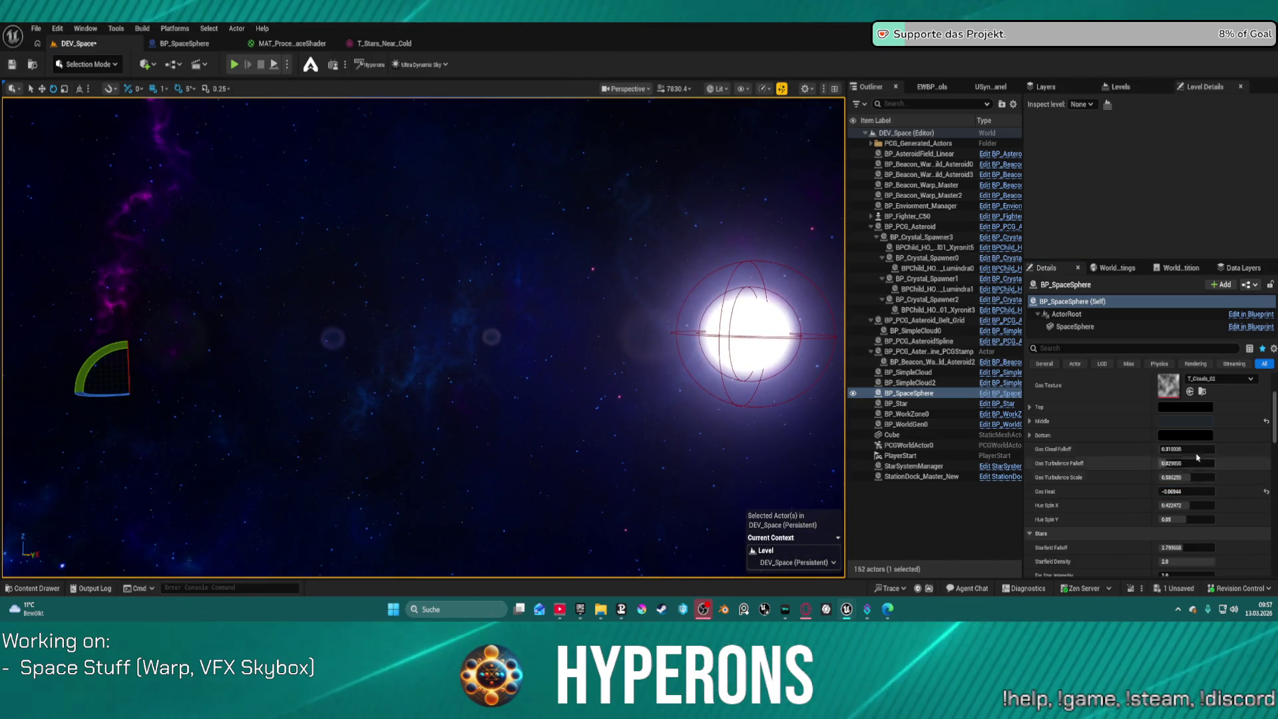
drag(1197, 457, 1211, 449)
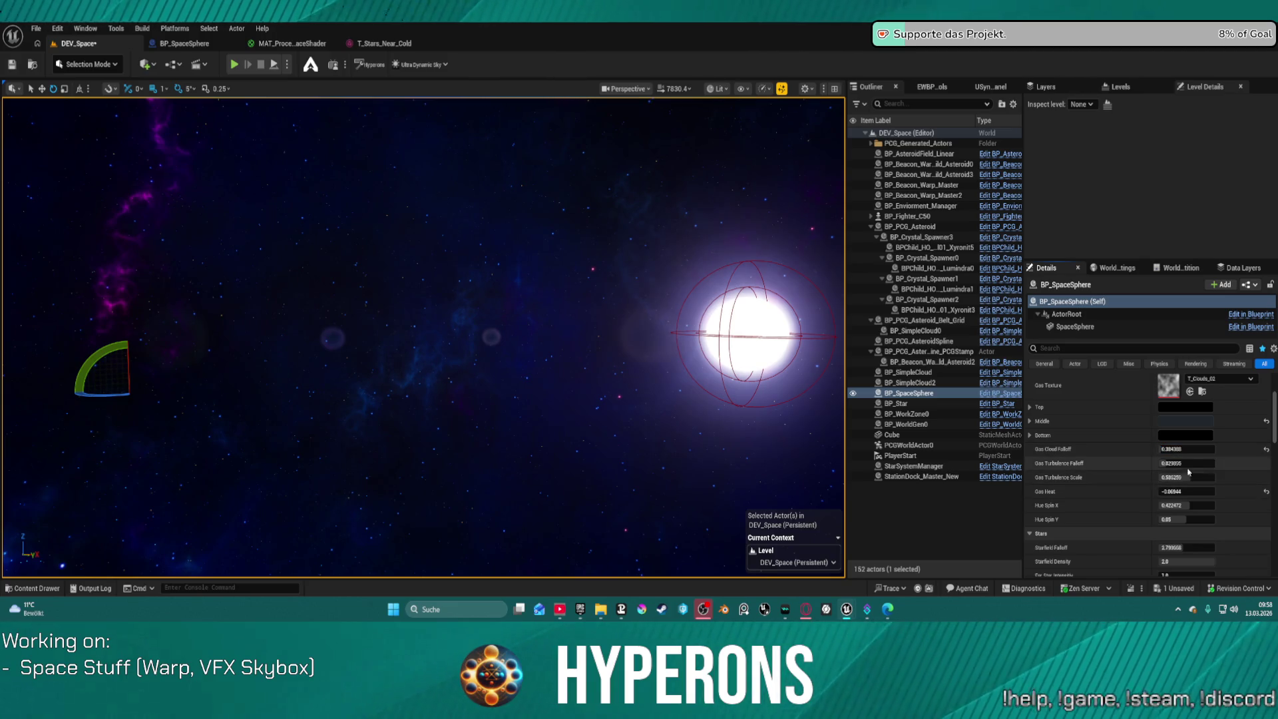
drag(1190, 478, 1204, 477)
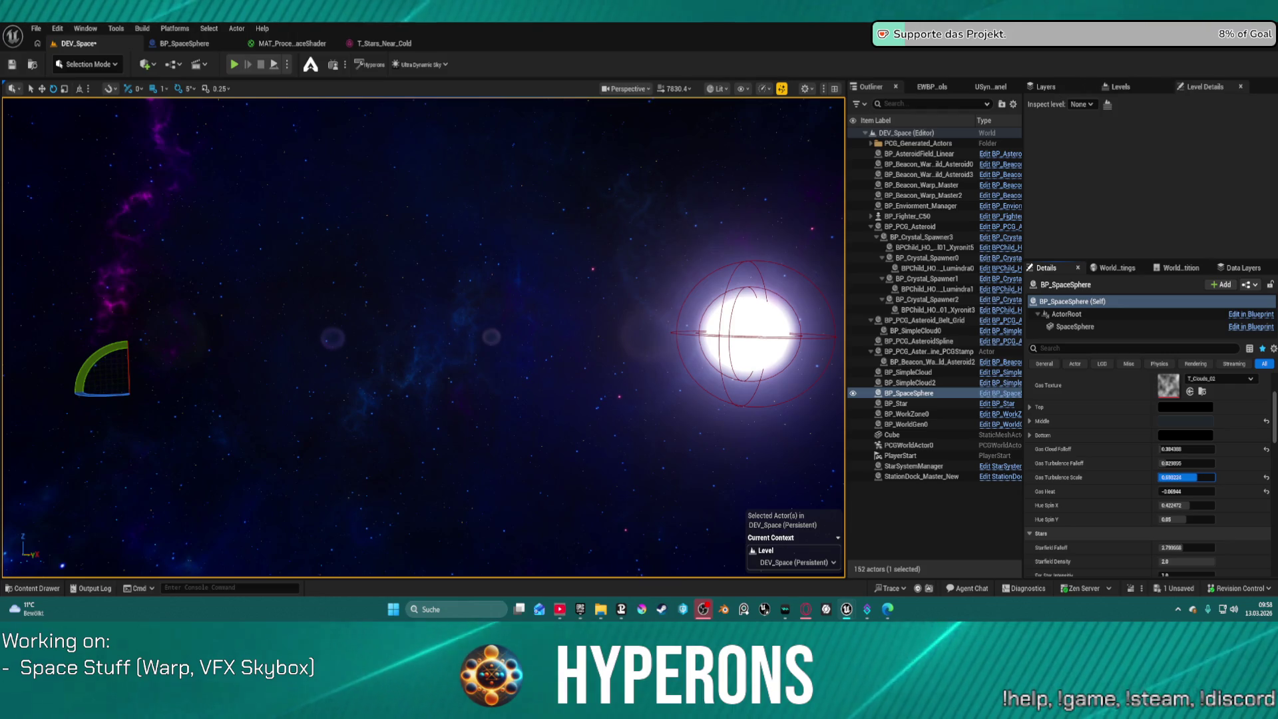
Choose a dark yellow-green Middle gas colour in the Color Picker and confirm it
click(1184, 421)
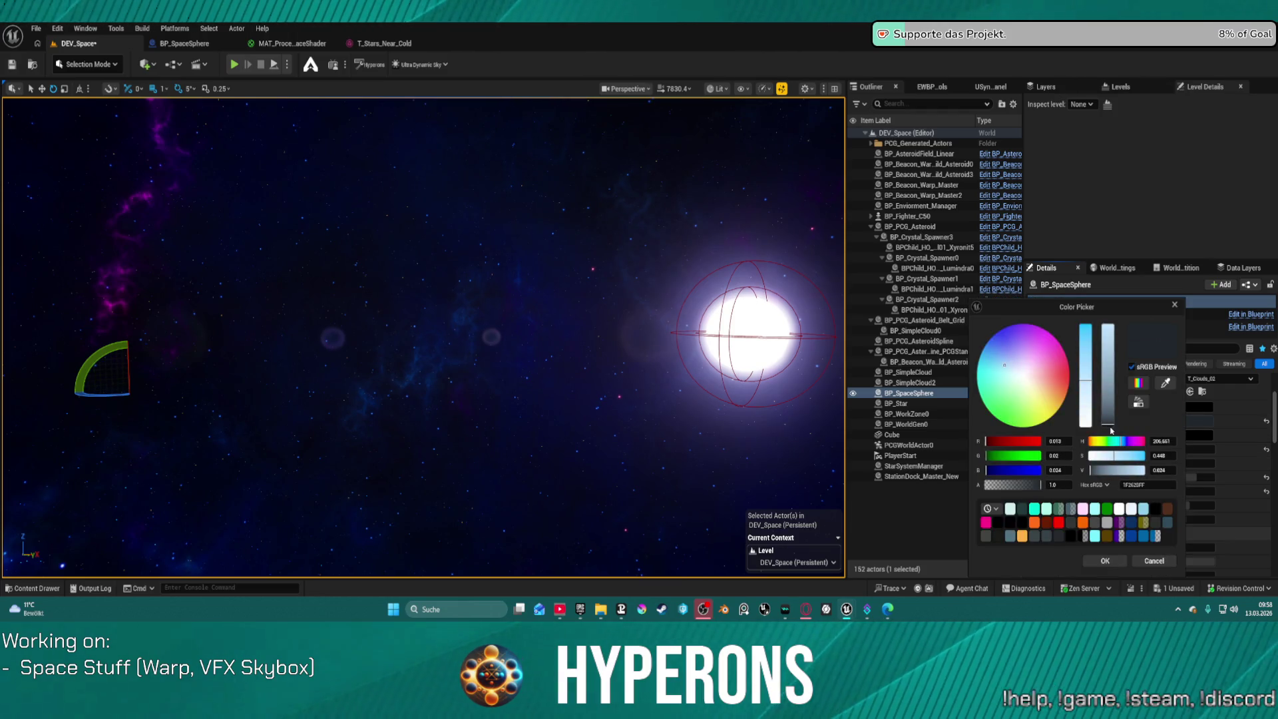
drag(1107, 424, 1107, 422)
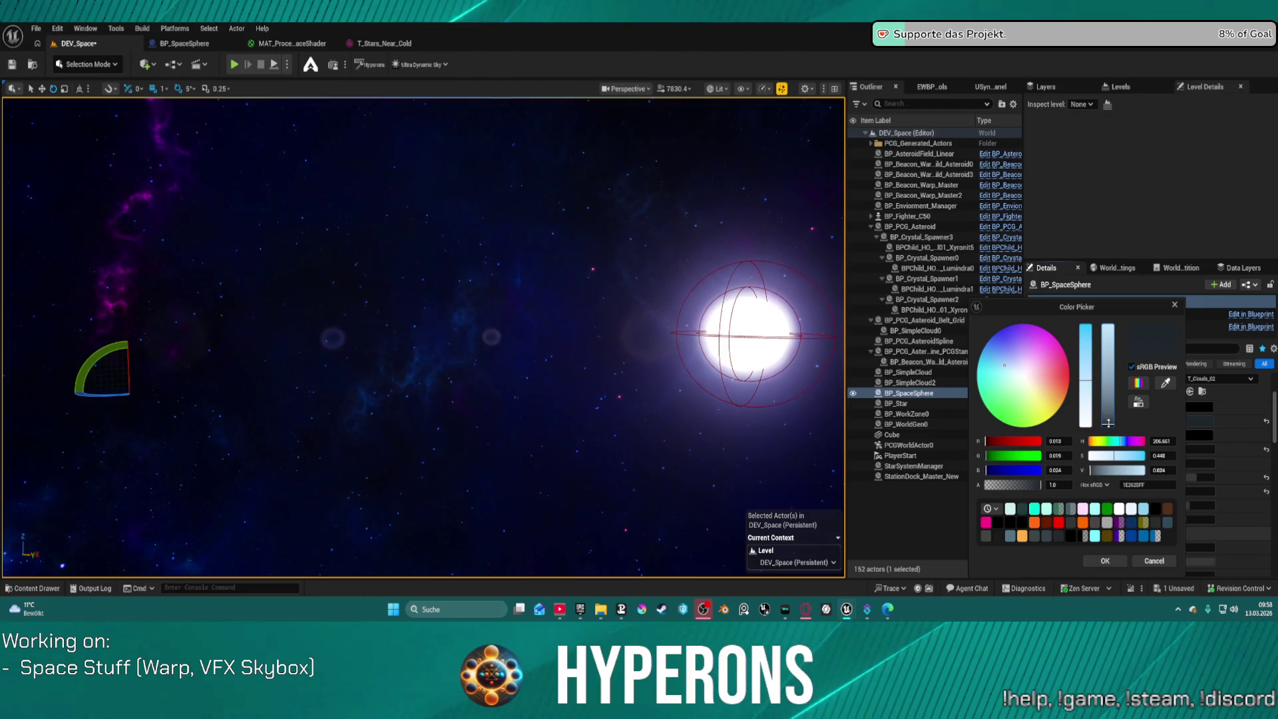
mouse_move(1042, 362)
mouse_down()
mouse_move(1052, 348)
mouse_move(1035, 396)
mouse_move(990, 398)
mouse_move(1031, 398)
mouse_move(1036, 414)
mouse_up()
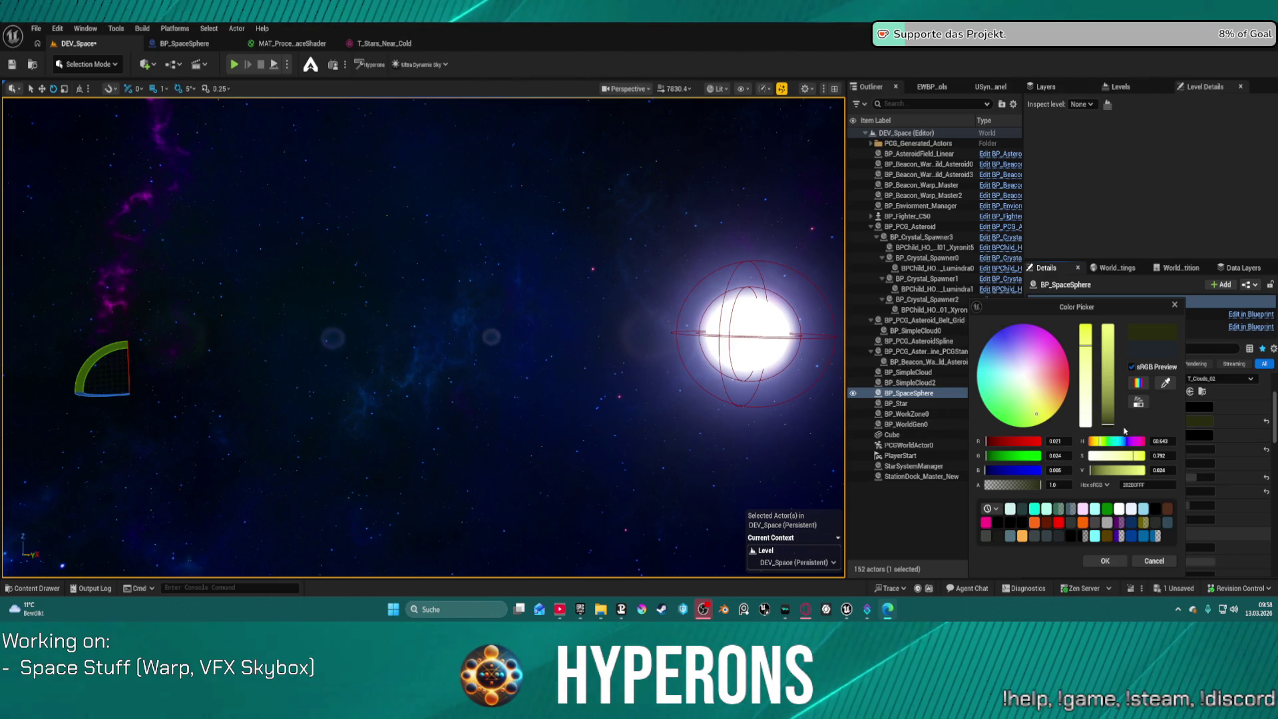
click(1053, 371)
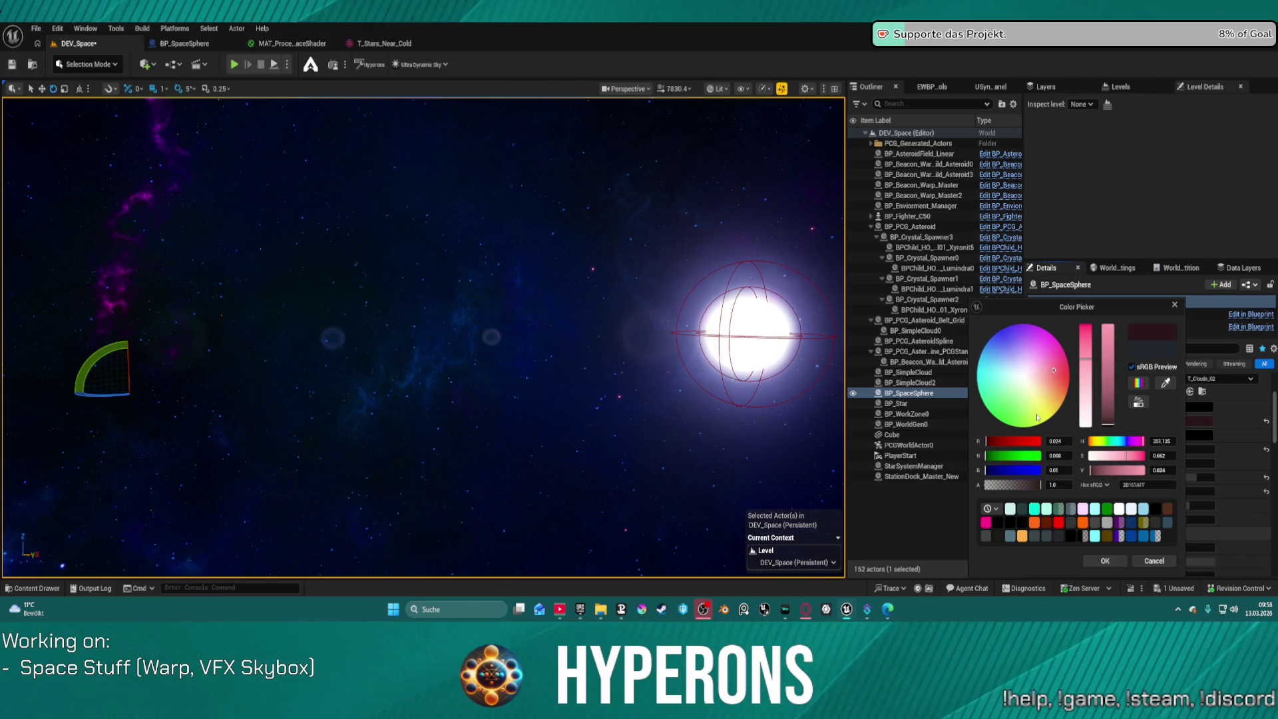
click(1022, 398)
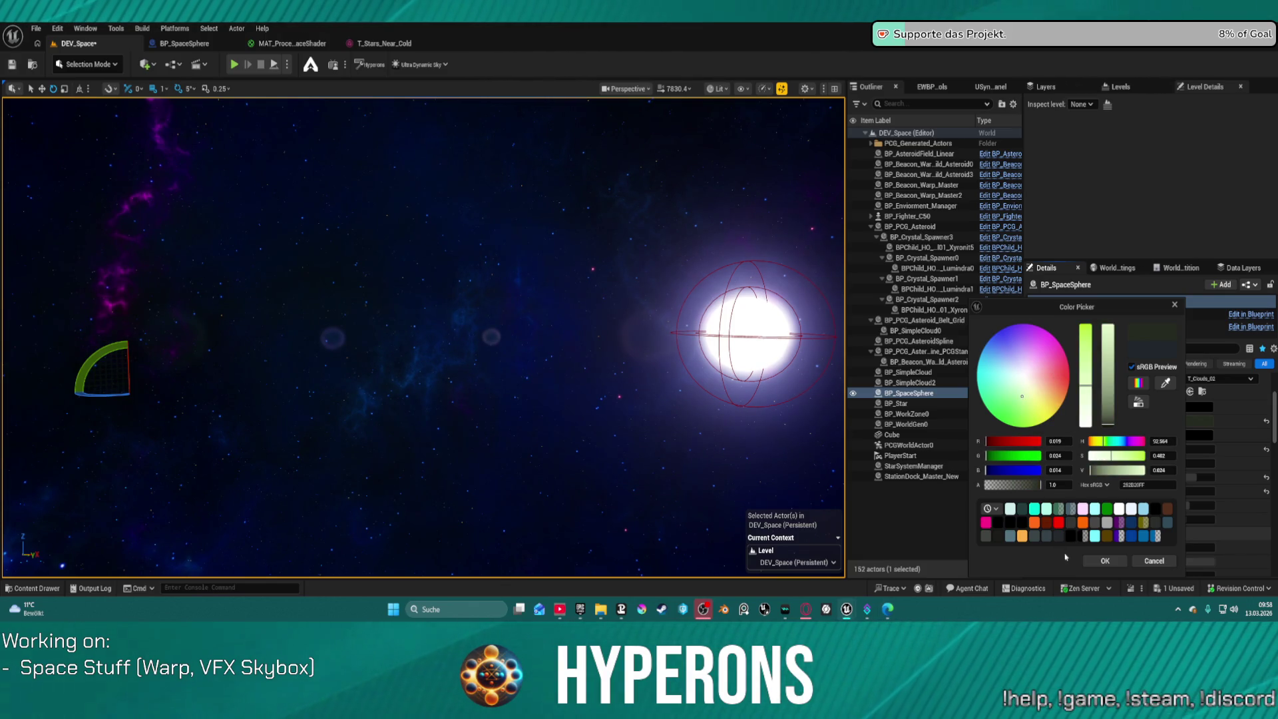
click(1106, 561)
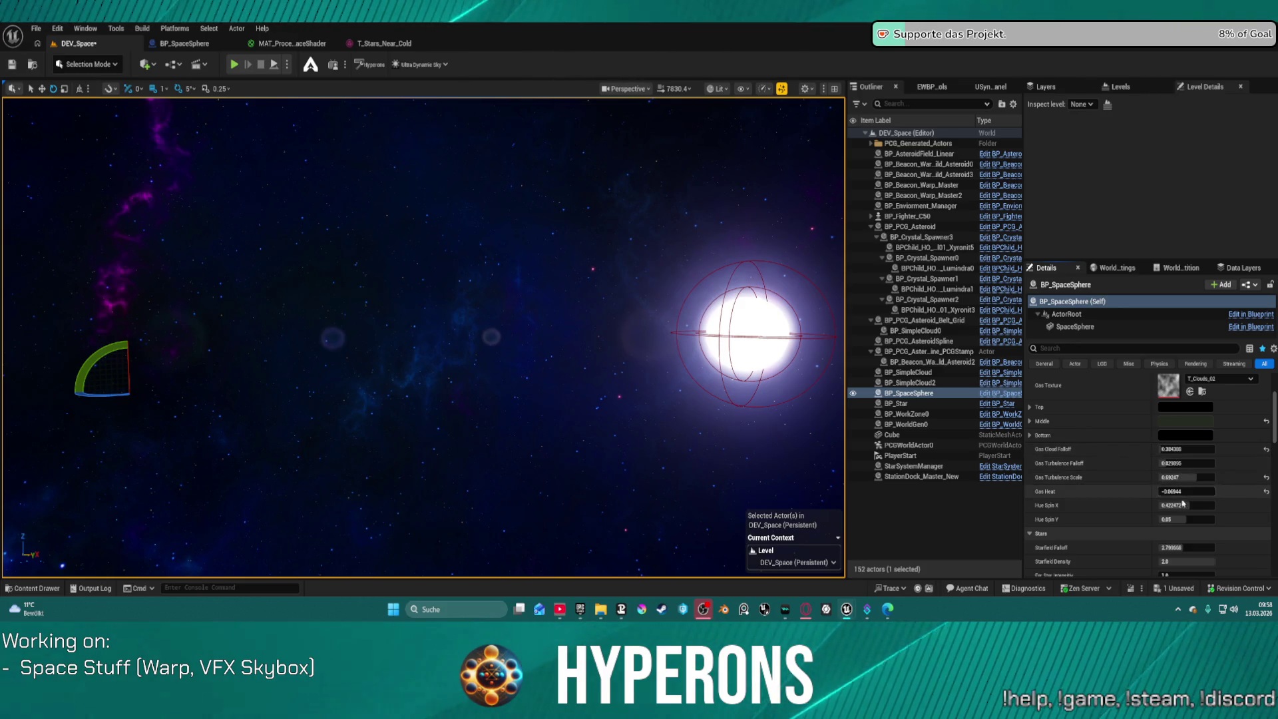
Lower BP_SpaceSphere's Gas Heat, entering -1.0 as the value
mouse_move(1185, 491)
mouse_down()
mouse_move(1171, 492)
mouse_move(1198, 491)
mouse_up()
text(-1.0)
key(Return)
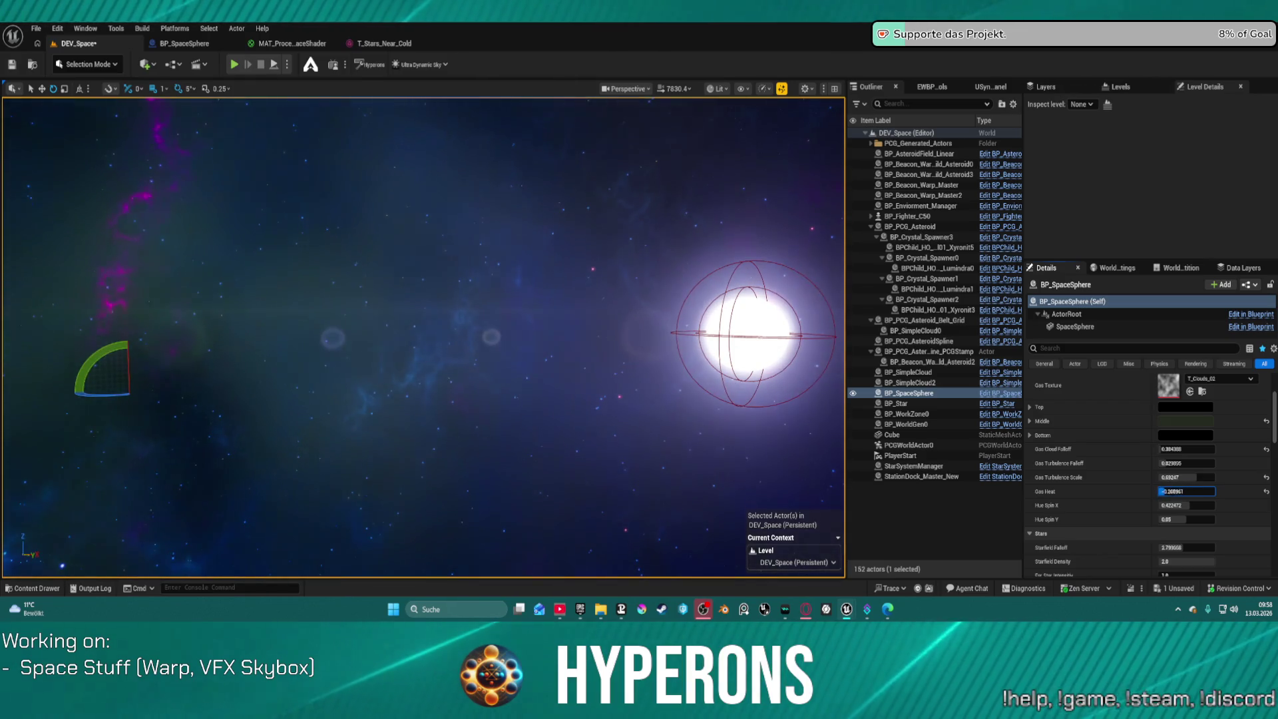
Set Gas Turbulence Falloff to 0.564924 and drag Gas Cloud Falloff down to about 0.27
drag(466, 333, 633, 333)
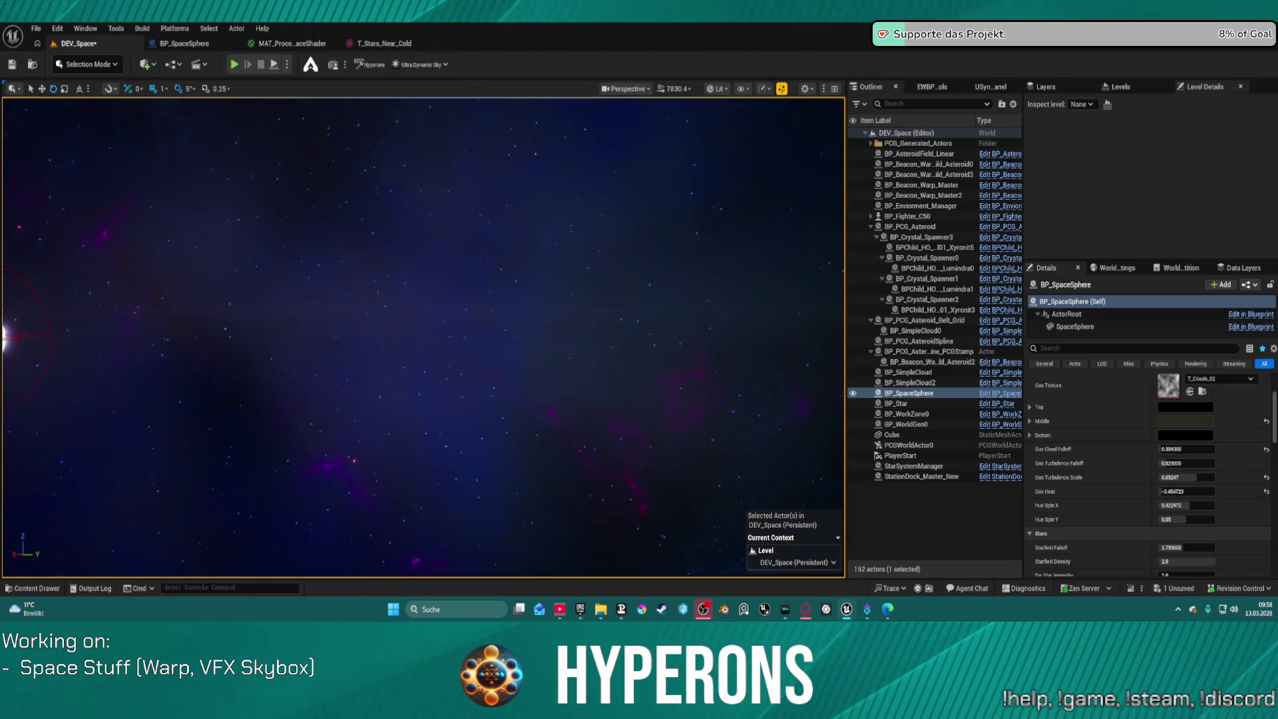
click(1186, 462)
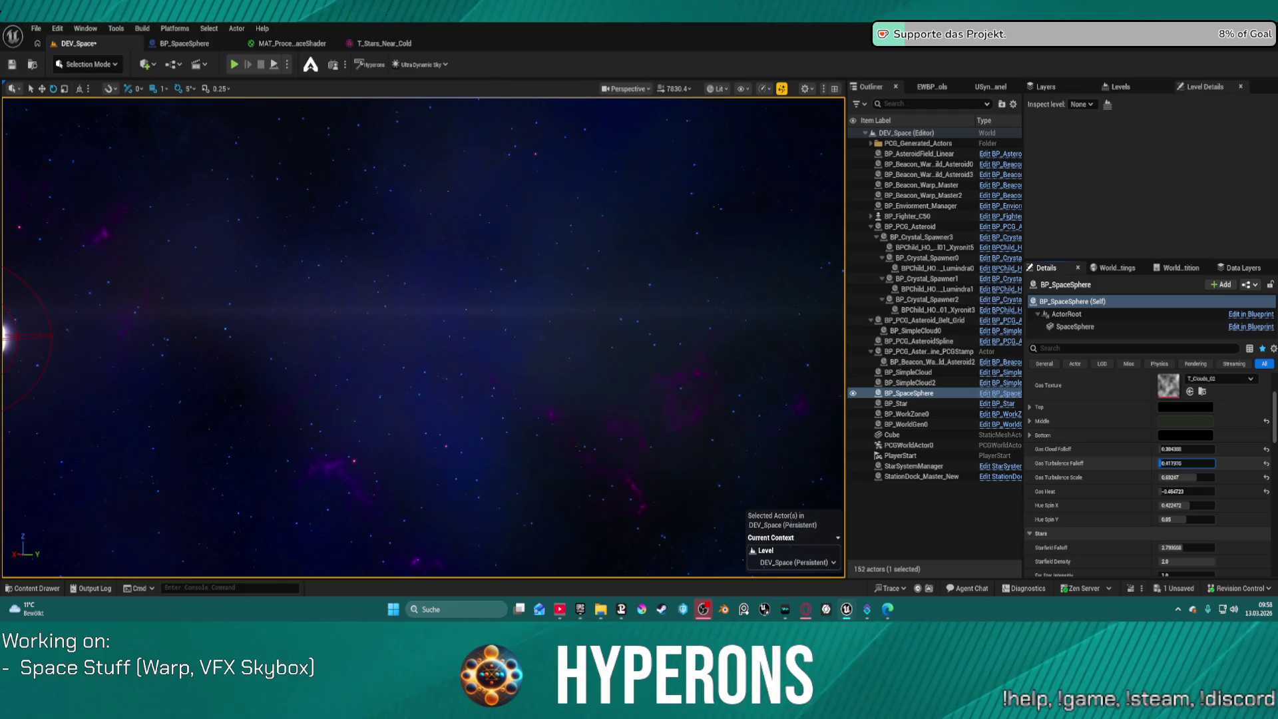
text(0.564924)
key(Return)
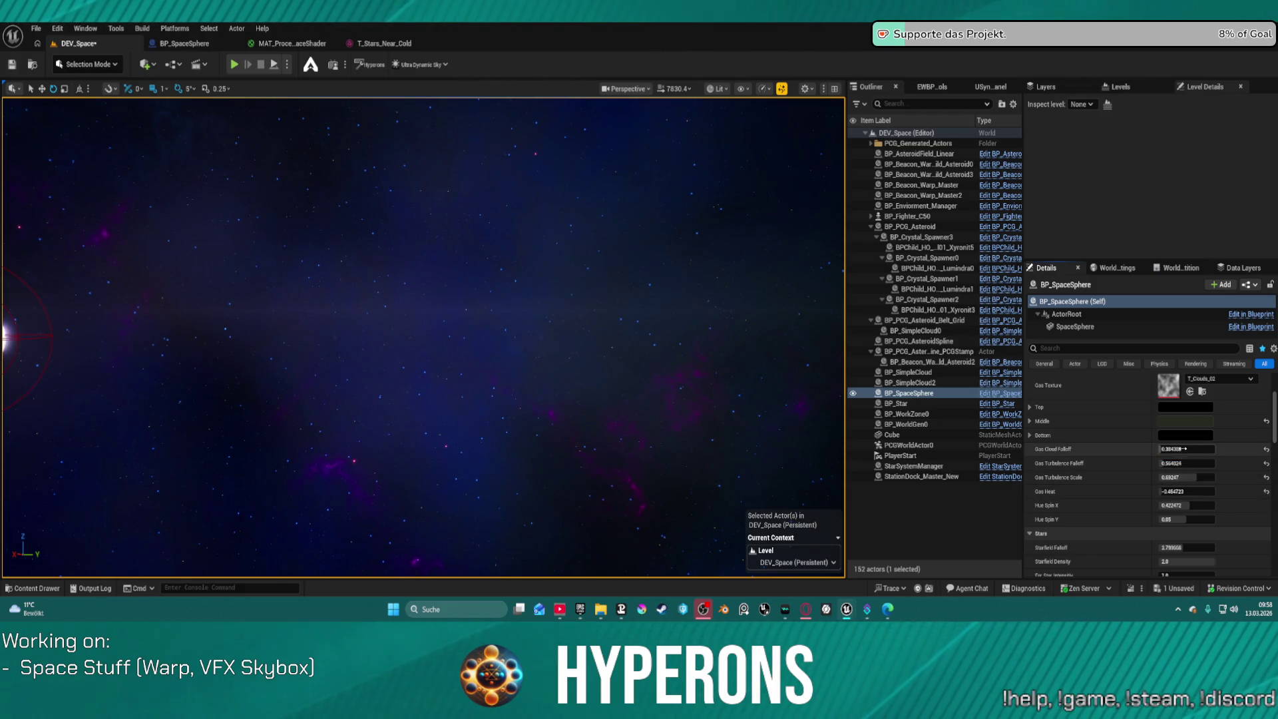
text(0.825107)
mouse_move(1186, 448)
mouse_down()
mouse_move(1171, 449)
mouse_move(1191, 462)
mouse_up()
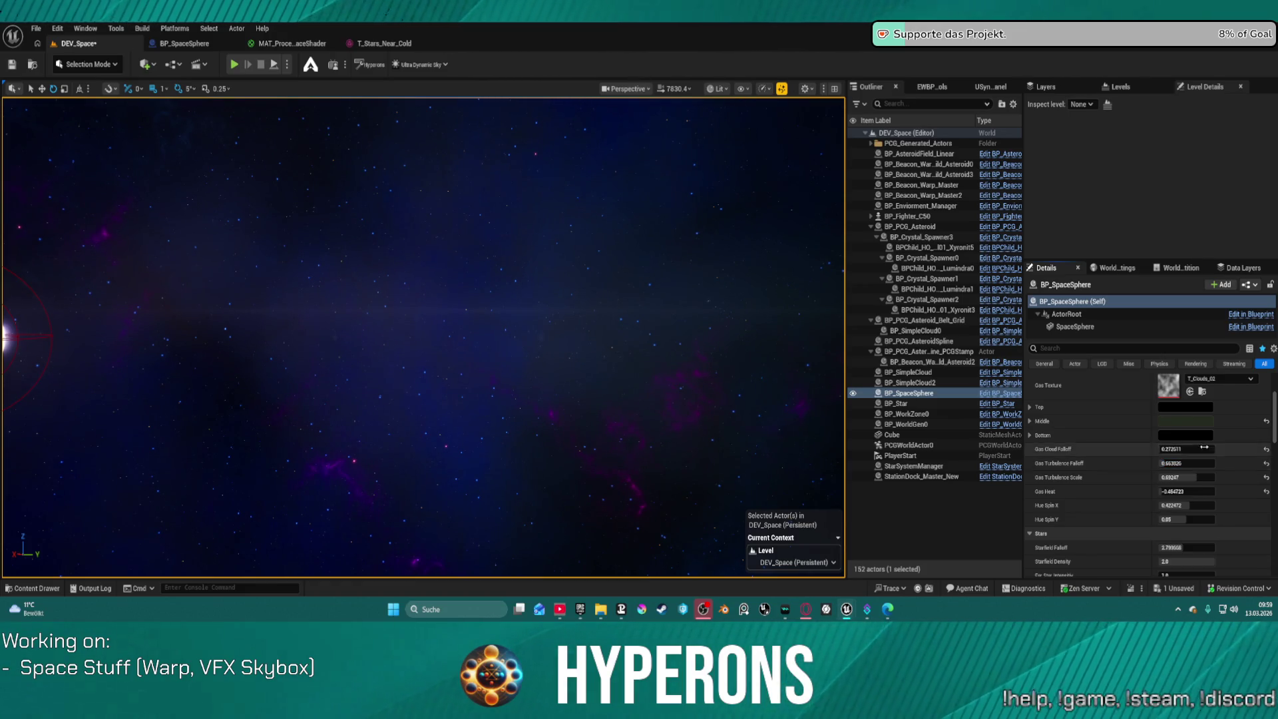
Make the Middle gas colour a fully saturated yellow-green with more blue, giving dark teal
click(1195, 421)
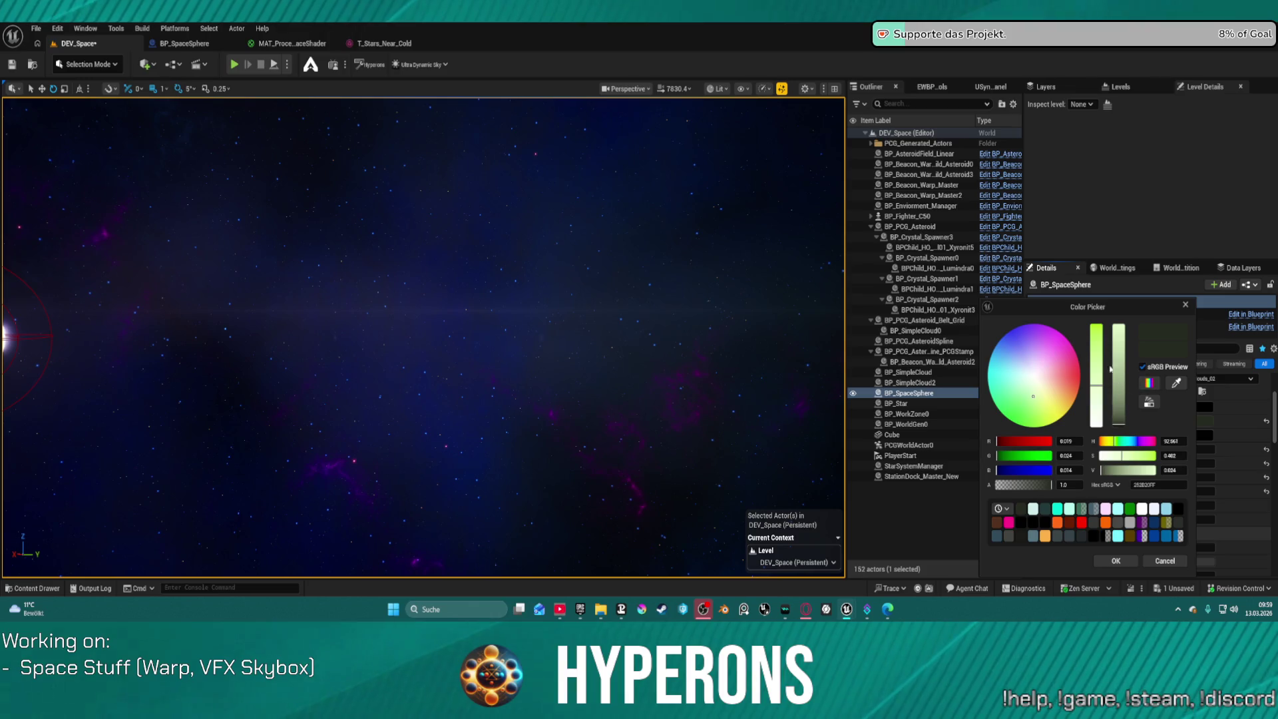
click(1032, 424)
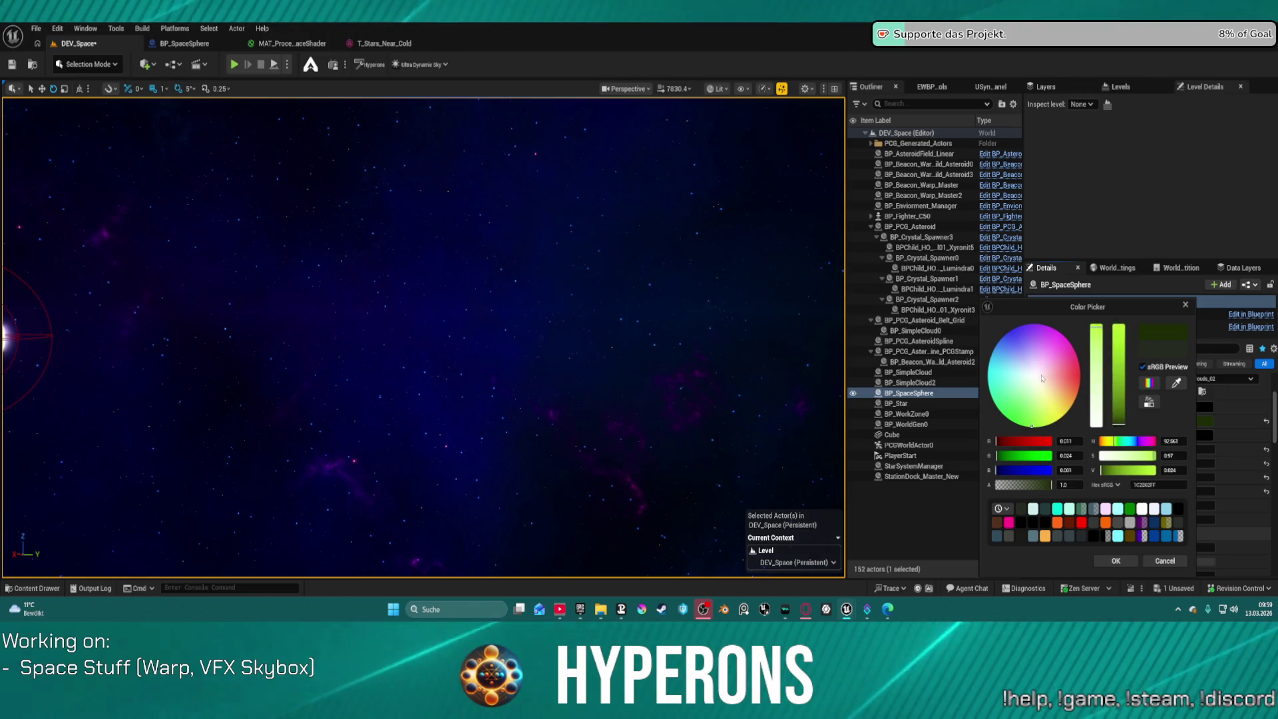
click(997, 347)
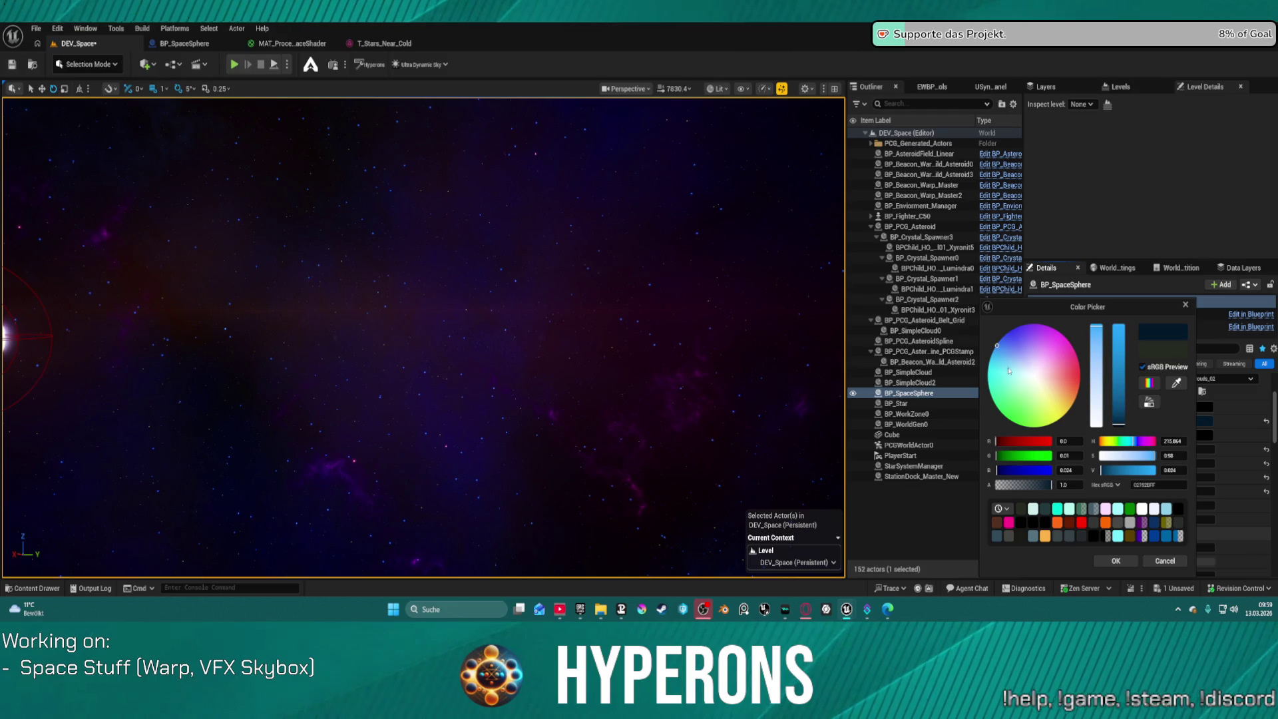
click(1006, 418)
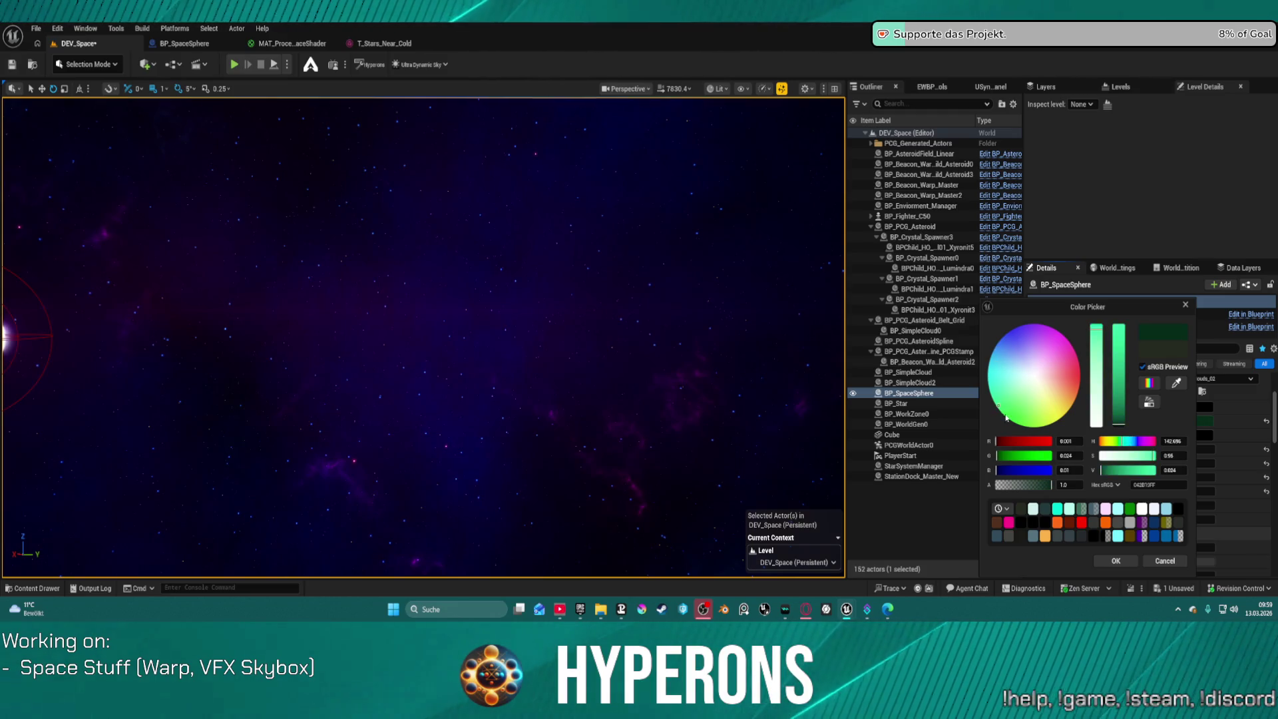
click(1060, 410)
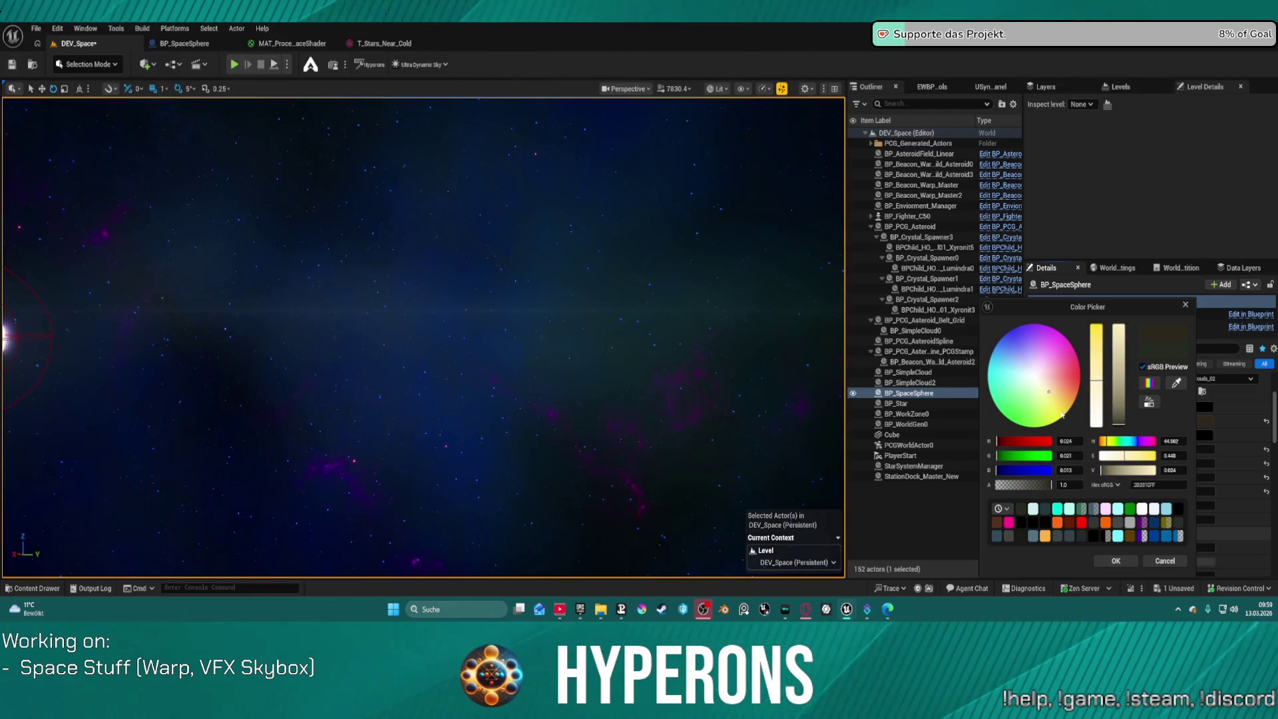
click(1035, 421)
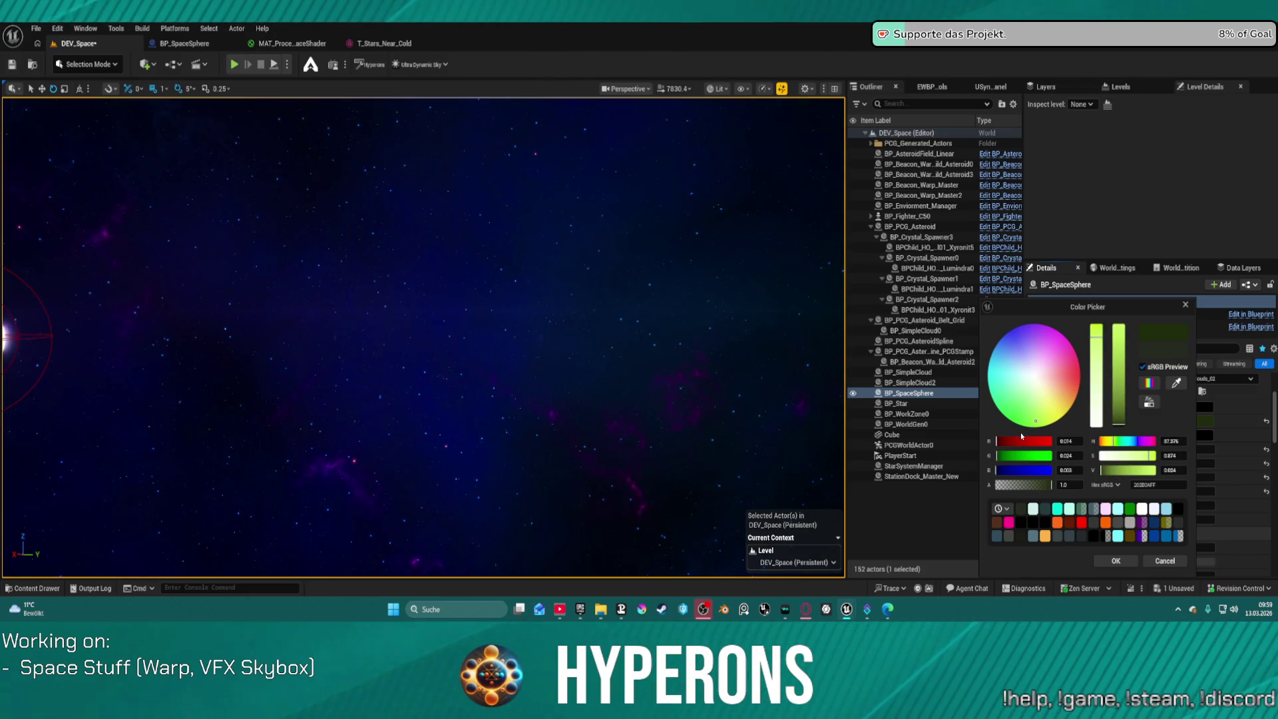
drag(426, 333, 358, 333)
drag(1027, 470, 1000, 458)
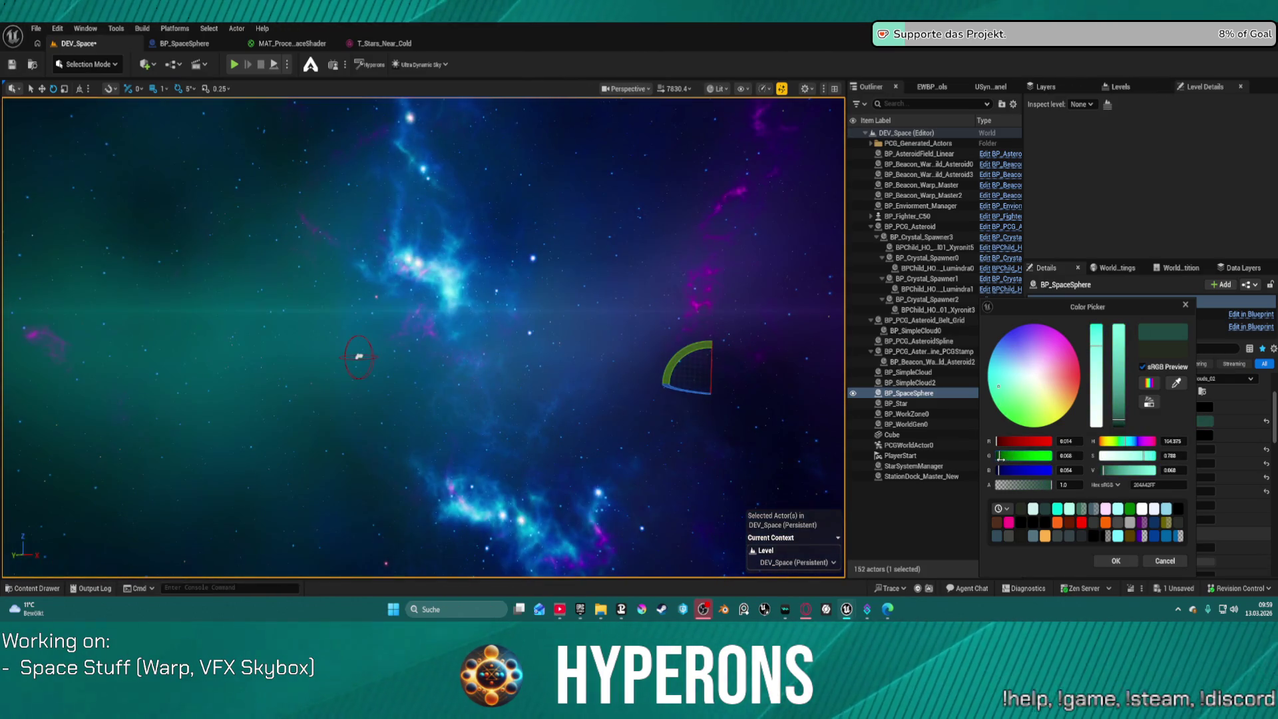
mouse_move(732, 433)
mouse_down()
mouse_move(532, 413)
mouse_move(551, 419)
mouse_move(603, 492)
mouse_move(590, 523)
mouse_move(567, 338)
mouse_up()
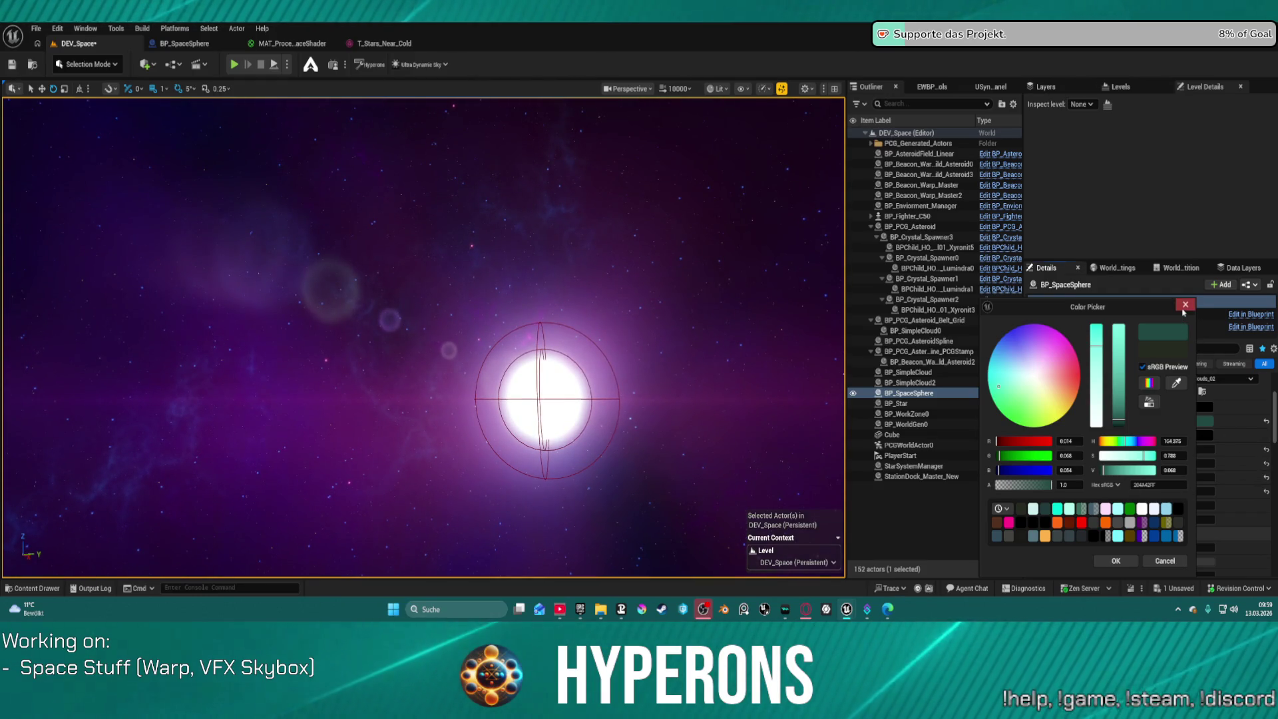
click(1115, 561)
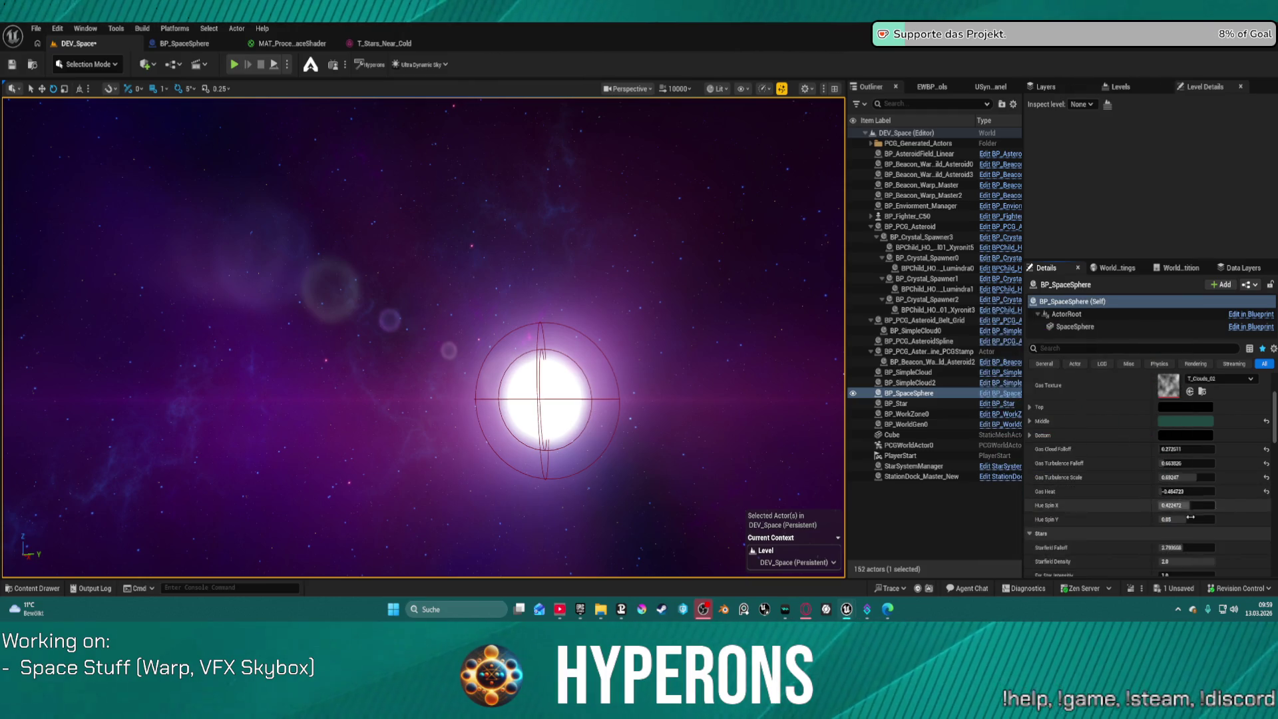
Drag Gas Turbulence Scale lower and nudge Hue Spin X down slightly, then inspect the nebula
click(1191, 479)
drag(1188, 477, 1174, 491)
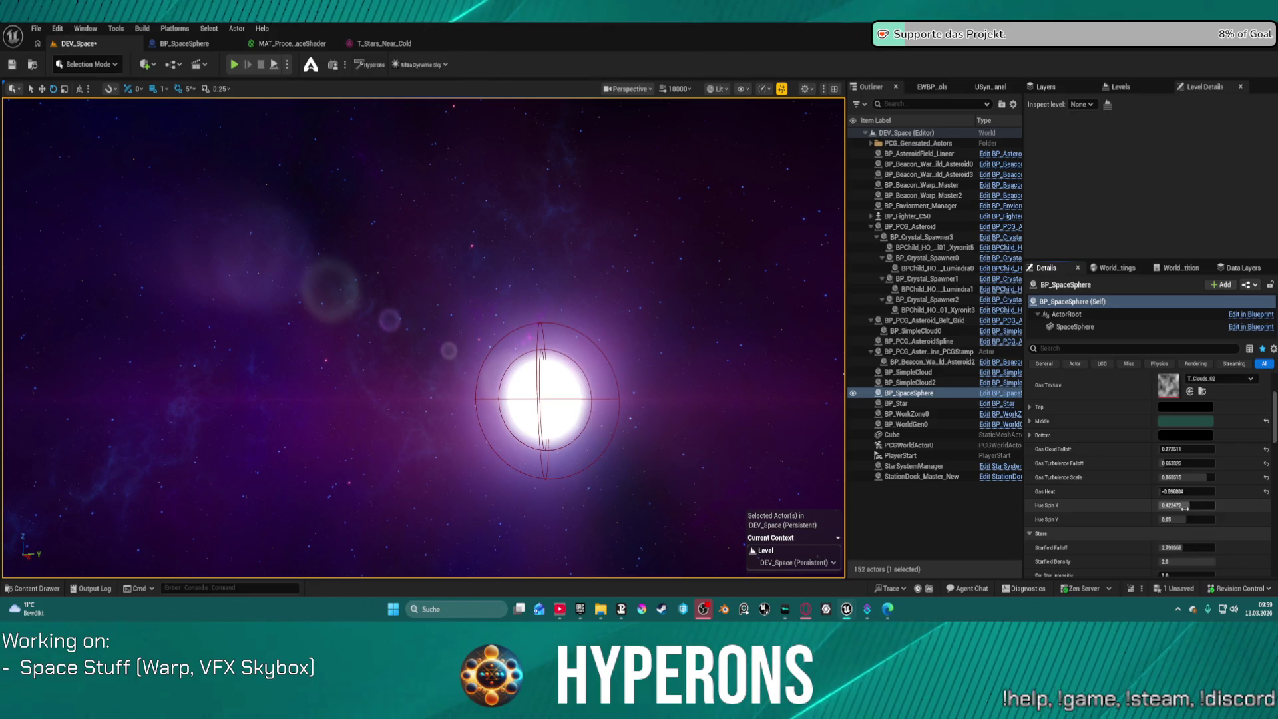
drag(1185, 507, 1185, 507)
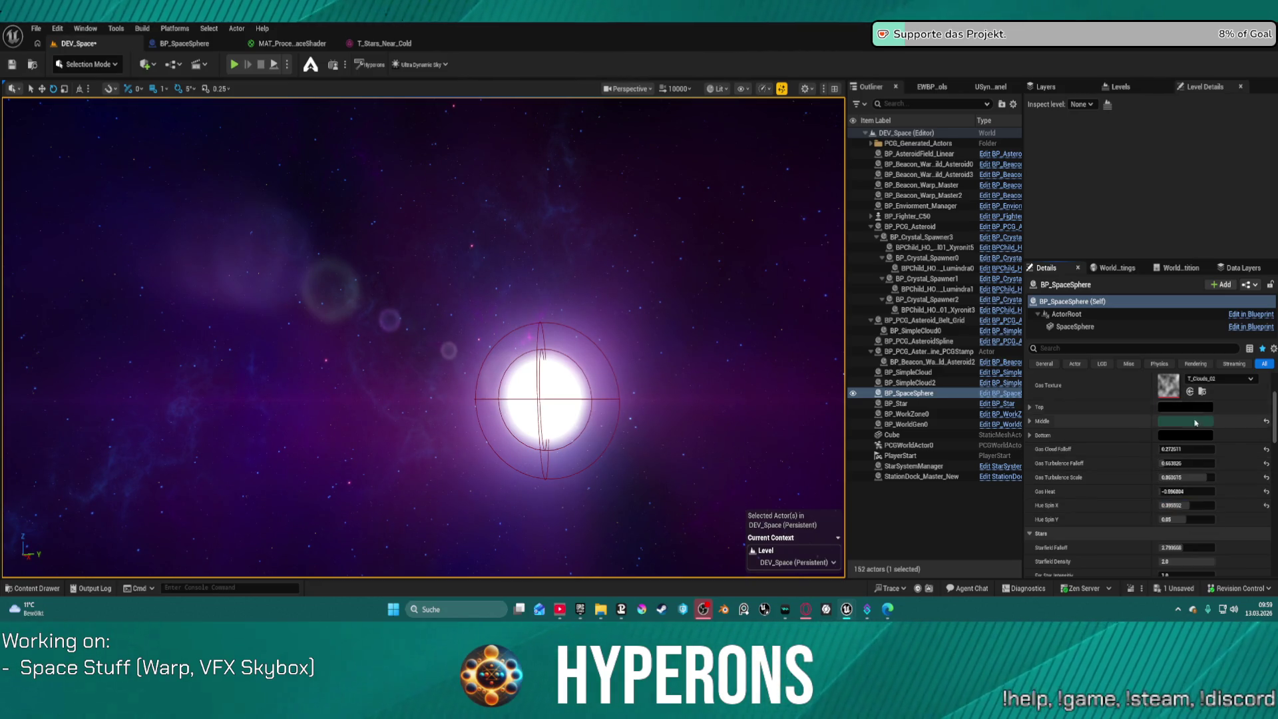
drag(618, 339, 618, 339)
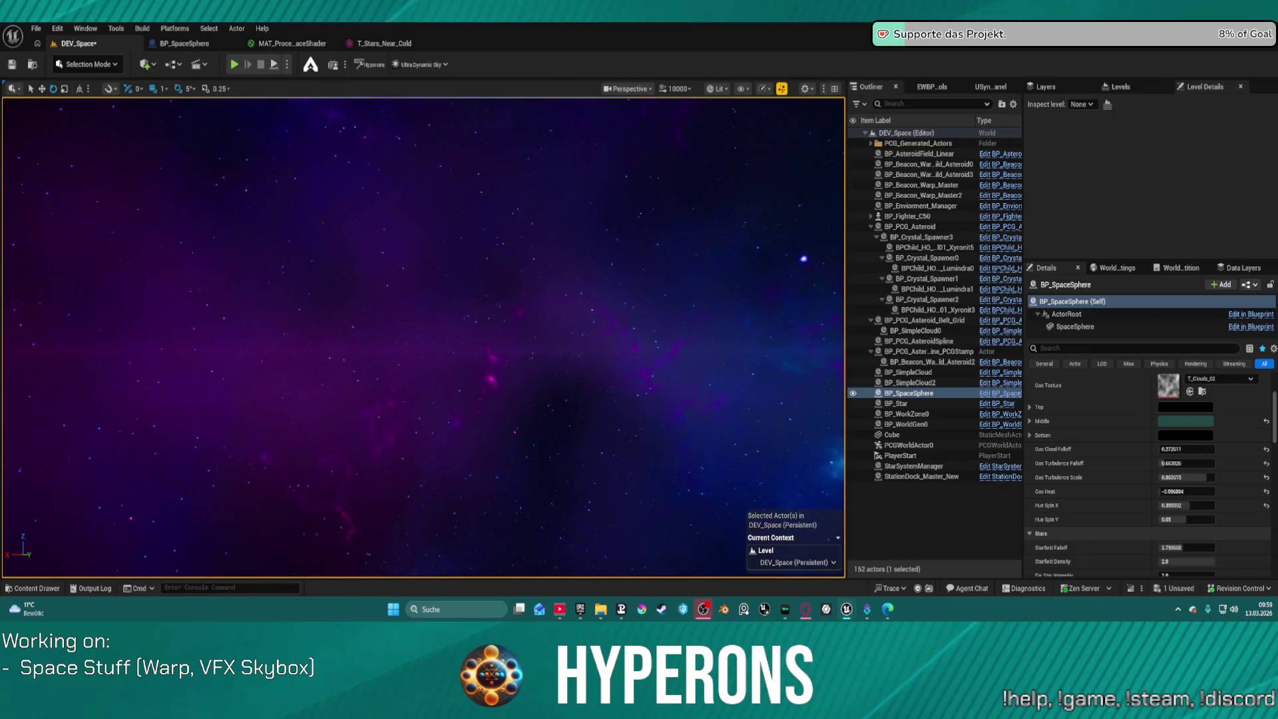
drag(519, 333, 531, 318)
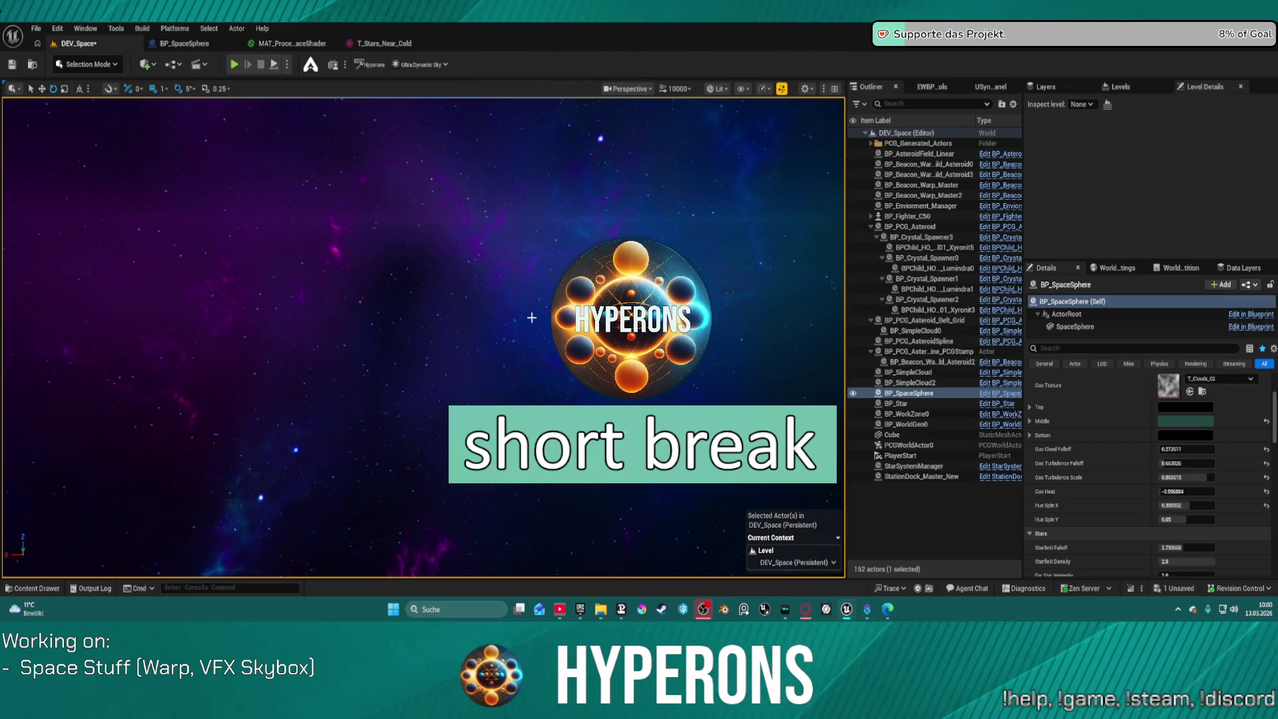
mouse_move(506, 307)
mouse_down()
mouse_move(540, 308)
mouse_move(478, 292)
mouse_up()
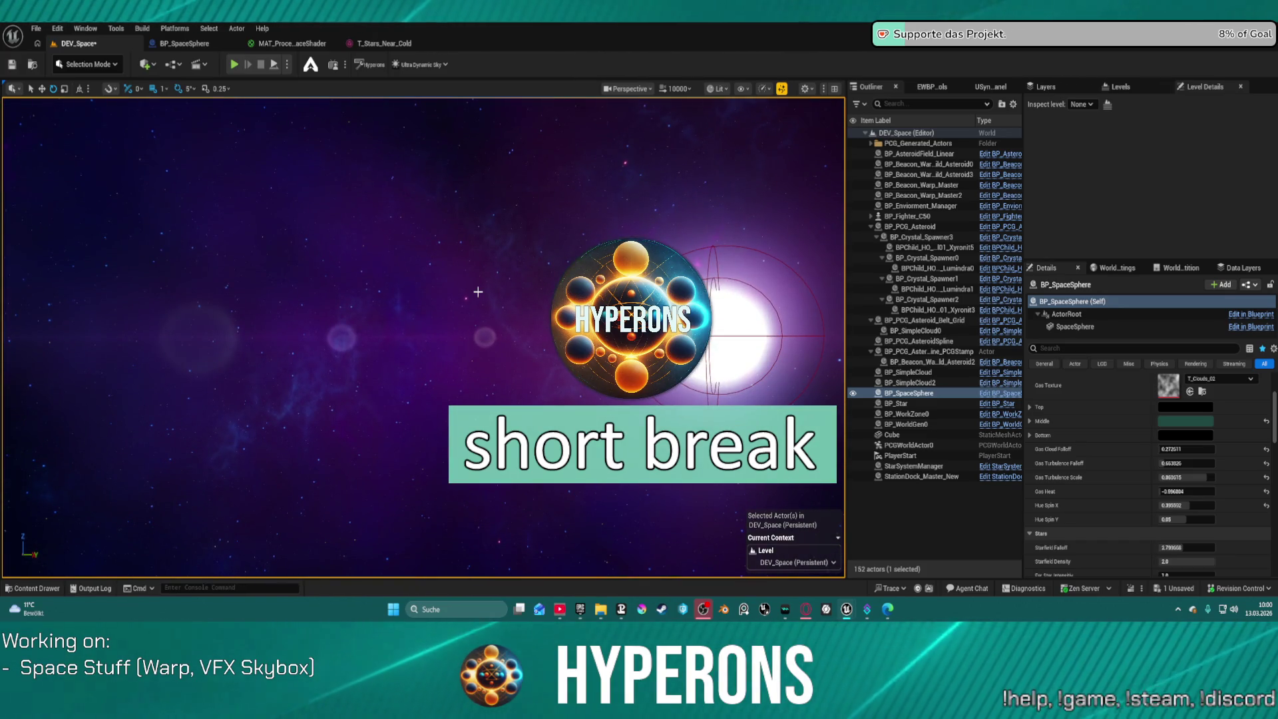
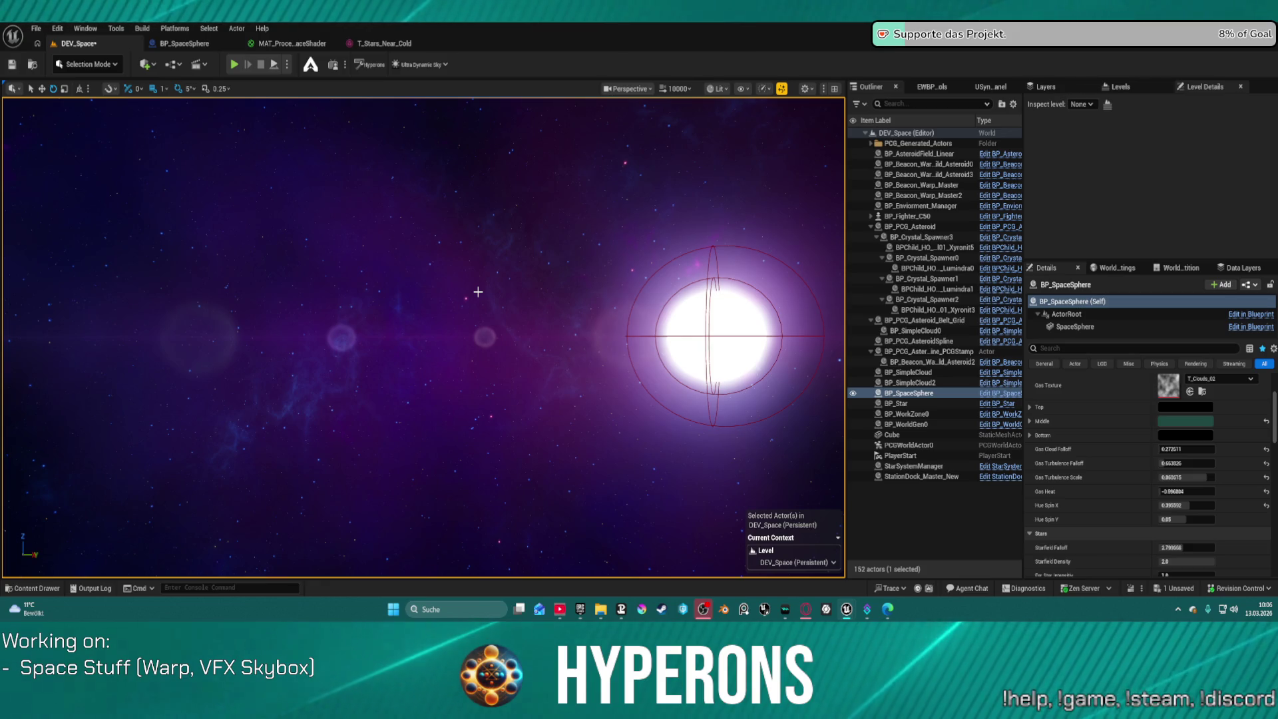
Turn the view toward the blue-cyan nebula and bring the Stars settings into view in Details
drag(478, 291, 686, 306)
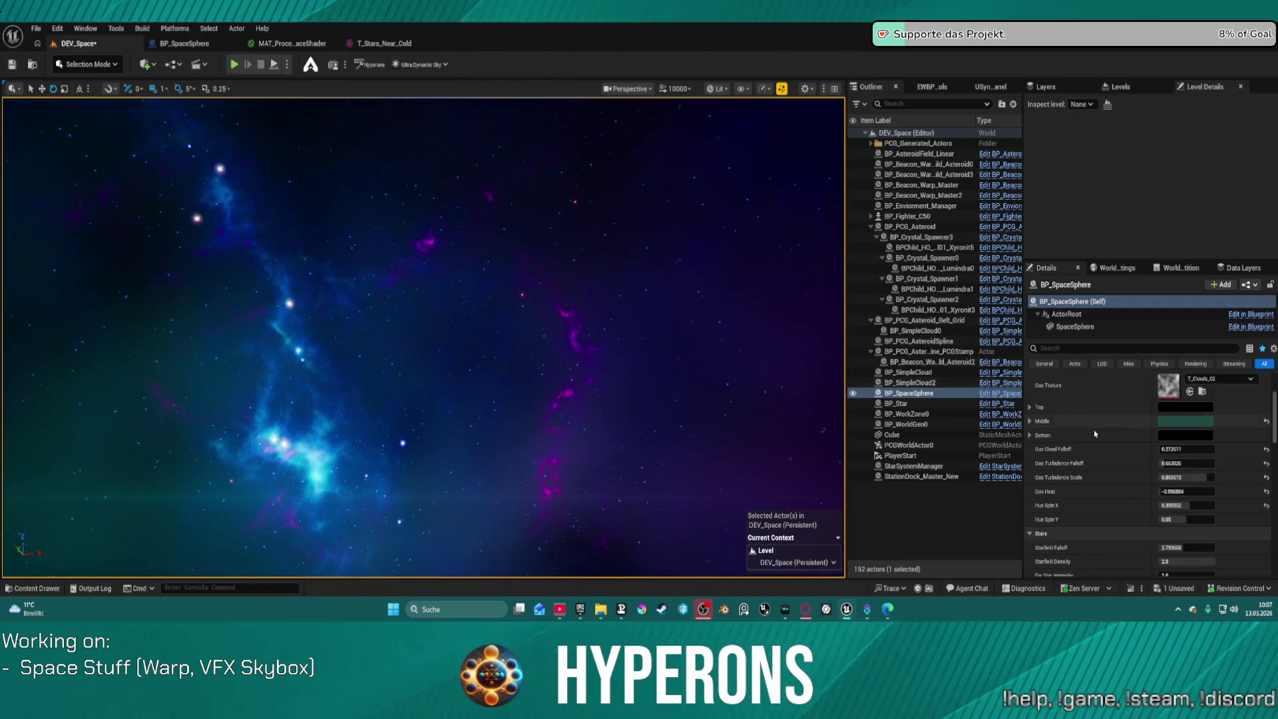
scroll(1110, 492, down, 3)
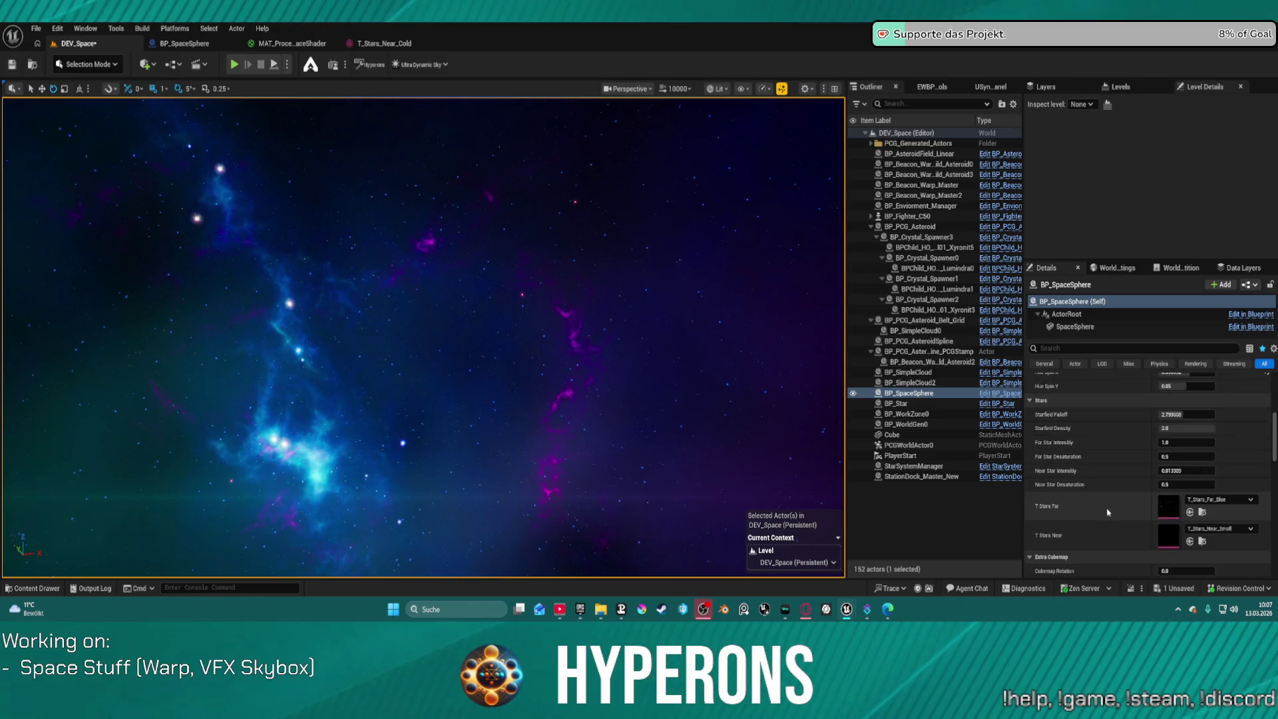
Set Starfield Falloff to 1.0, then nudge it slightly higher
drag(1182, 414, 1132, 414)
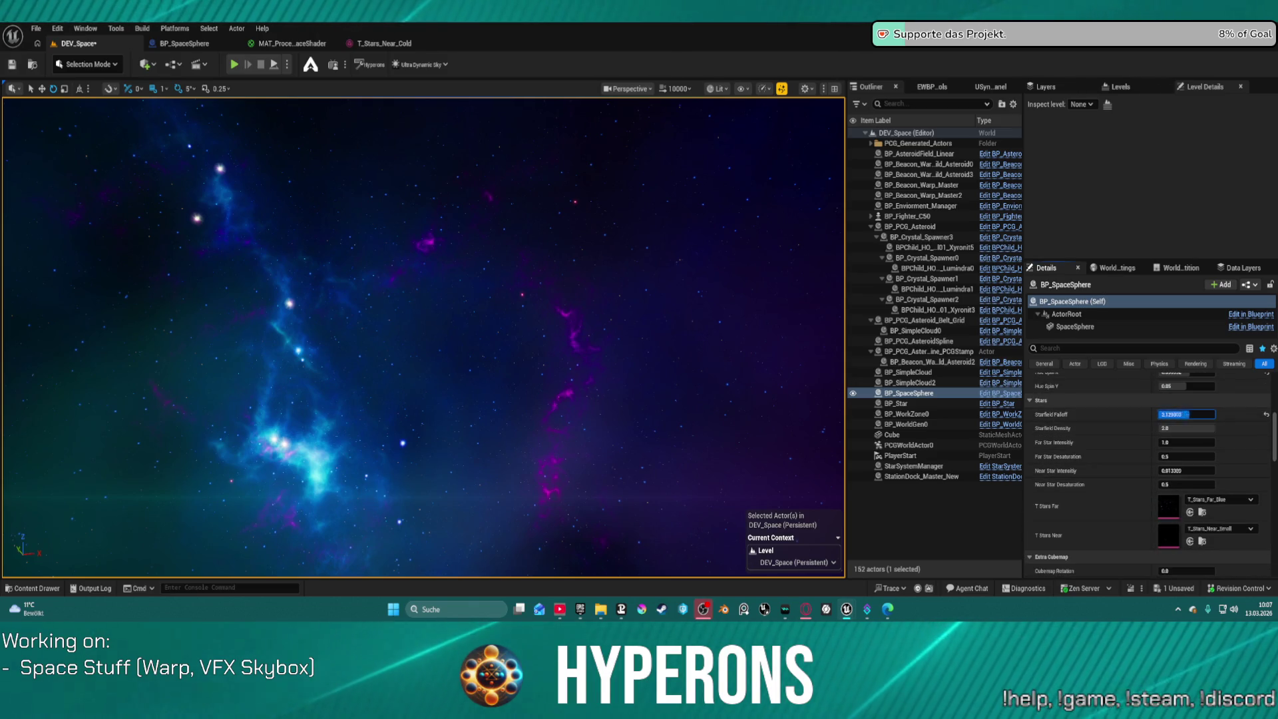
text(1.0)
key(Return)
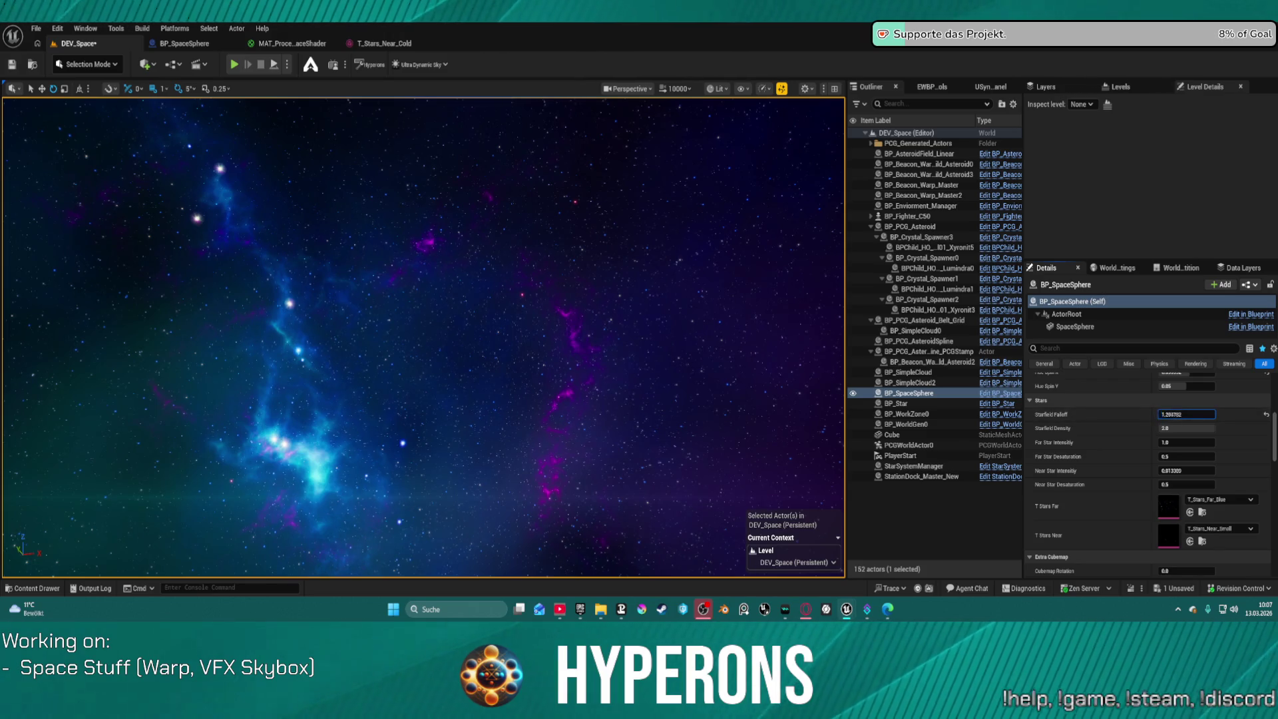
drag(1187, 414, 1200, 414)
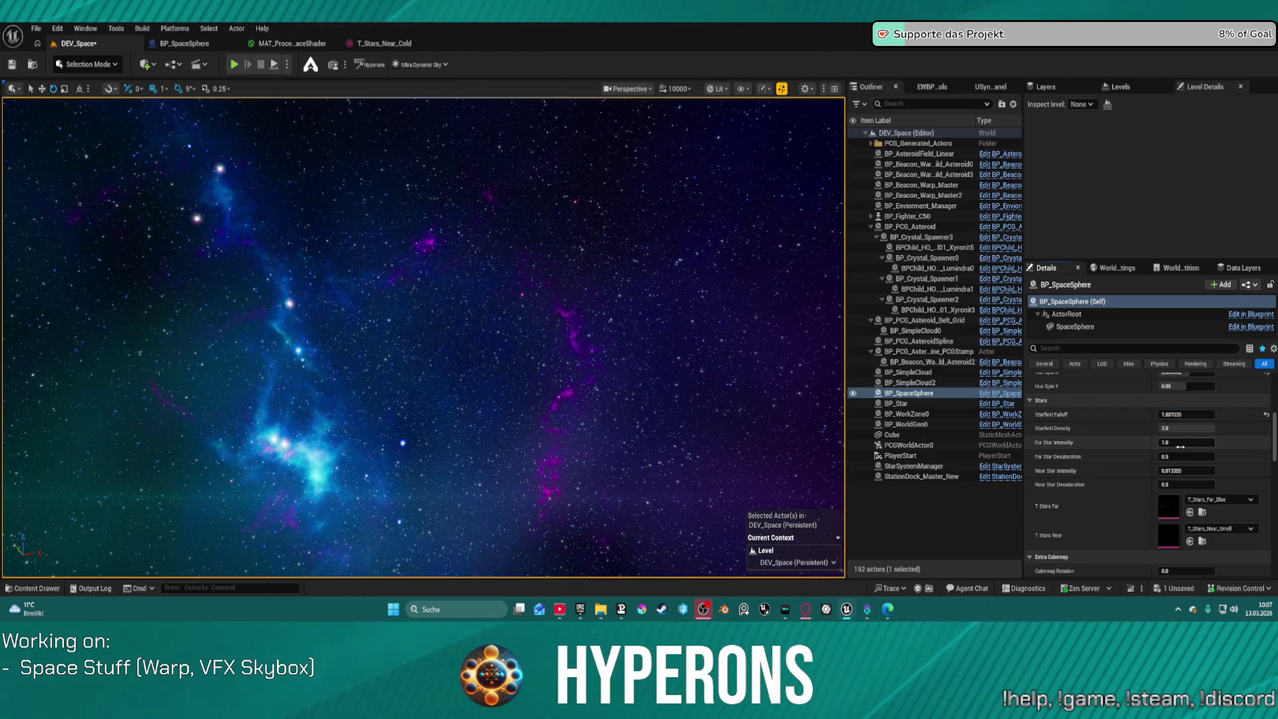
Adjust Far Star Intensity and tune Near Star Intensity to roughly 0.75
mouse_move(1187, 442)
mouse_down()
mouse_move(1219, 442)
mouse_move(1182, 442)
mouse_move(1166, 457)
mouse_move(1177, 456)
mouse_up()
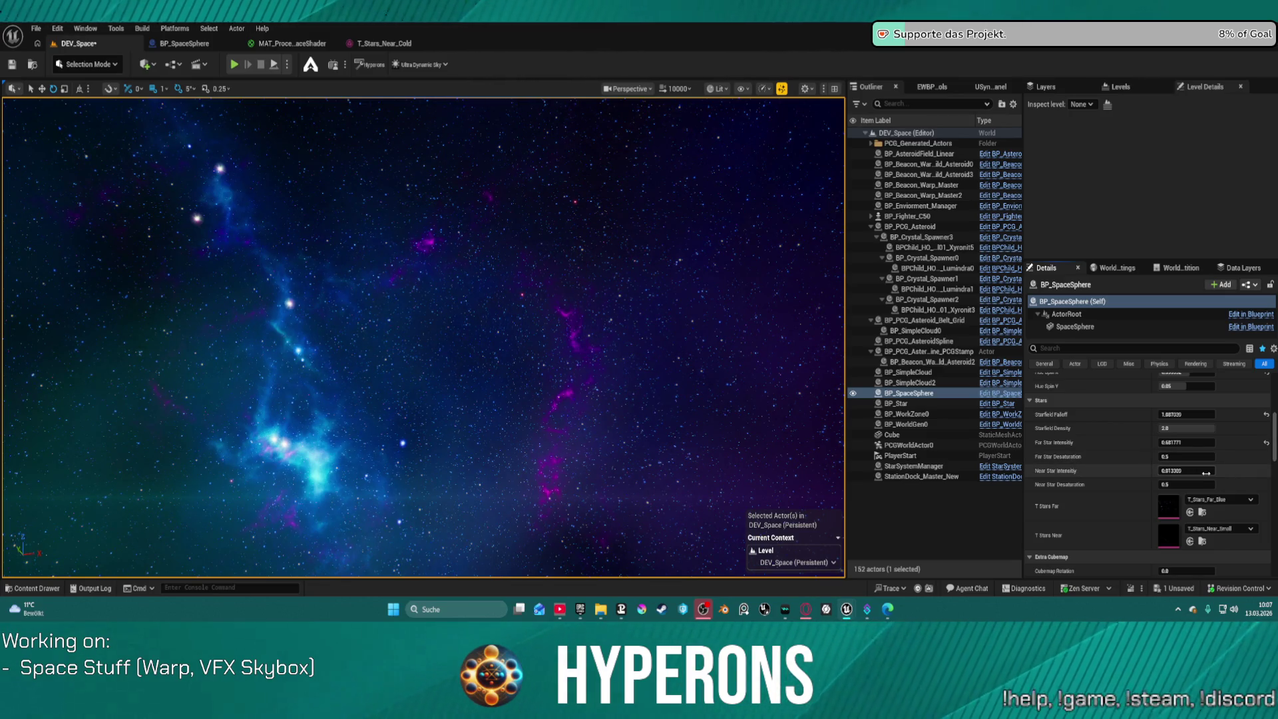
mouse_move(1172, 471)
mouse_down()
mouse_move(1198, 470)
mouse_move(1131, 471)
mouse_up()
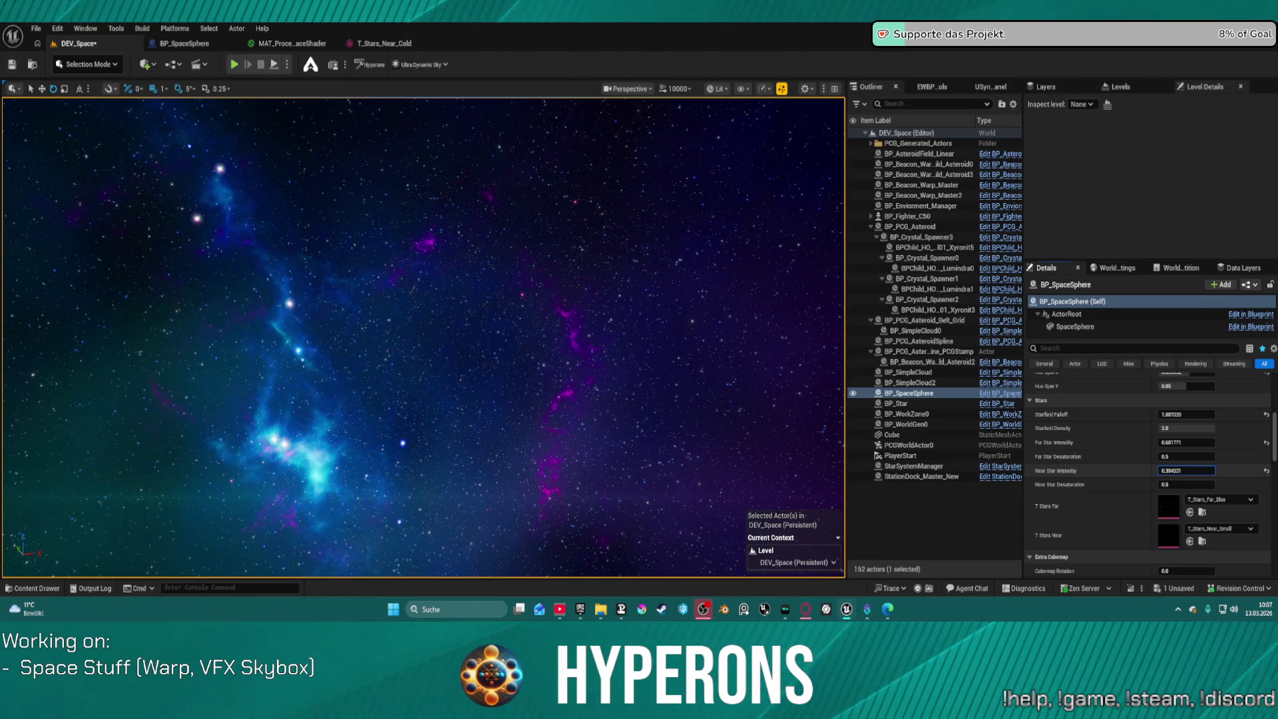
drag(1186, 471, 1189, 470)
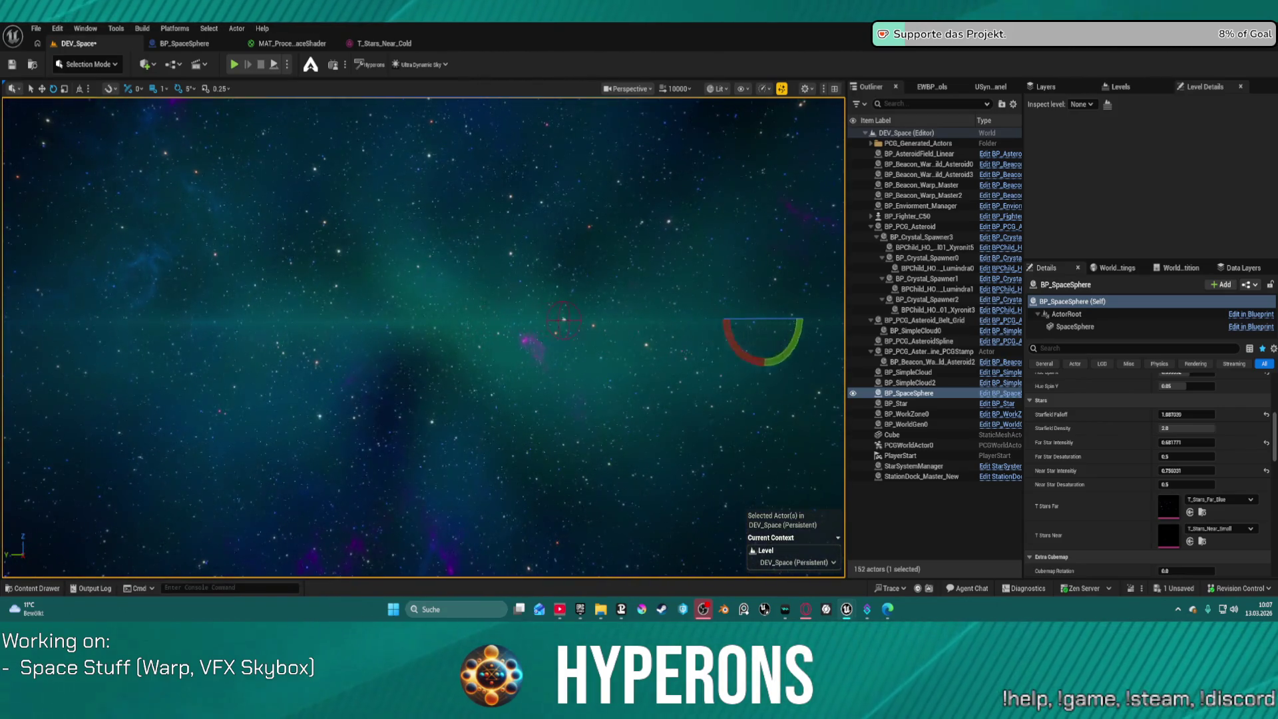
Bring the space sphere's Extra Cubemap settings into view in the Details panel
scroll(1145, 489, down, 3)
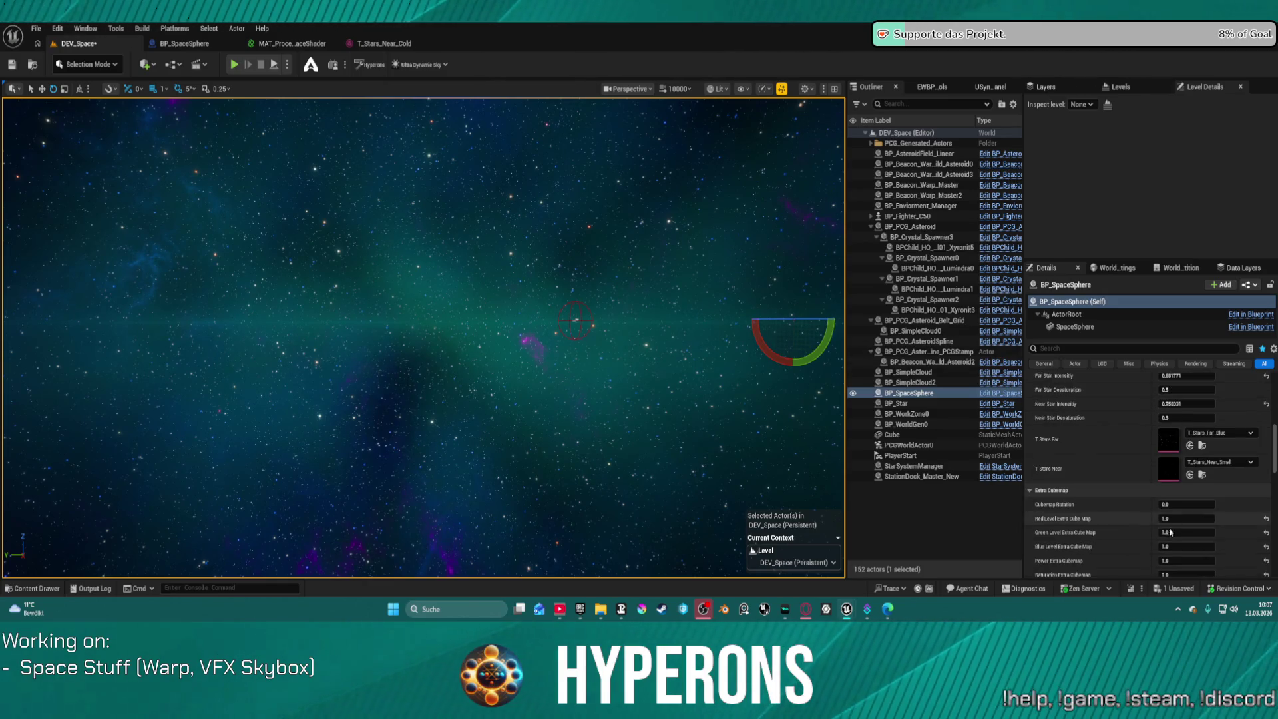
scroll(1144, 500, down, 2)
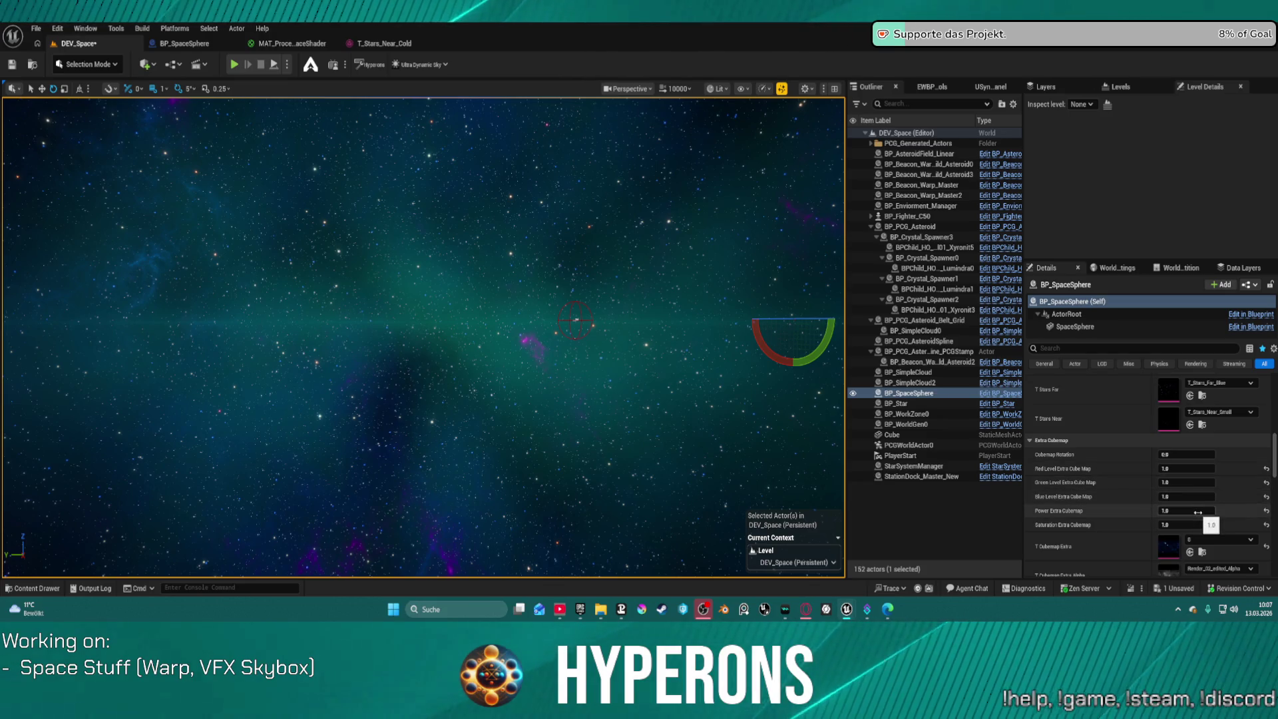